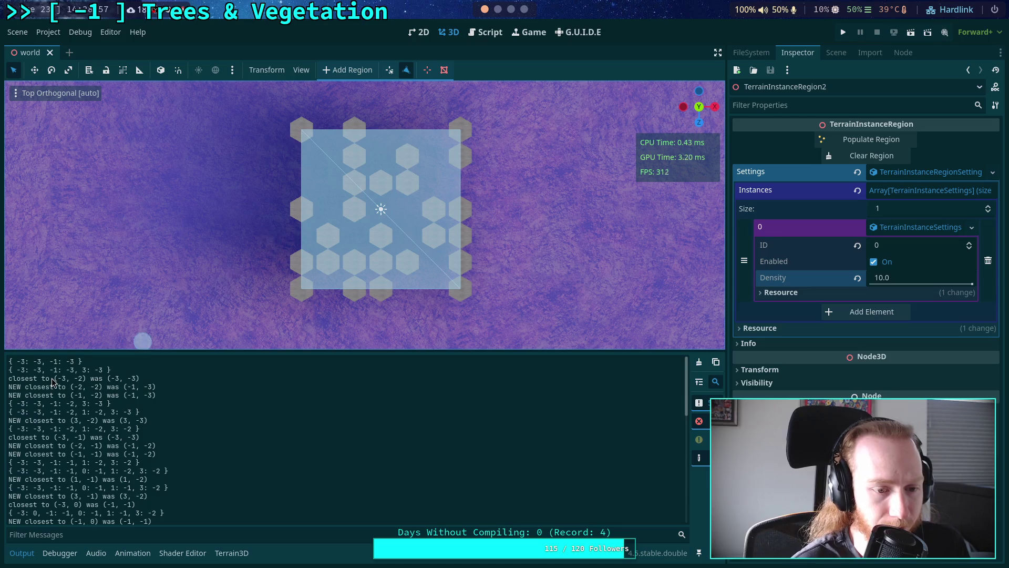
Highlight a dictionary line in the Output log, then bring up the TerrainInstanceRegion.gd script.
left_click_drag(116, 405, 10, 405)
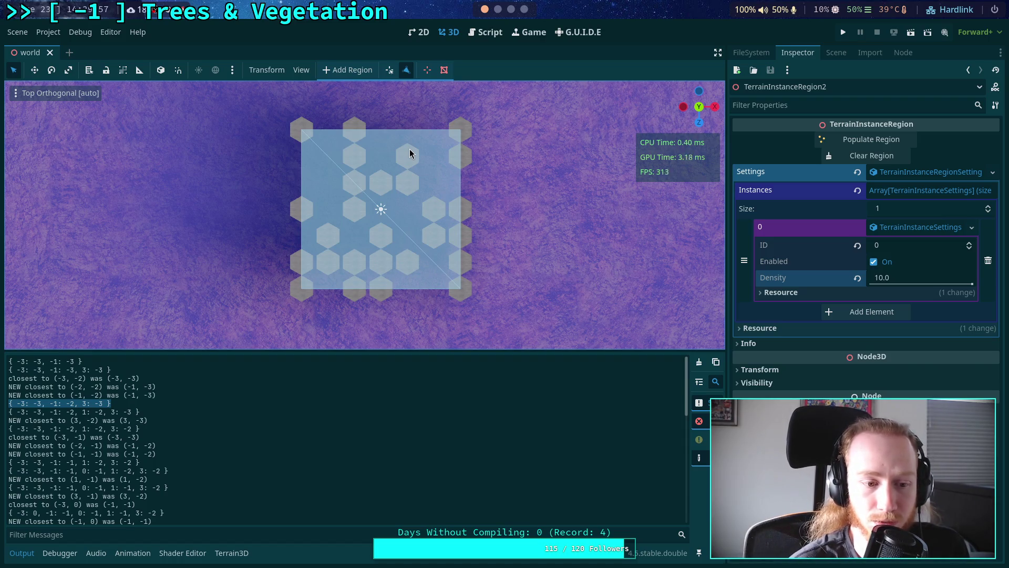
left_click(480, 34)
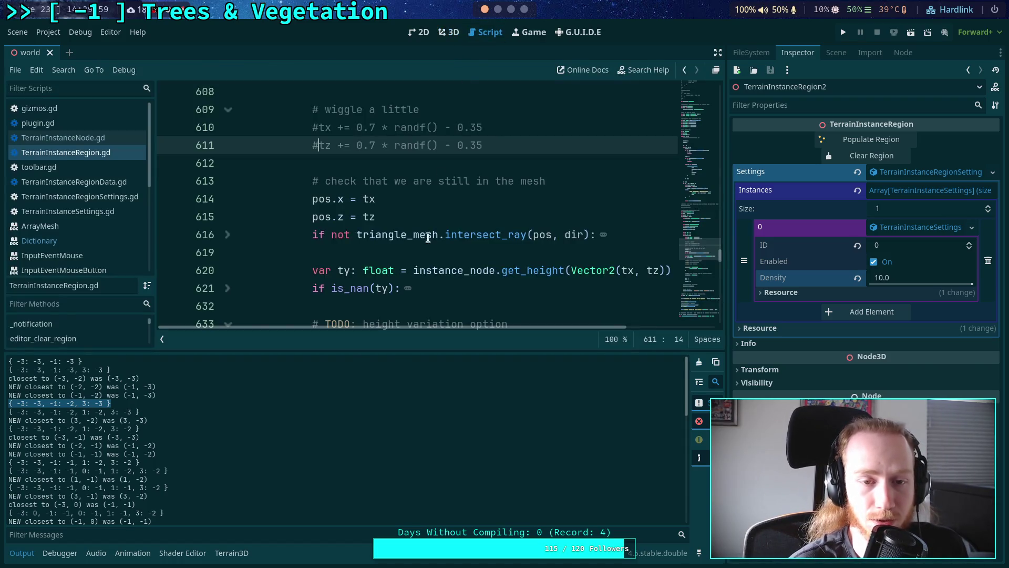
Unfold the folded else block at line 740 and the if vertex.x block at line 713.
scroll(429, 238, "up", 2)
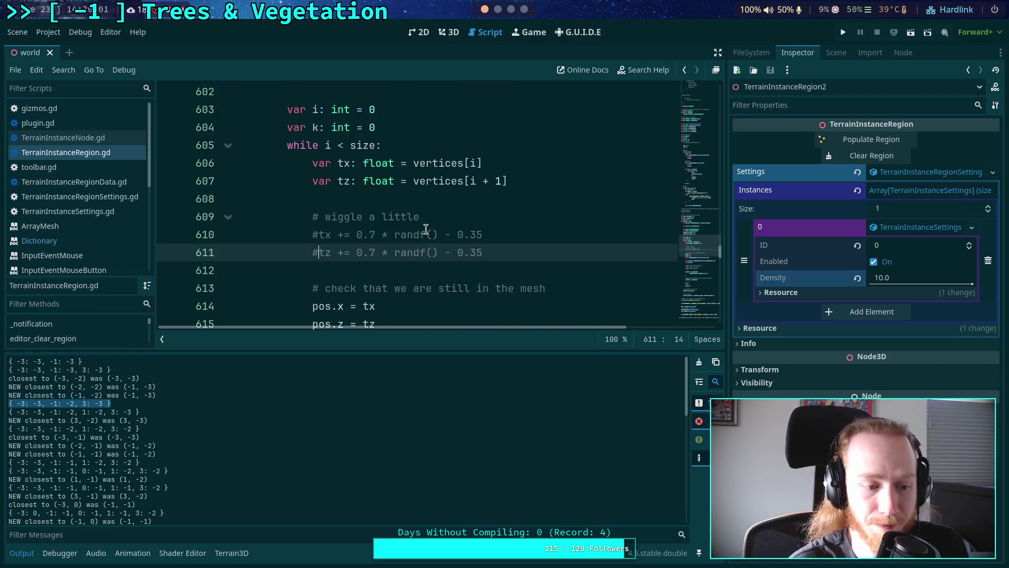
scroll(423, 230, "up", 6)
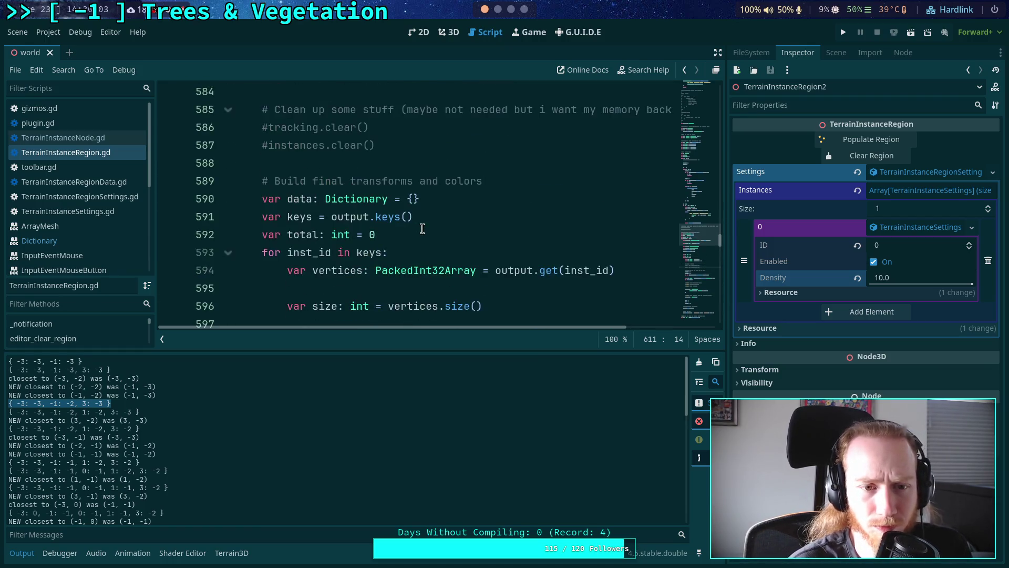
scroll(422, 229, "down", 3)
left_click(228, 93)
scroll(363, 229, "up", 3)
scroll(368, 229, "down", 20)
scroll(378, 227, "down", 3)
scroll(378, 227, "up", 3)
left_click(226, 163)
left_click(225, 147)
Shrink the Output panel and place the caret on the blank line 774 after the new_closest block.
scroll(455, 216, "down", 7)
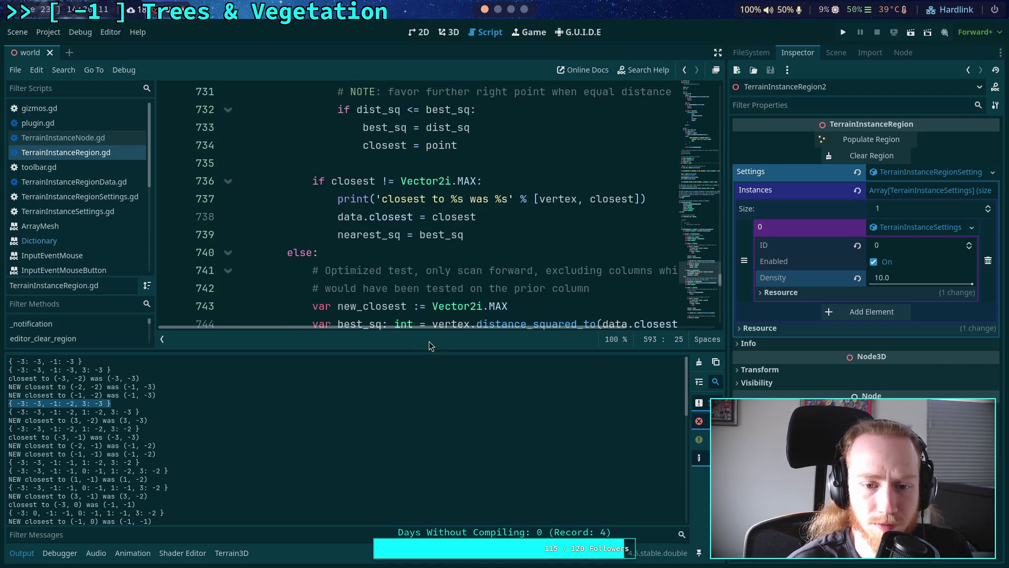
left_click_drag(450, 351, 450, 401)
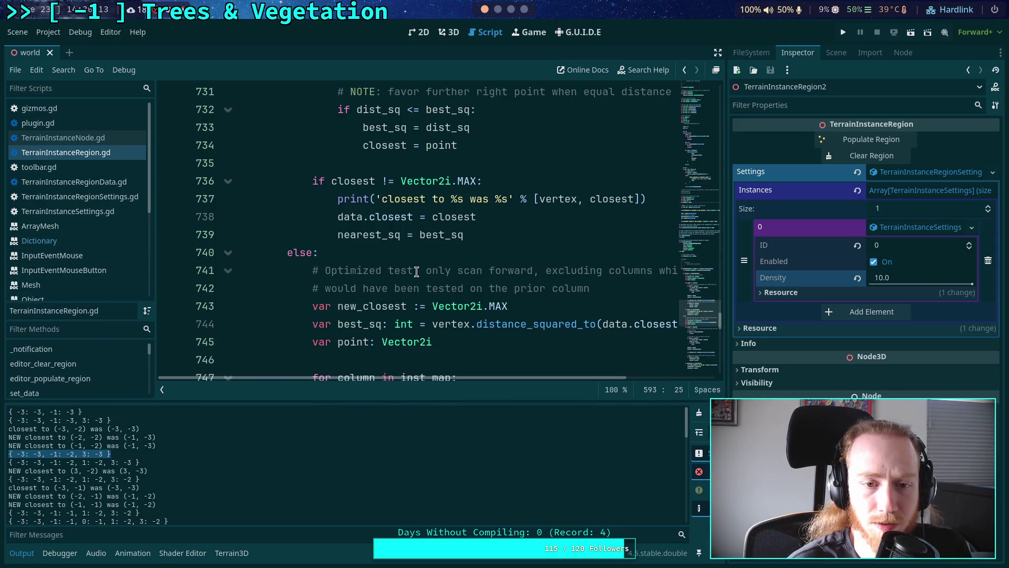
scroll(418, 270, "up", 5)
scroll(419, 271, "down", 14)
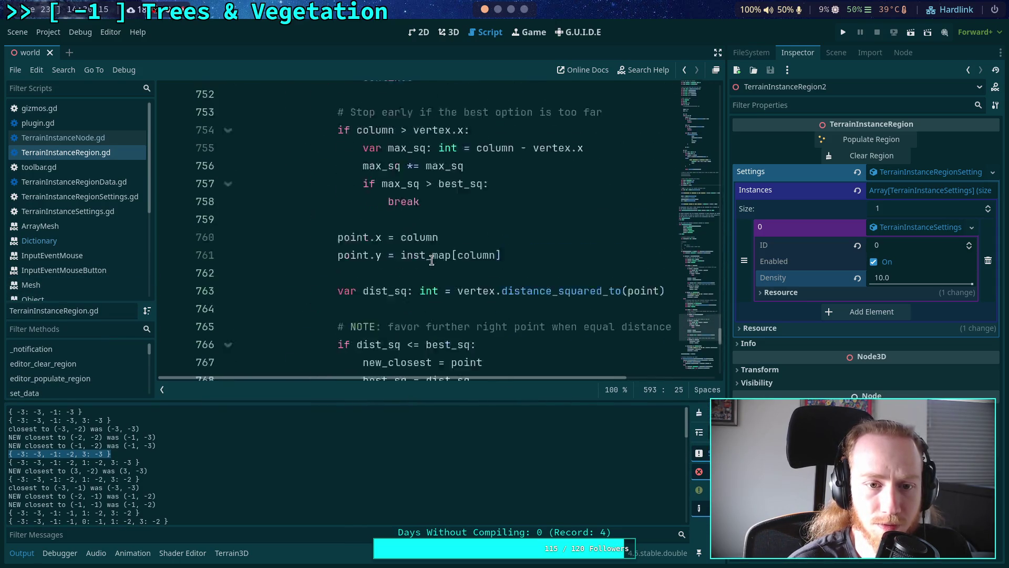
scroll(432, 261, "down", 2)
left_click(515, 269)
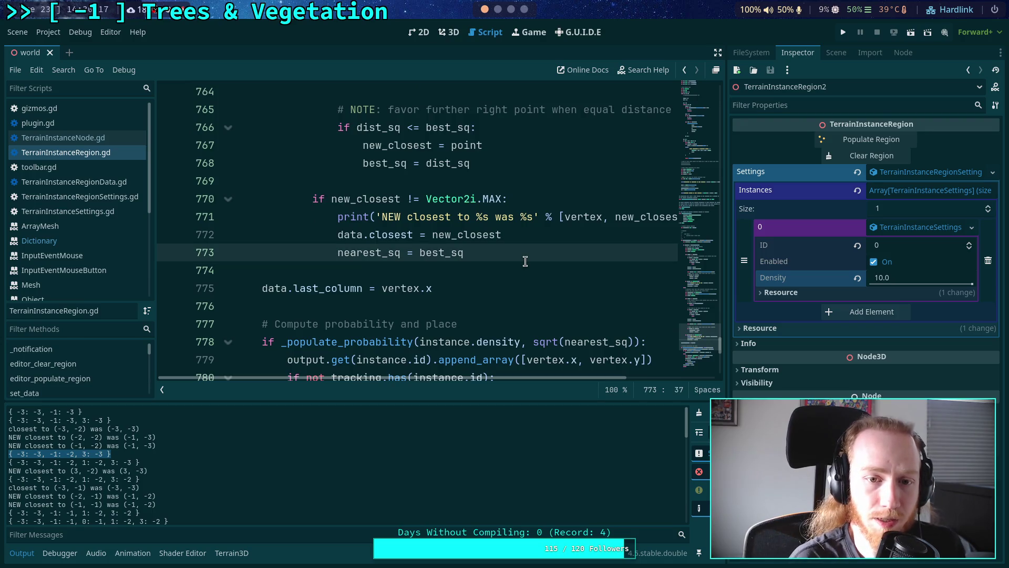
Add an else: branch at line 774 starting print('Found nothing closer to.
key("BackSpace")
type("else")
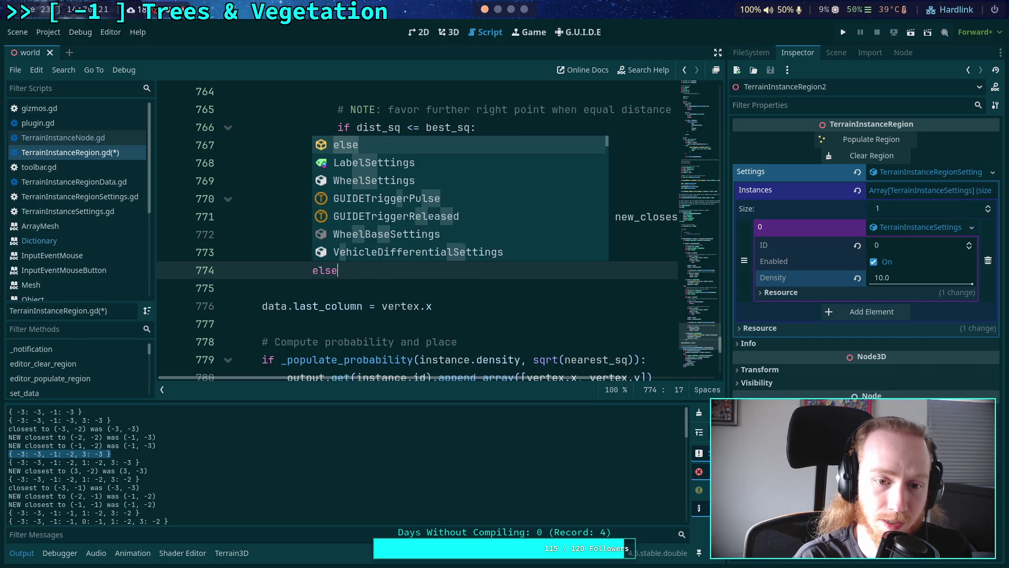
type(":")
key("Return")
type("print('")
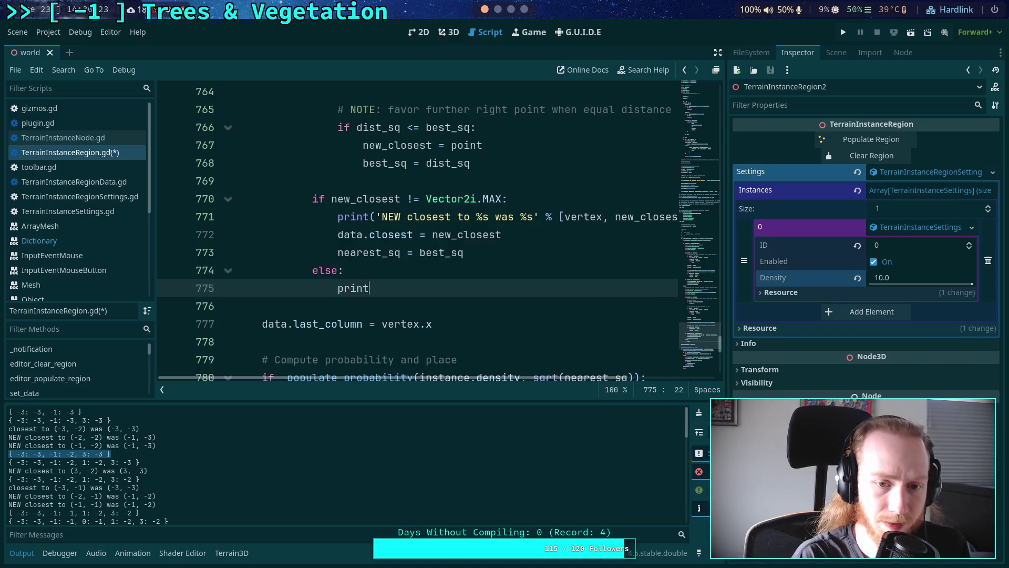
type("Found n")
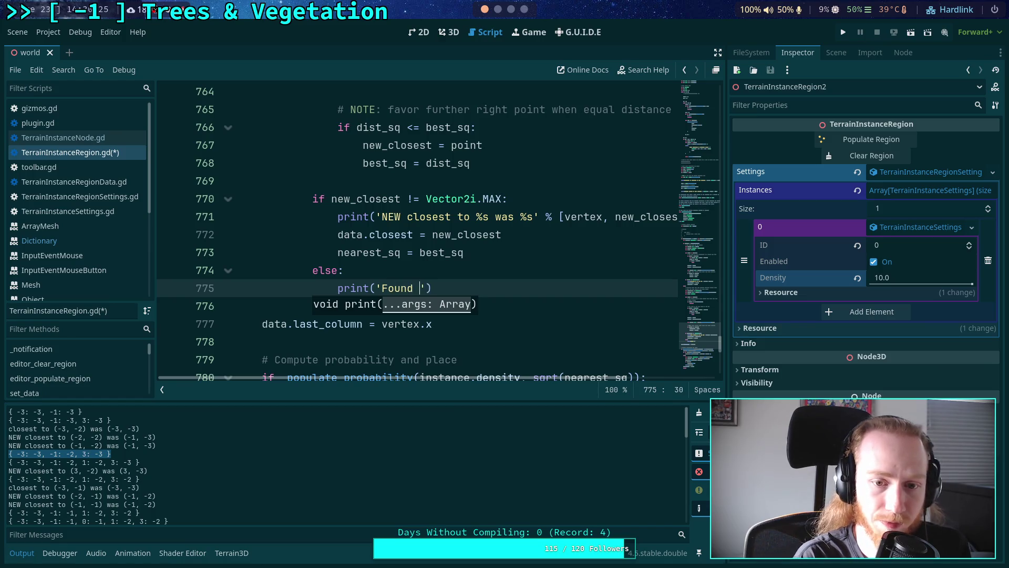
type("othing closer ")
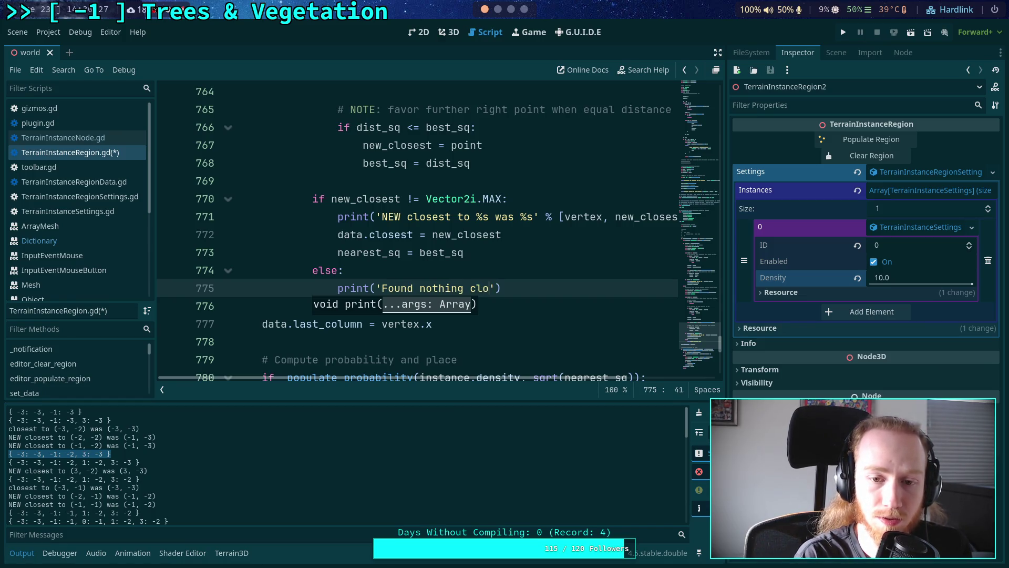
type("to")
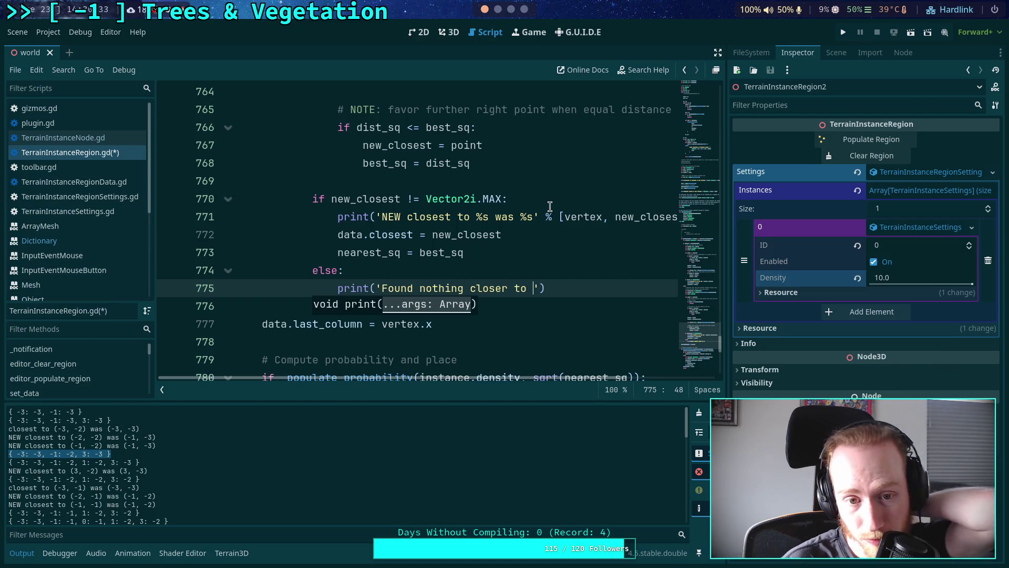
Append 'and new_closest != data.closest' to the new_closest check on line 770.
scroll(548, 207, "up", 3)
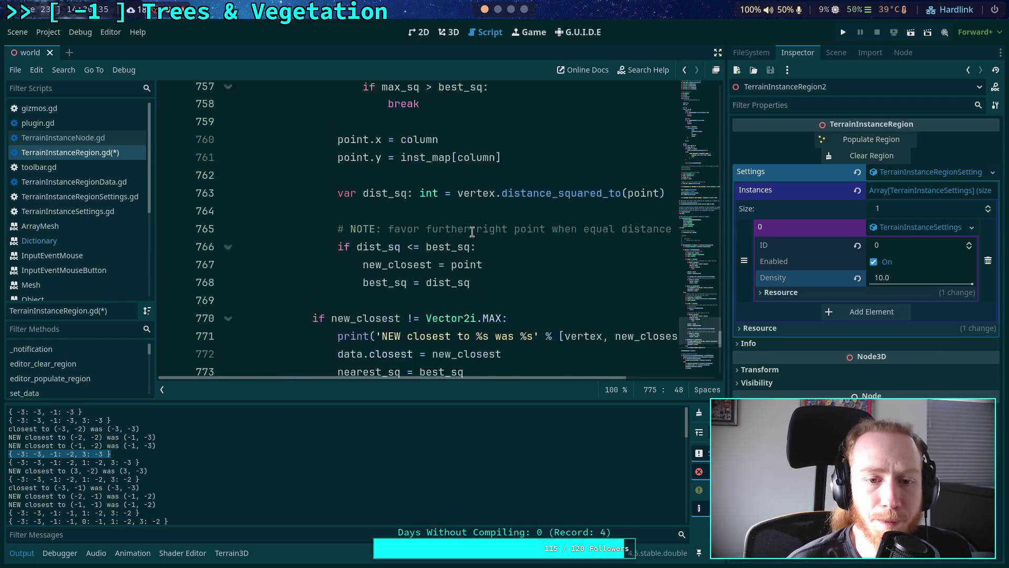
double_click(384, 324)
scroll(463, 231, "down", 3)
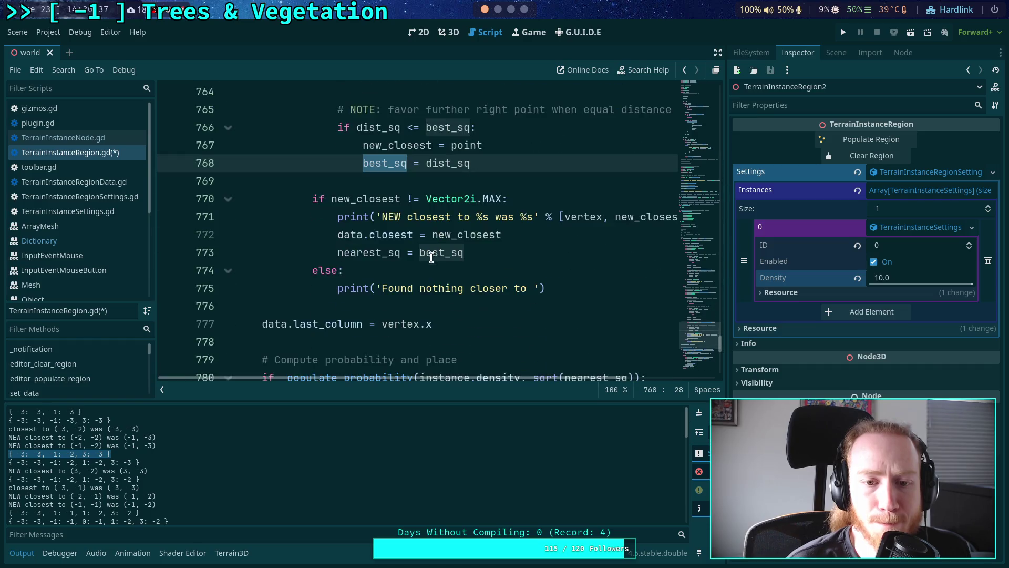
left_click(504, 195)
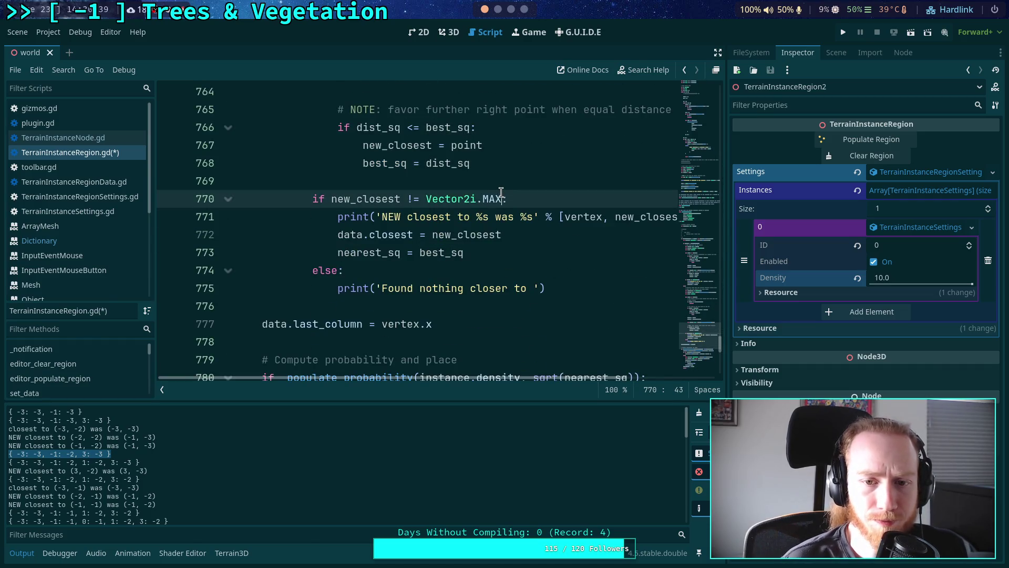
mouse_move(501, 192)
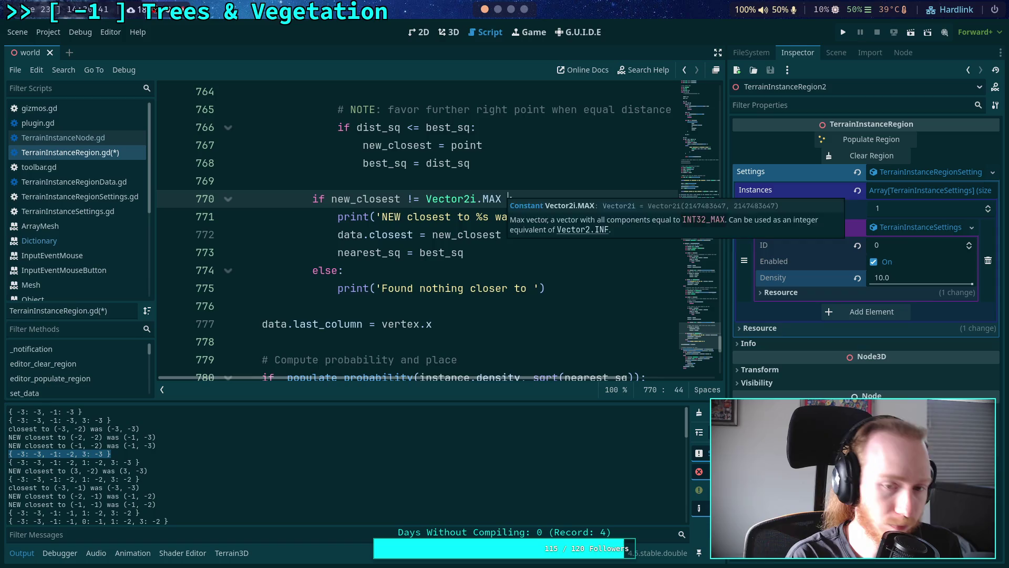
type("and new_closest != data.closes")
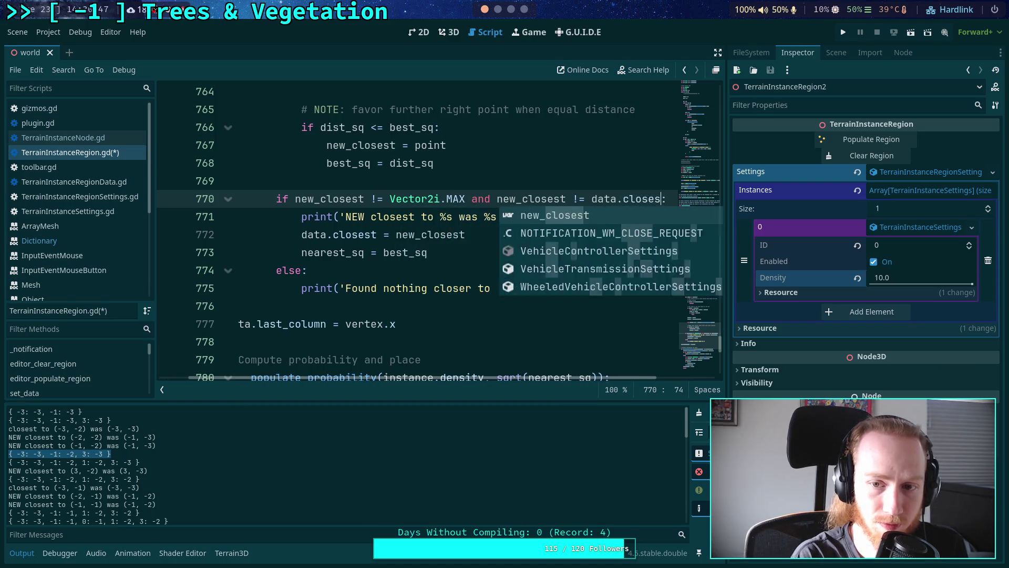
type("t")
Complete the message as 'Found nothing closer to %s than %s' % [vertex, data.closest].
left_click(443, 241)
left_click(531, 287)
key("Left")
key("Left")
type("%s")
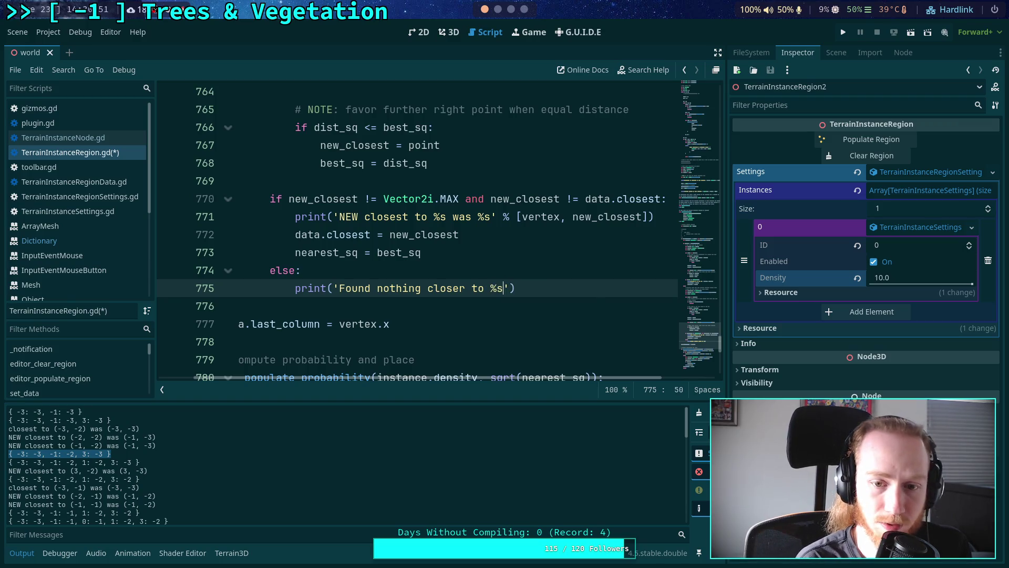
key("Right")
type("%s than ")
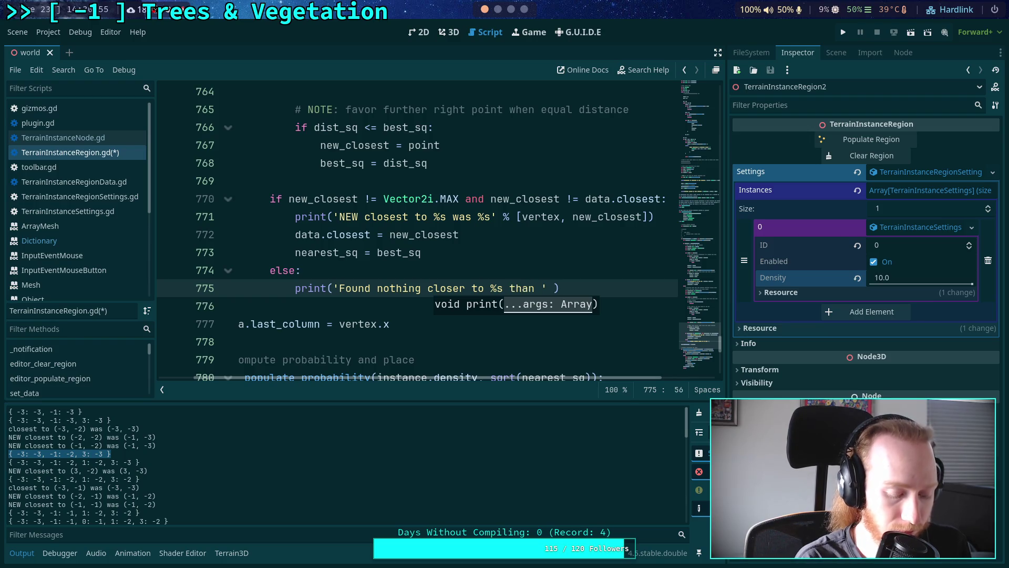
type("%s' ")
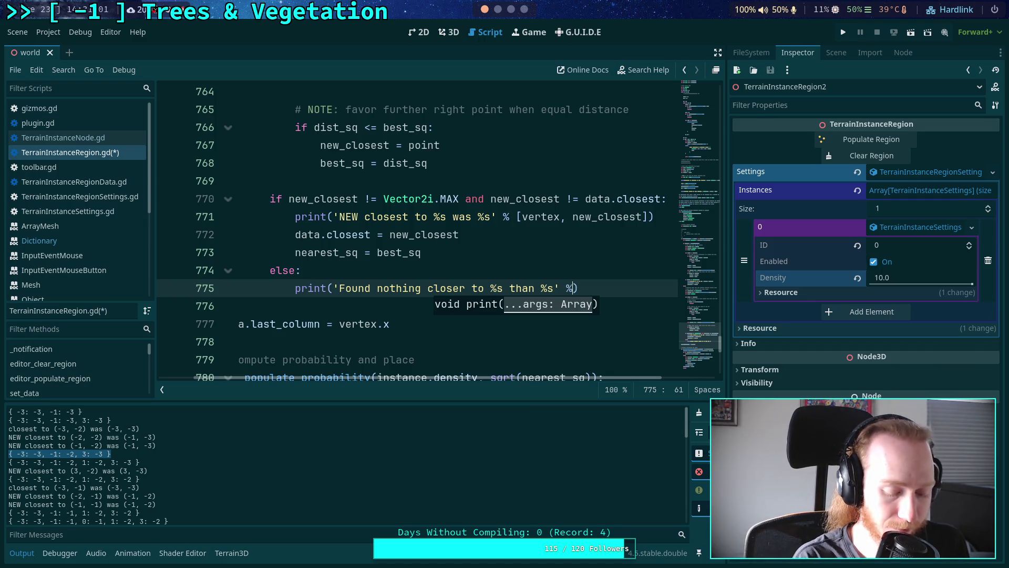
type("% [vertex,")
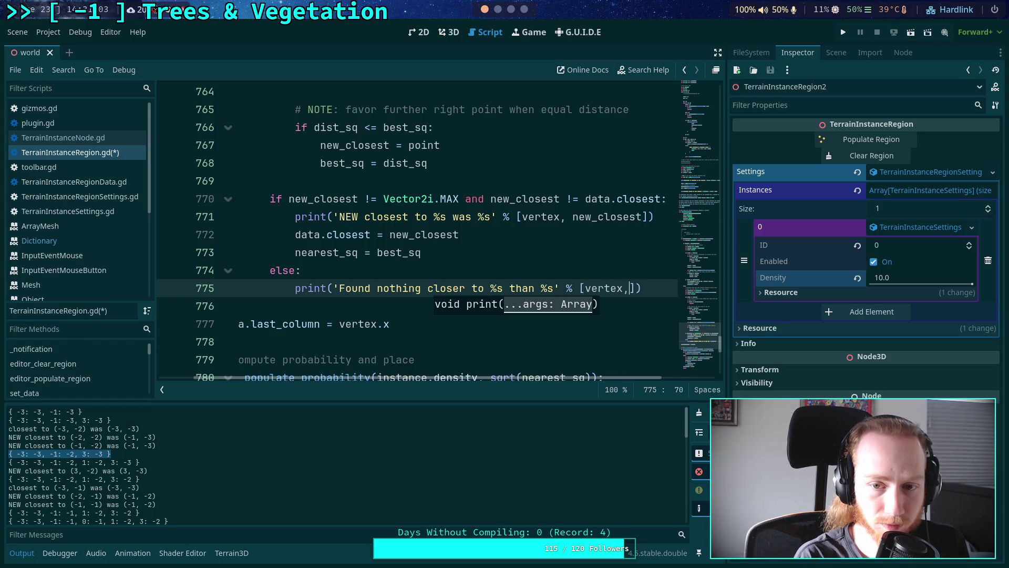
type(" data.closest")
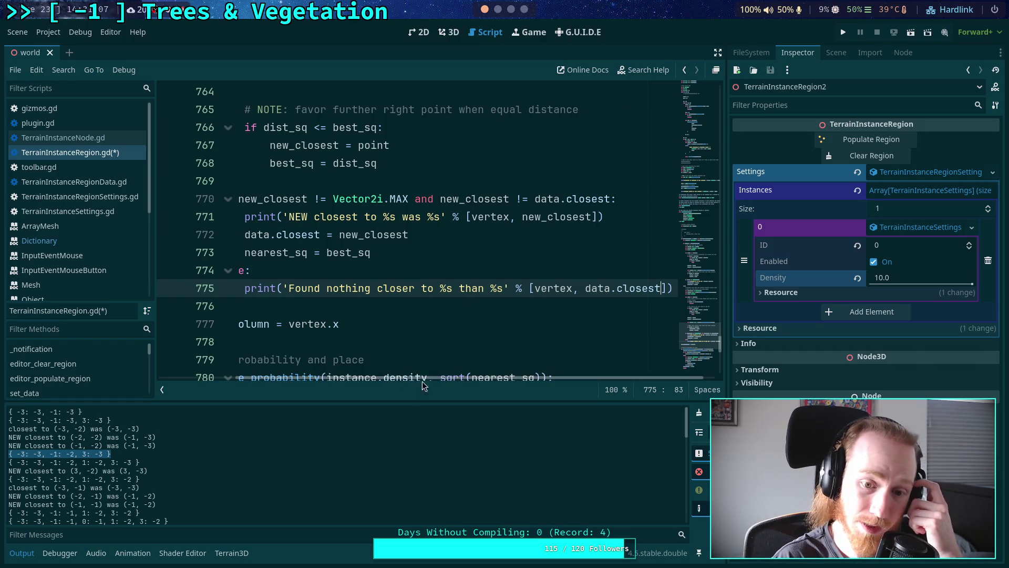
Add an else: branch after the nearest_sq = best_sq line of the closest check.
scroll(422, 379, "left", 3)
scroll(412, 272, "up", 4)
scroll(412, 272, "up", 7)
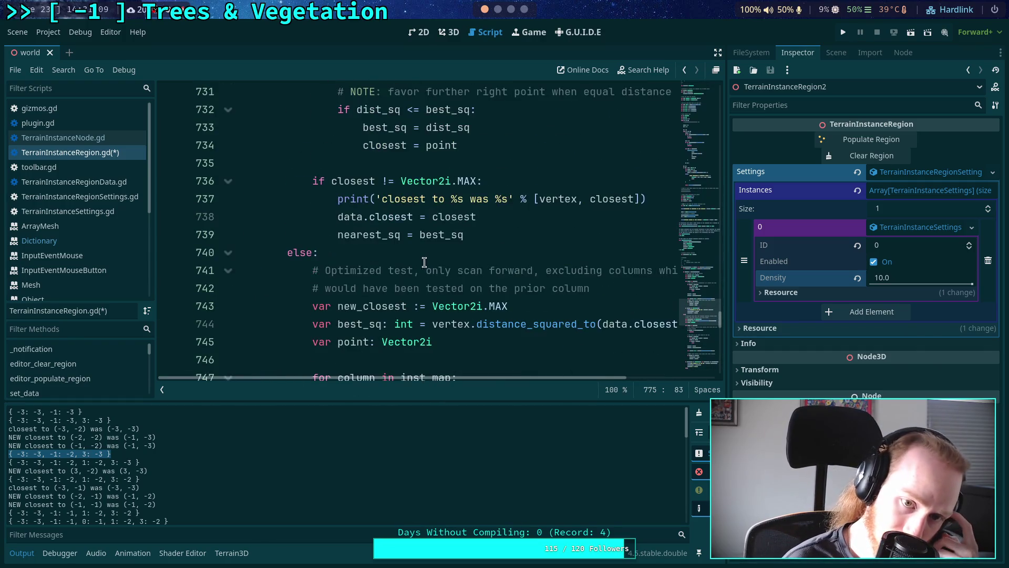
left_click(502, 288)
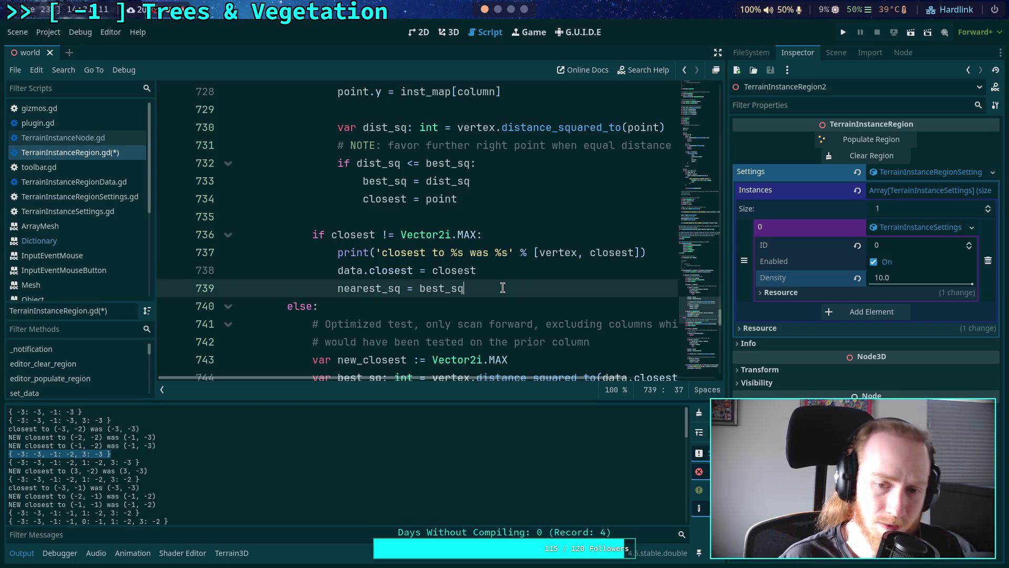
key("Return")
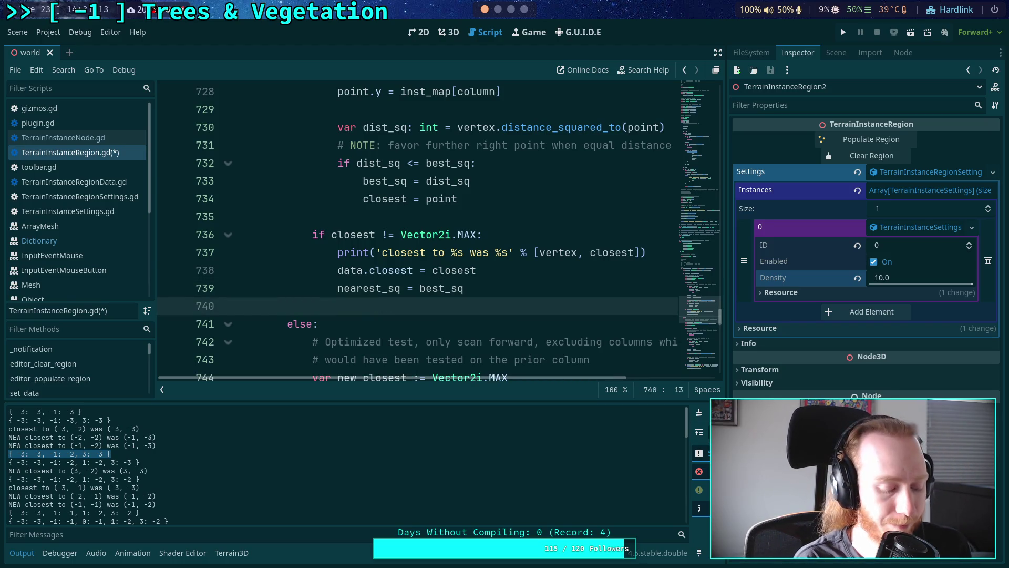
type("else:")
key("Return")
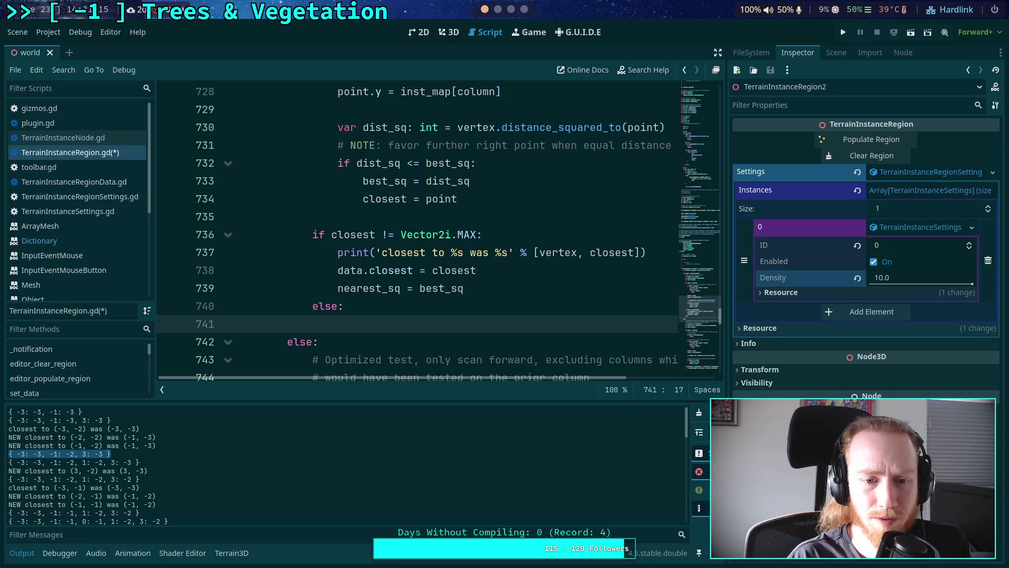
Make that else branch print('nothing found near %s' % vertex).
scroll(451, 252, "up", 5)
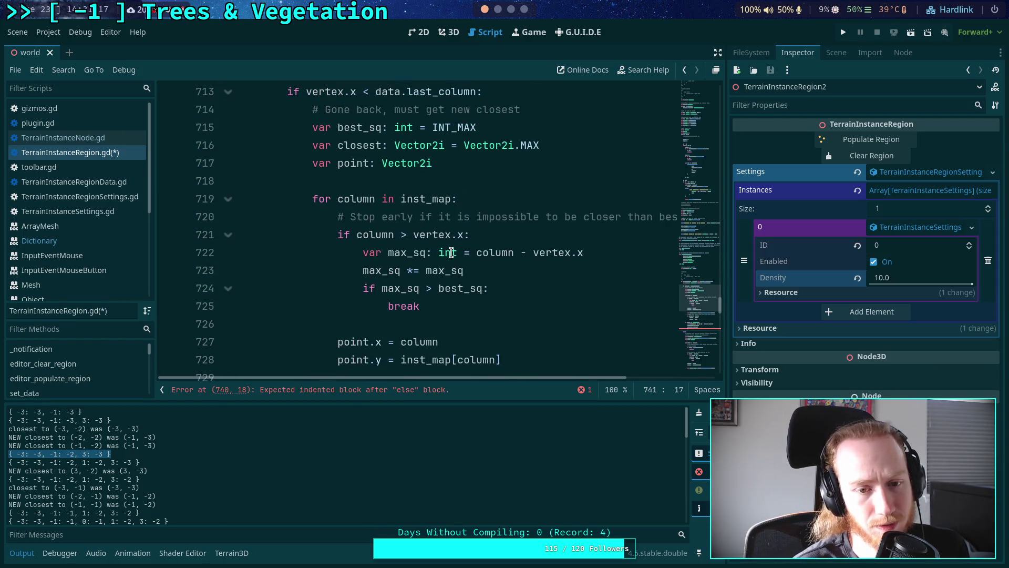
scroll(451, 252, "down", 2)
scroll(451, 253, "up", 3)
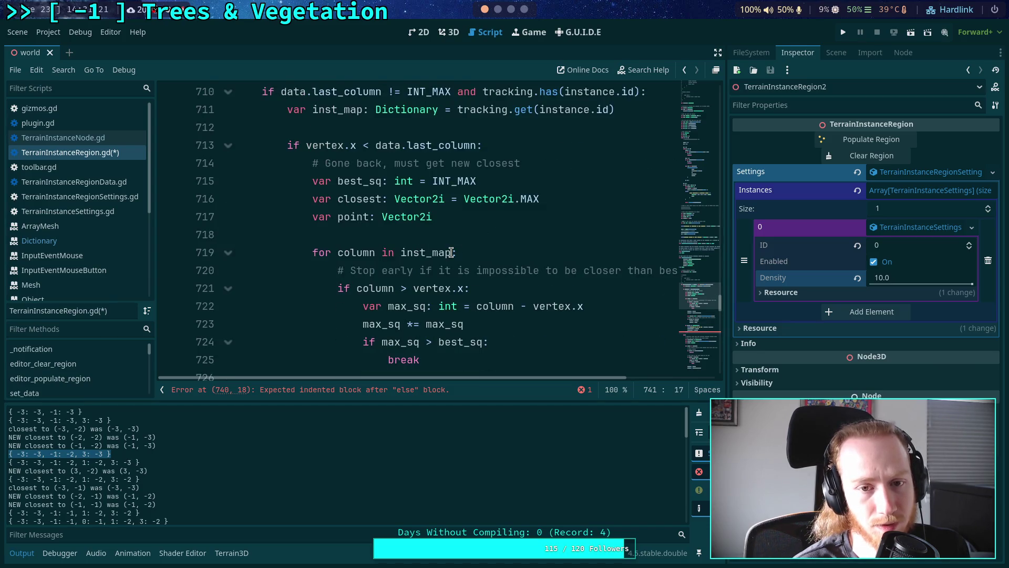
scroll(451, 252, "down", 8)
type("print('not")
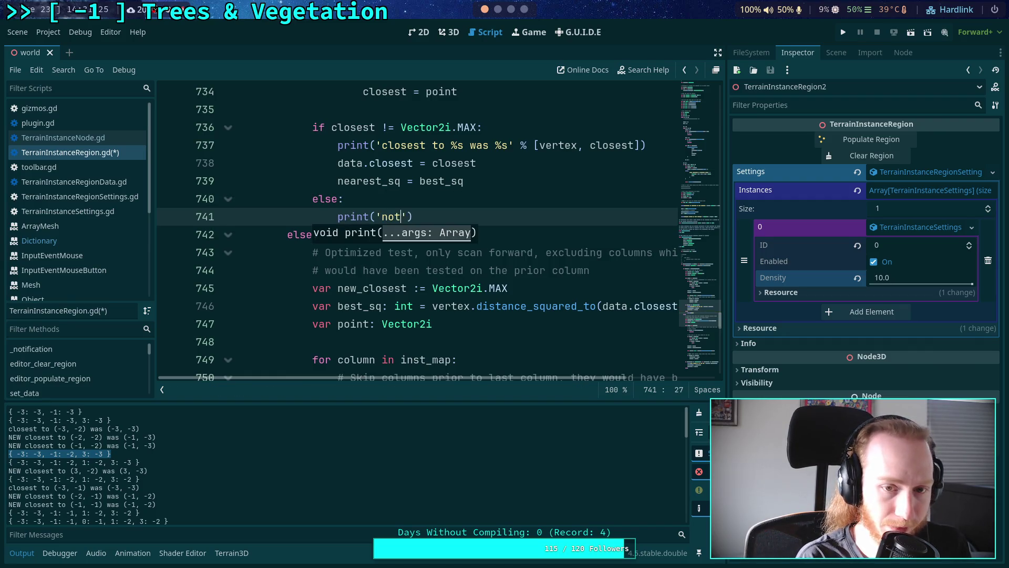
type("hing")
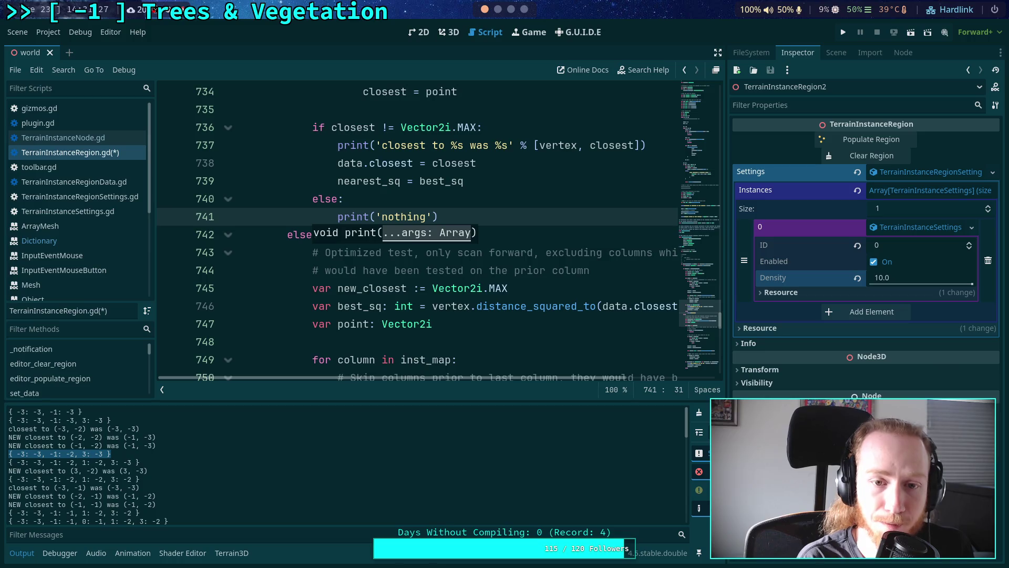
key("BackSpace")
key("BackSpace")
key("BackSpace")
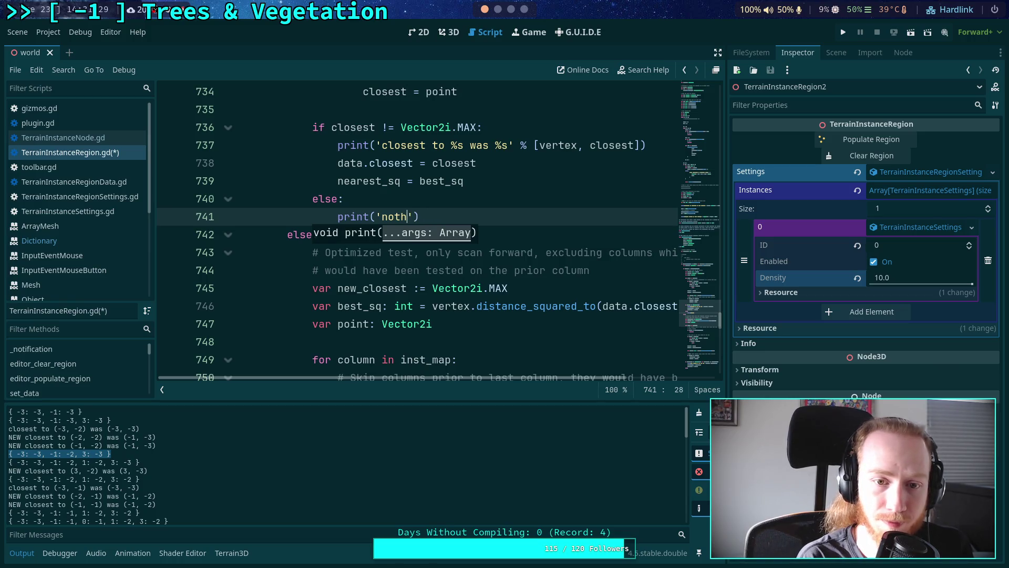
type("hing ")
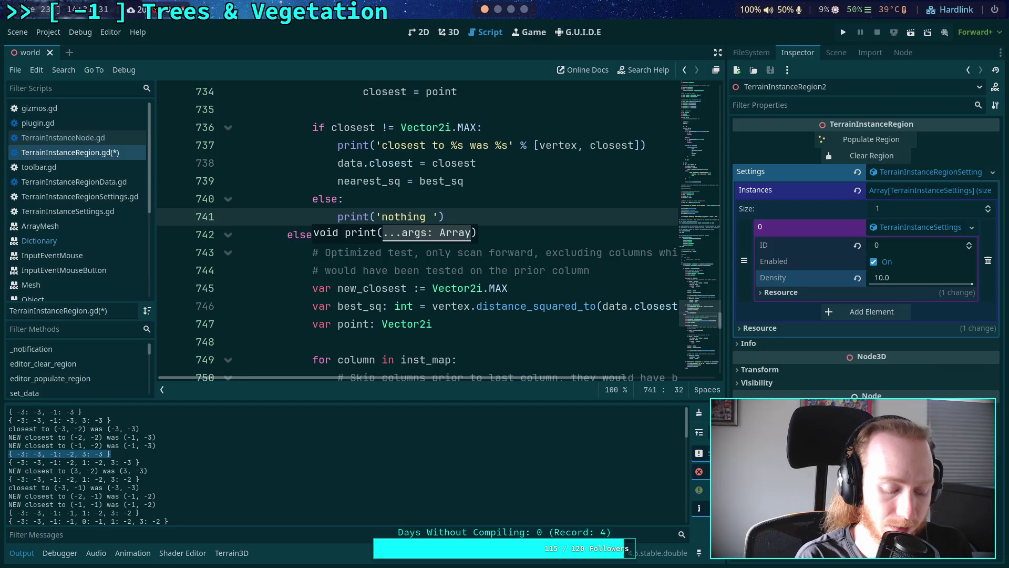
type("found ")
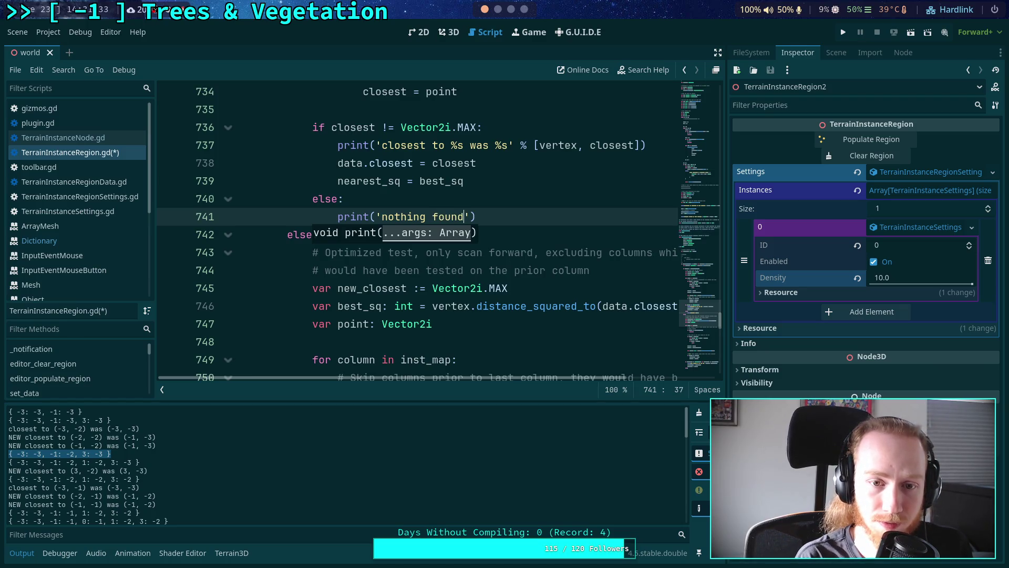
type("near %s' % vertex")
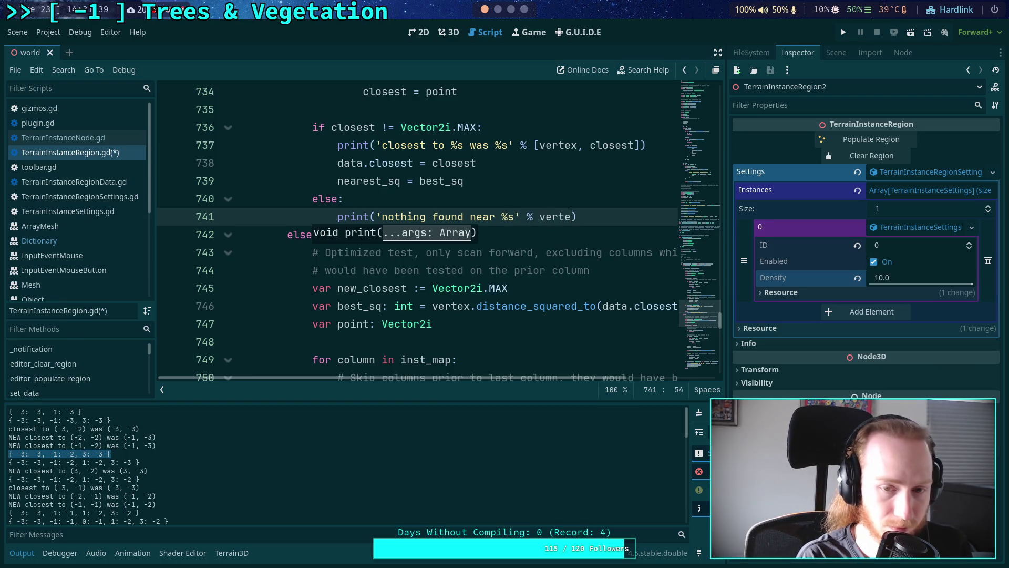
Save the script and locate empty line 778 below the edited closest-point code.
key("ctrl+s")
left_click(339, 229)
scroll(428, 264, "down", 11)
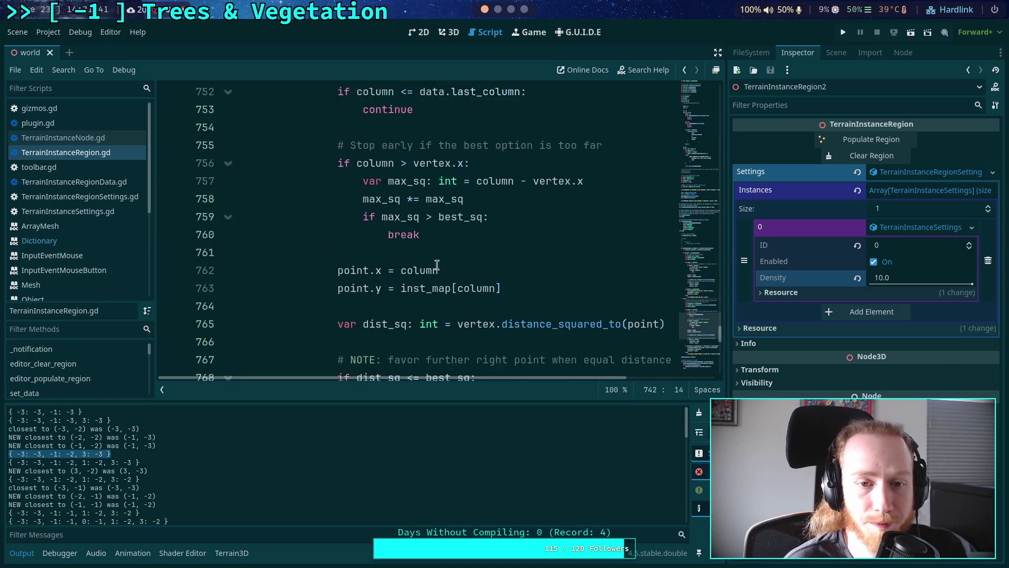
left_click(509, 296)
scroll(508, 296, "down", 2)
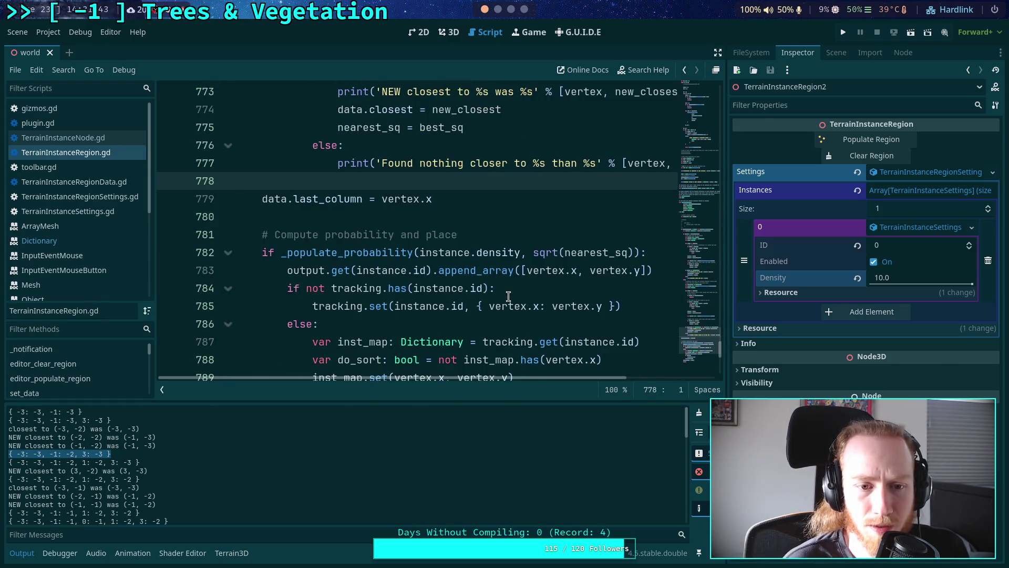
scroll(419, 263, "up", 9)
scroll(419, 263, "up", 4)
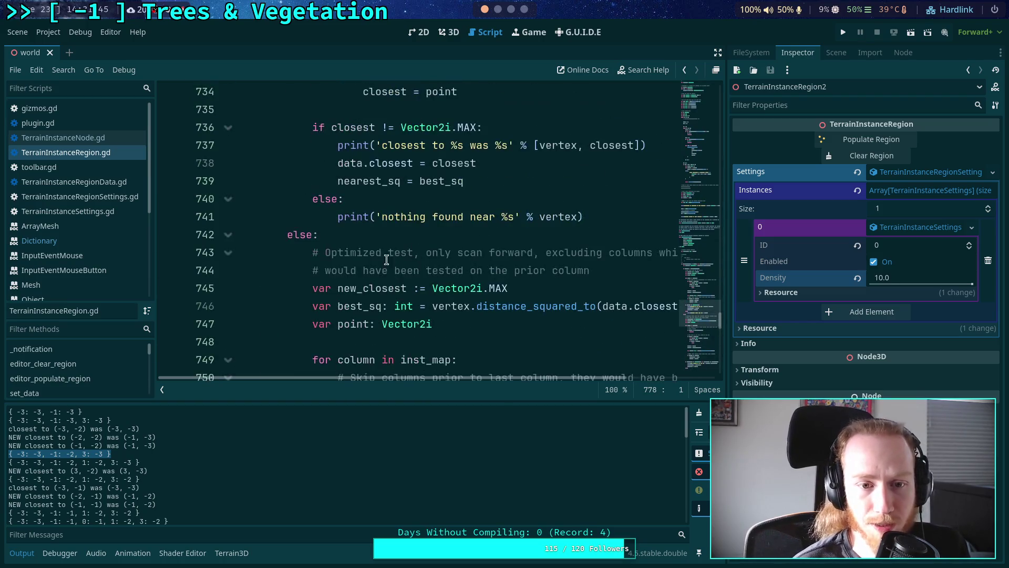
scroll(363, 260, "up", 6)
scroll(356, 256, "up", 5)
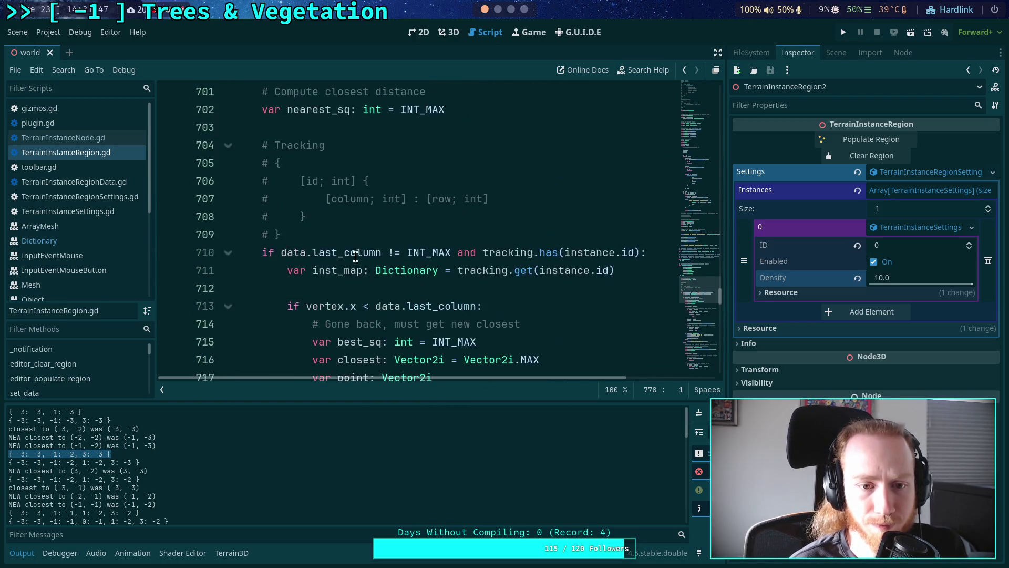
left_click_drag(278, 253, 642, 255)
left_click(642, 255)
Add an else: branch at line 778 printing 'first run,or no instances' and save.
scroll(417, 259, "down", 14)
scroll(418, 259, "down", 8)
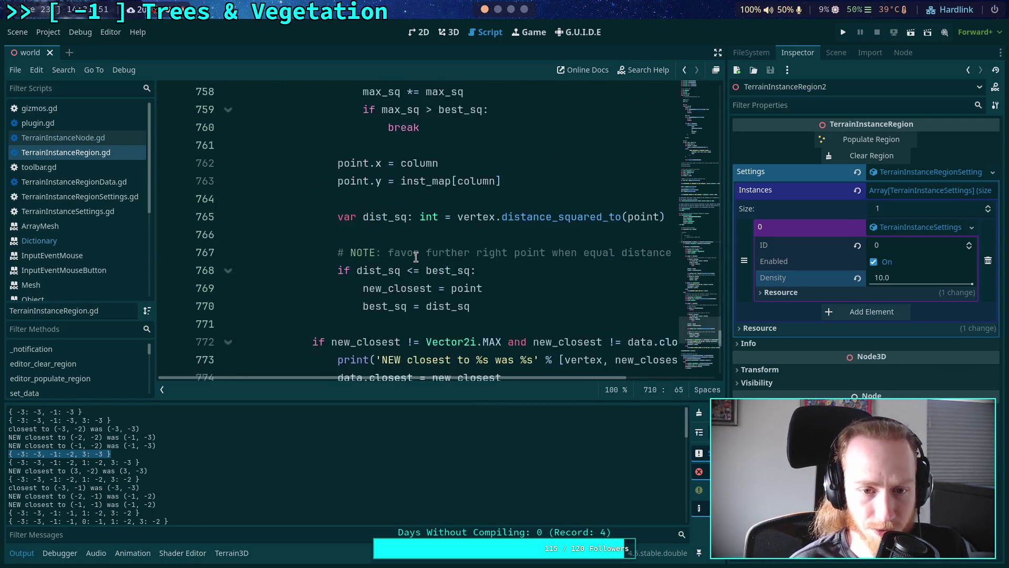
left_click(424, 292)
key("ctrl+shift+Return")
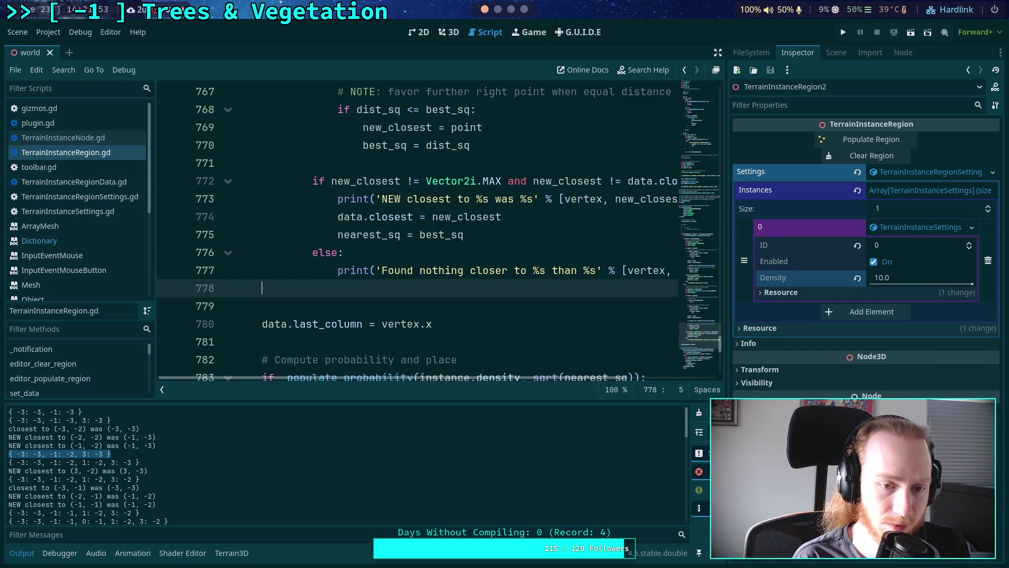
type("lse:")
key("Return")
type("print('")
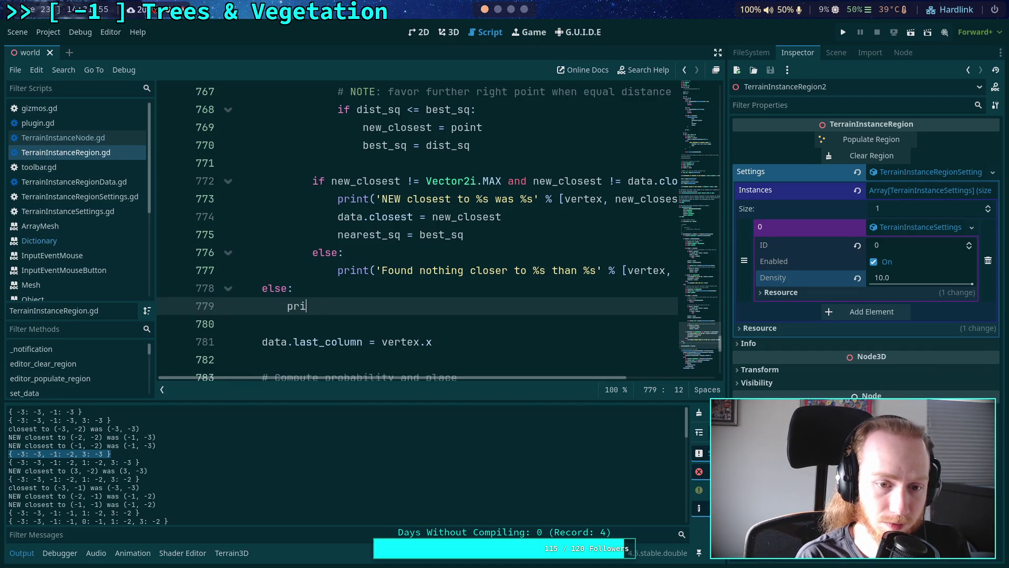
type("first ")
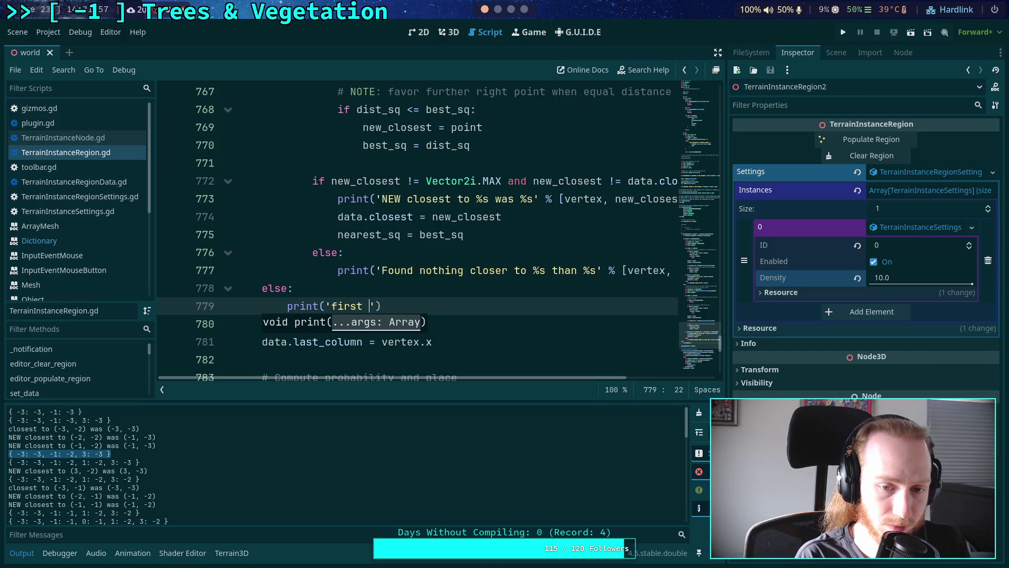
type("run, ")
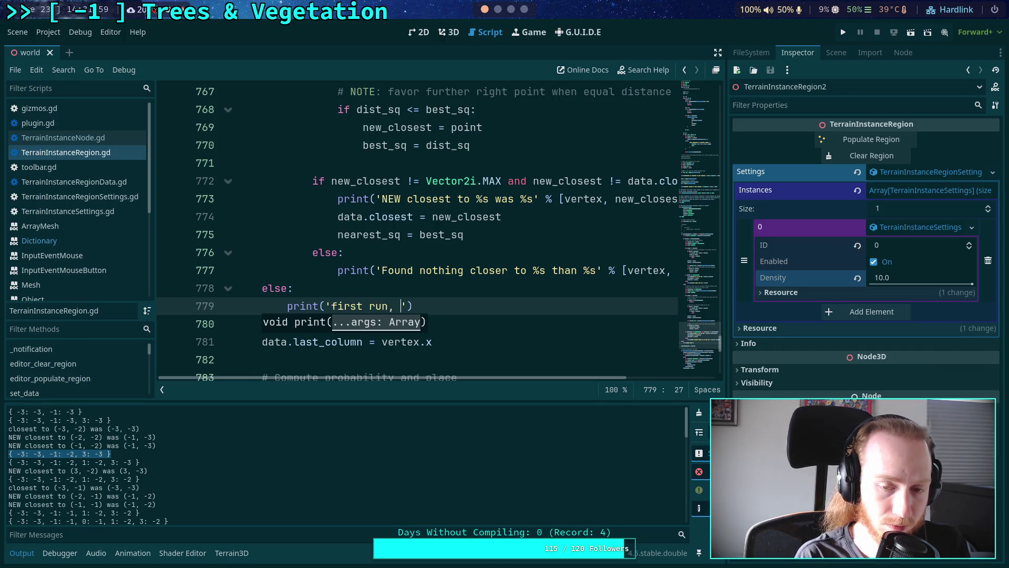
type("or no n")
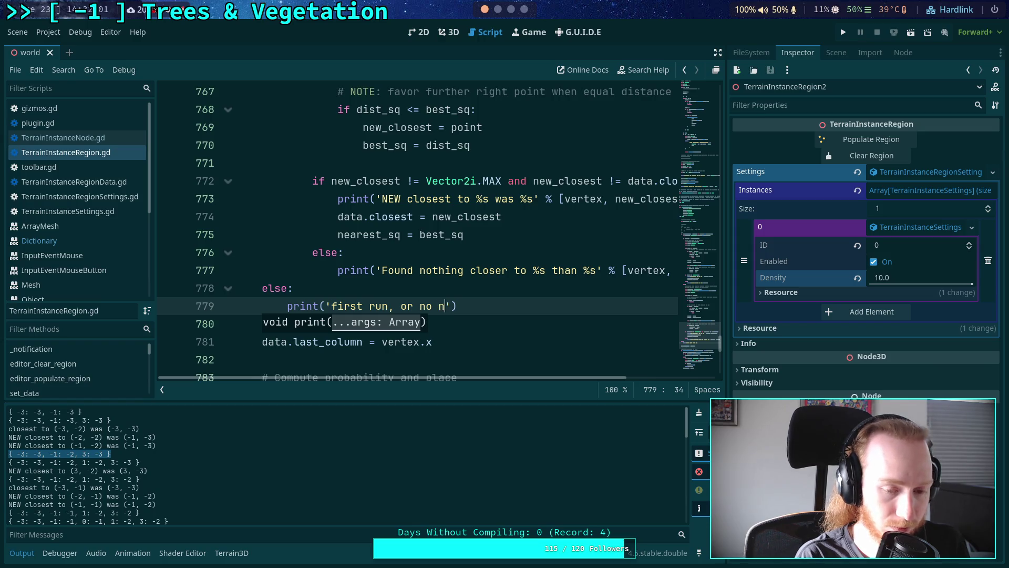
type("ode")
key("BackSpace")
key("BackSpace")
key("BackSpace")
type("instances")
key("ctrl+s")
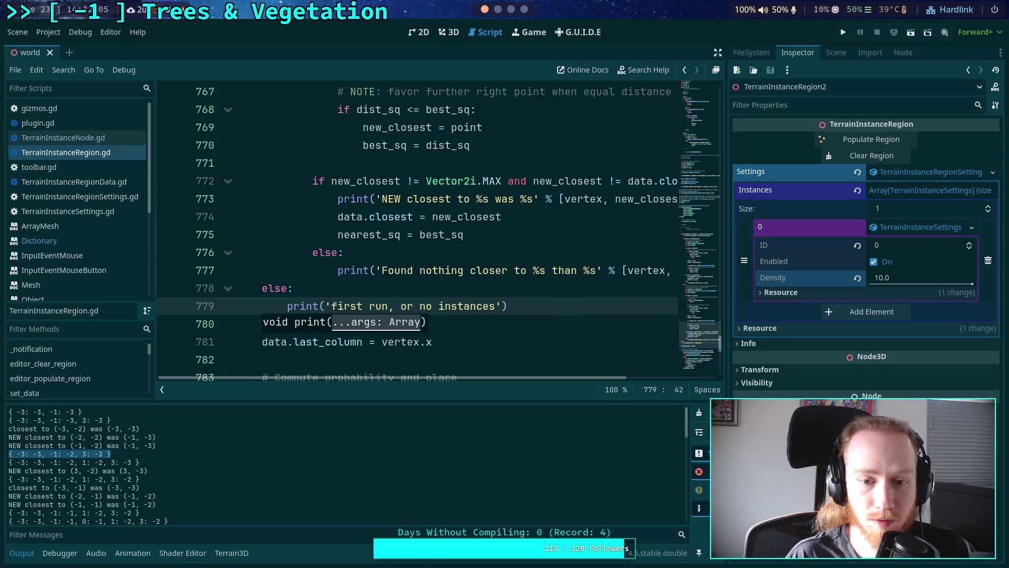
Trim the message to 'first run/ no instances' and save the script.
left_click(454, 286)
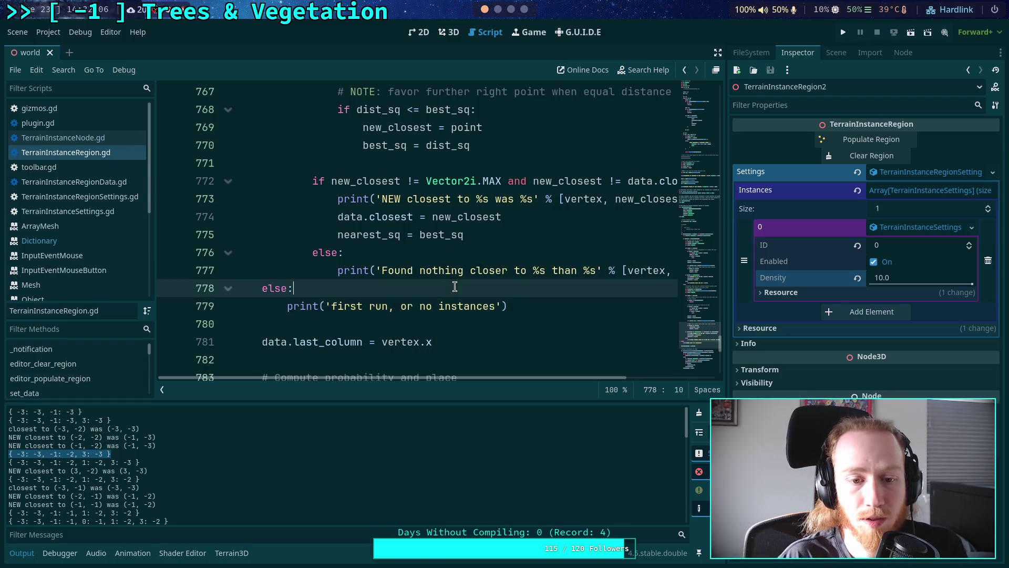
left_click(393, 306)
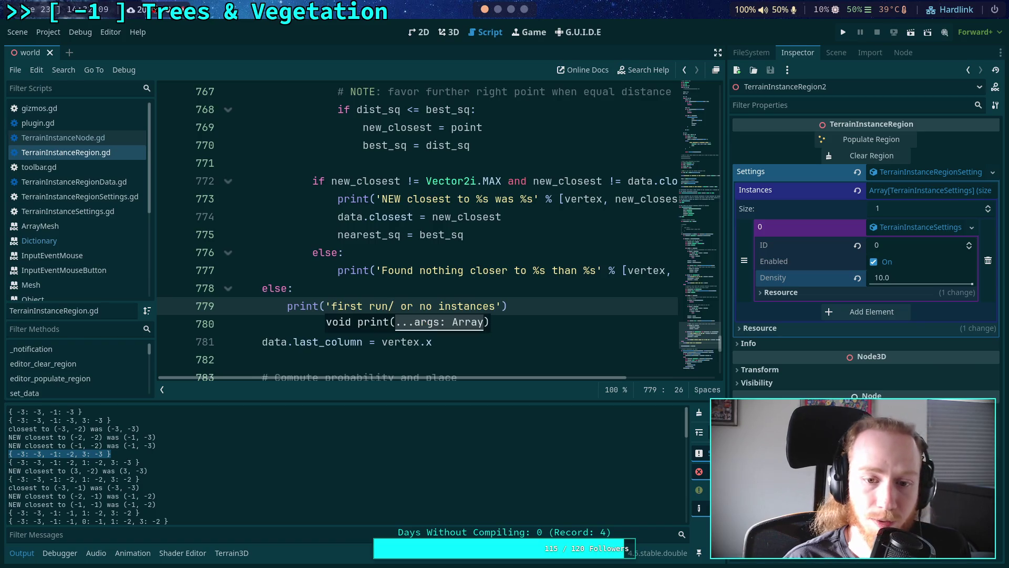
key("Delete")
key("Delete")
key("Delete")
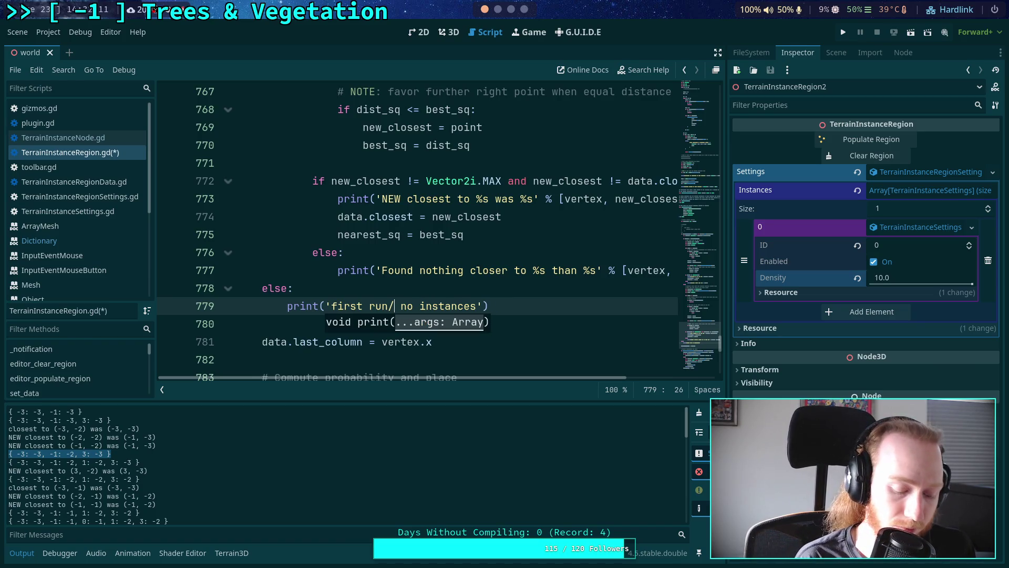
key("ctrl+s")
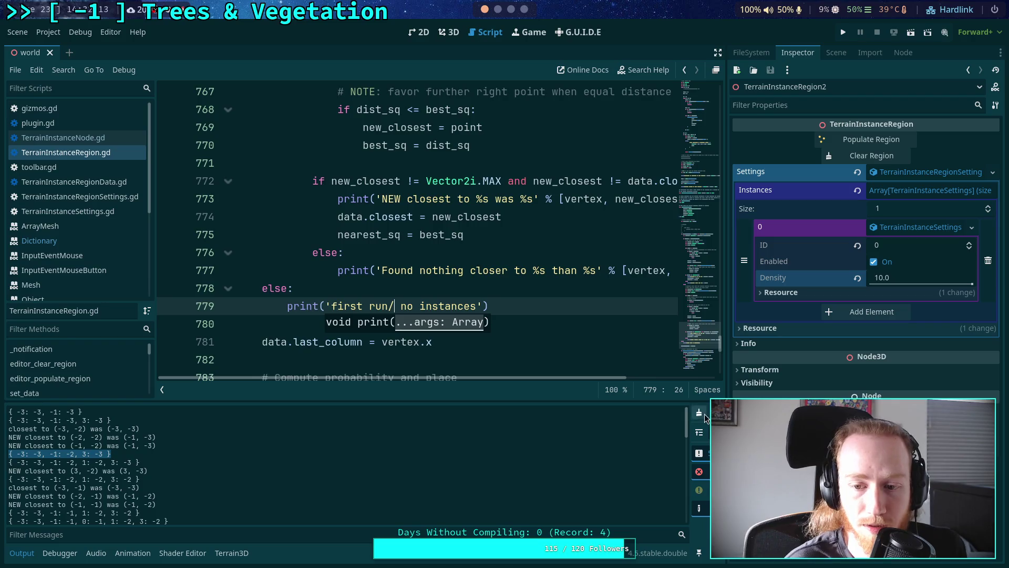
left_click(448, 36)
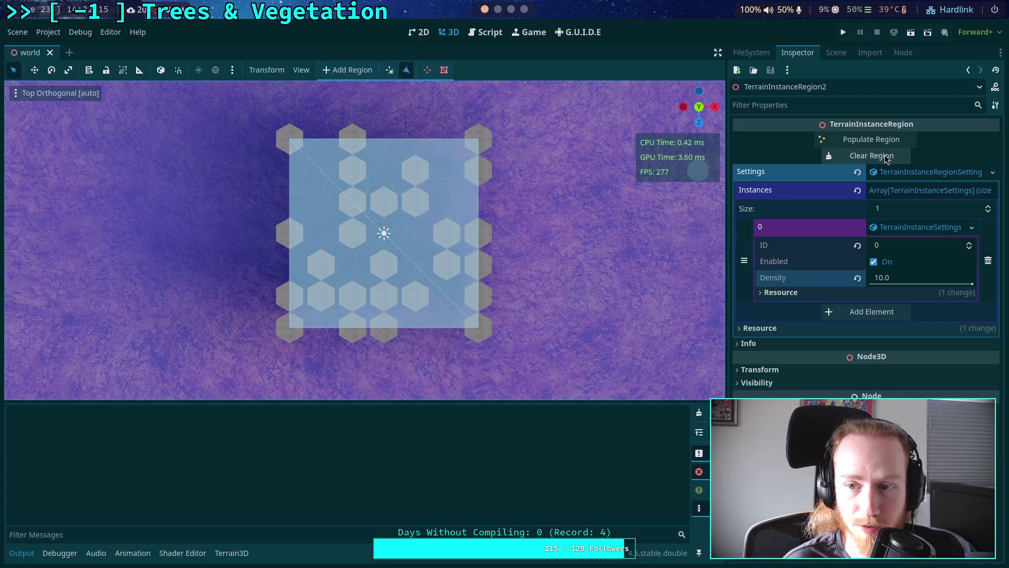
Run Clear Region then Populate Region in the Inspector and inspect the 'Found nothing closer' log lines.
left_click(883, 155)
left_click(875, 135)
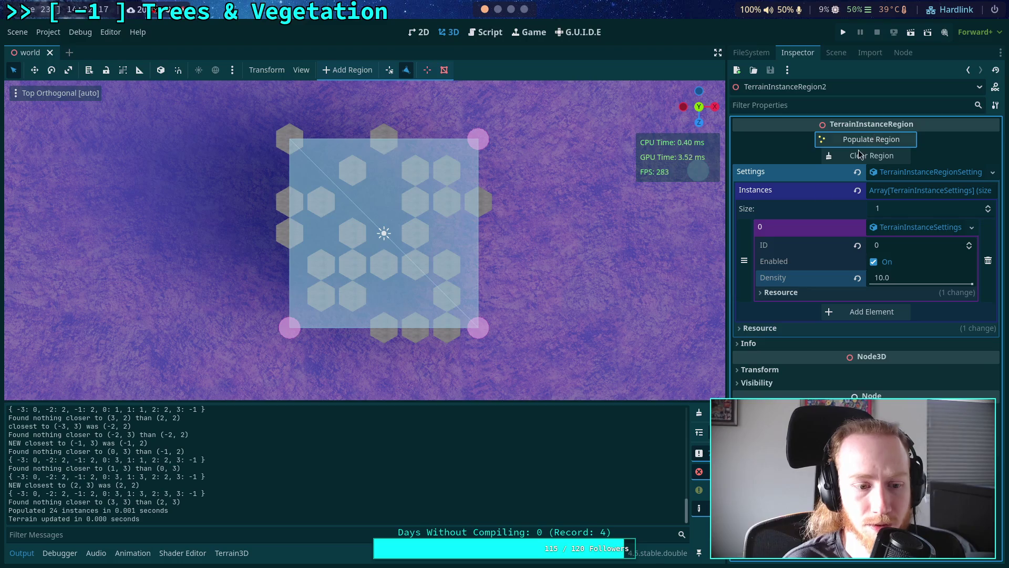
scroll(528, 463, "up", 15)
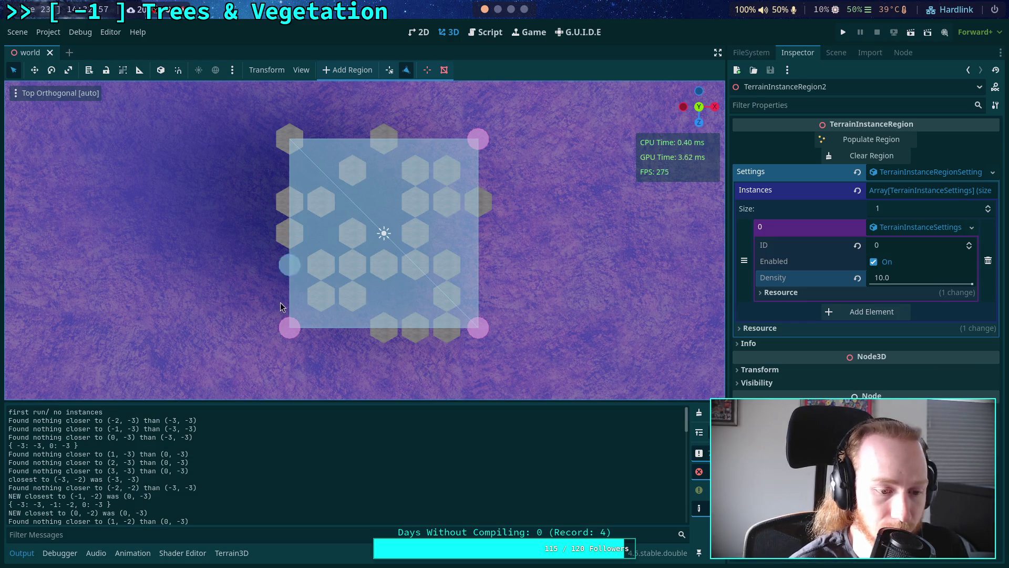
left_click_drag(152, 497, 11, 500)
Deselect the log line, scroll the Output log, and return to TerrainInstanceRegion.gd.
left_click(10, 500)
scroll(74, 494, "down", 3)
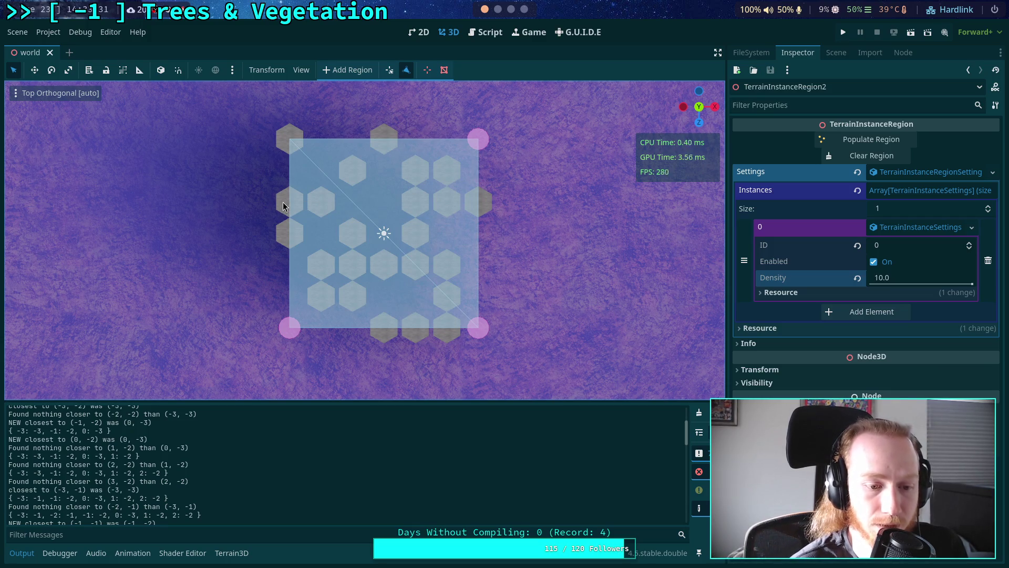
left_click(486, 32)
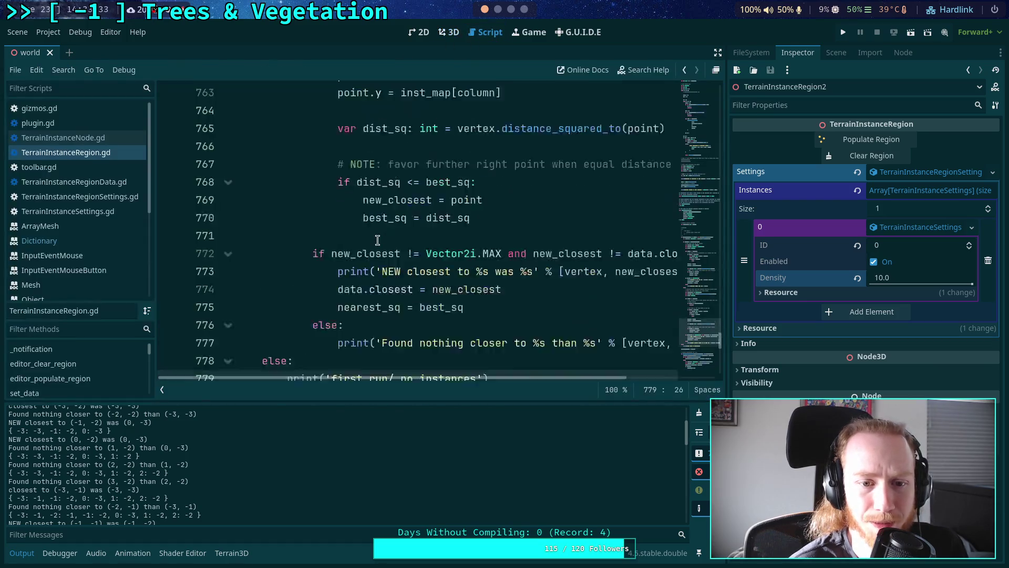
Draft a print('row %d' % vy) statement on line 570 after vx += 1.
scroll(385, 237, "up", 20)
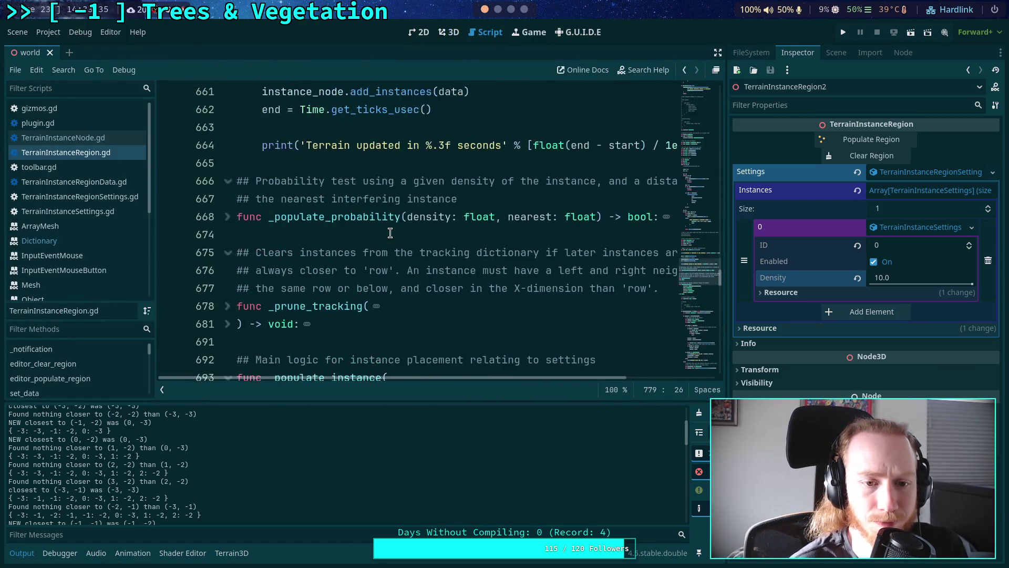
scroll(391, 231, "up", 10)
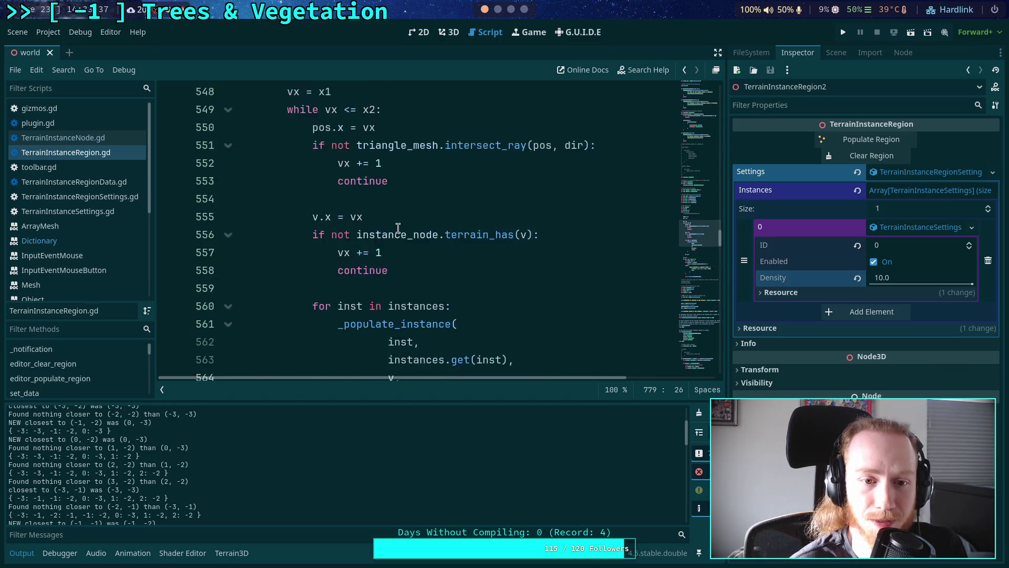
scroll(398, 227, "down", 10)
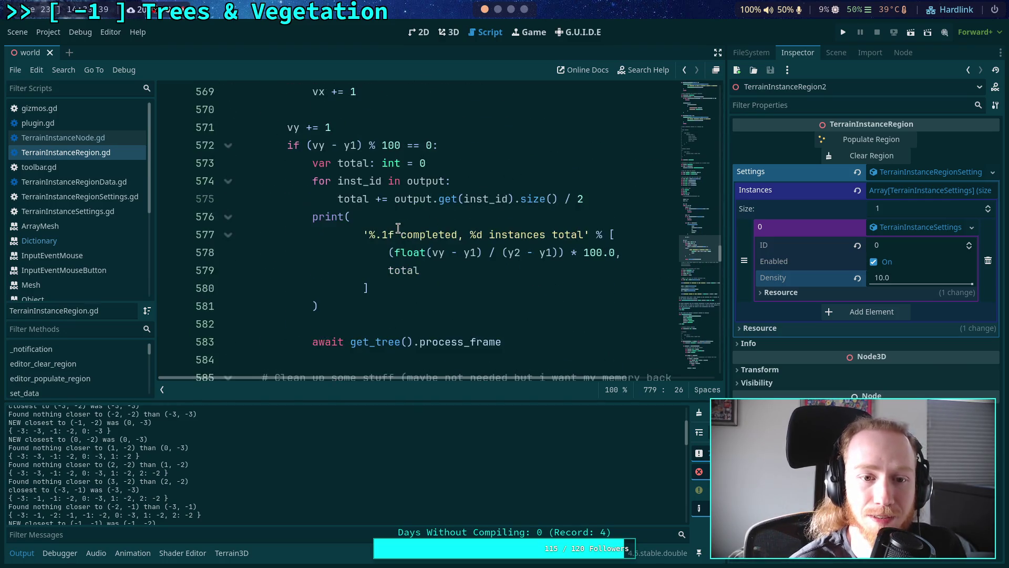
scroll(372, 296, "down", 1)
scroll(399, 294, "up", 1)
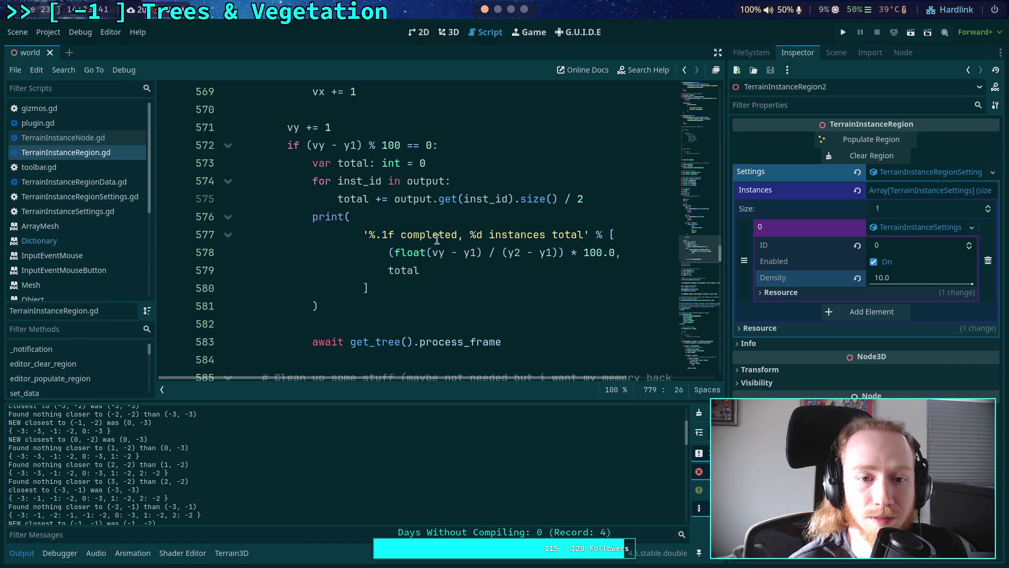
scroll(363, 206, "up", 2)
scroll(418, 220, "up", 1)
left_click(395, 270)
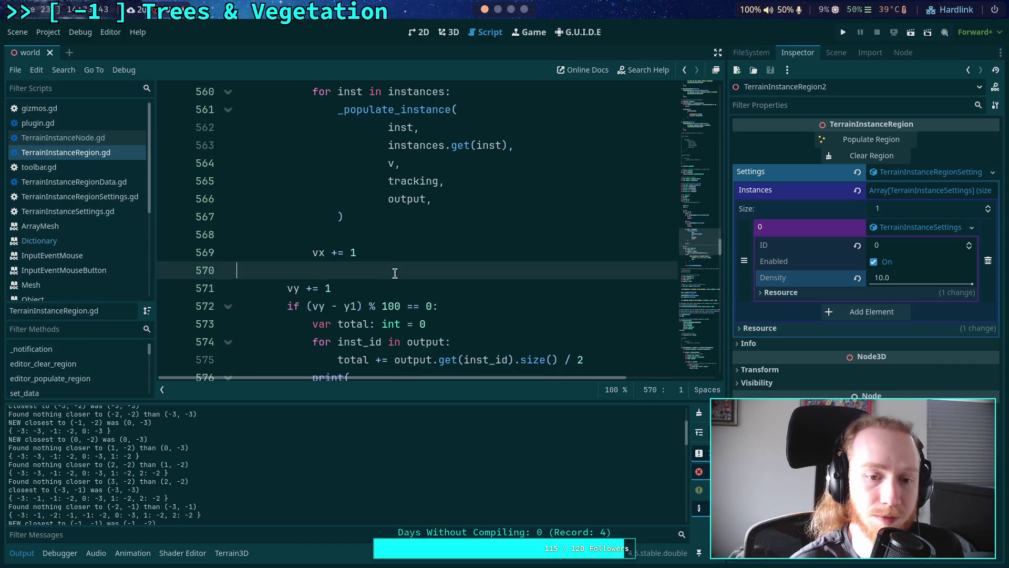
key("Tab")
key("Tab")
type("print(")
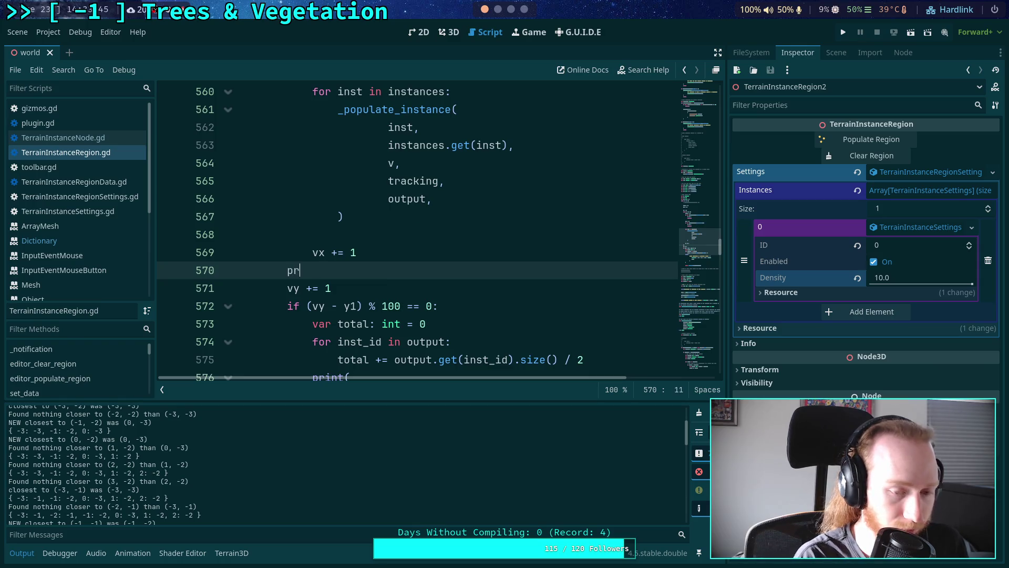
type("'row")
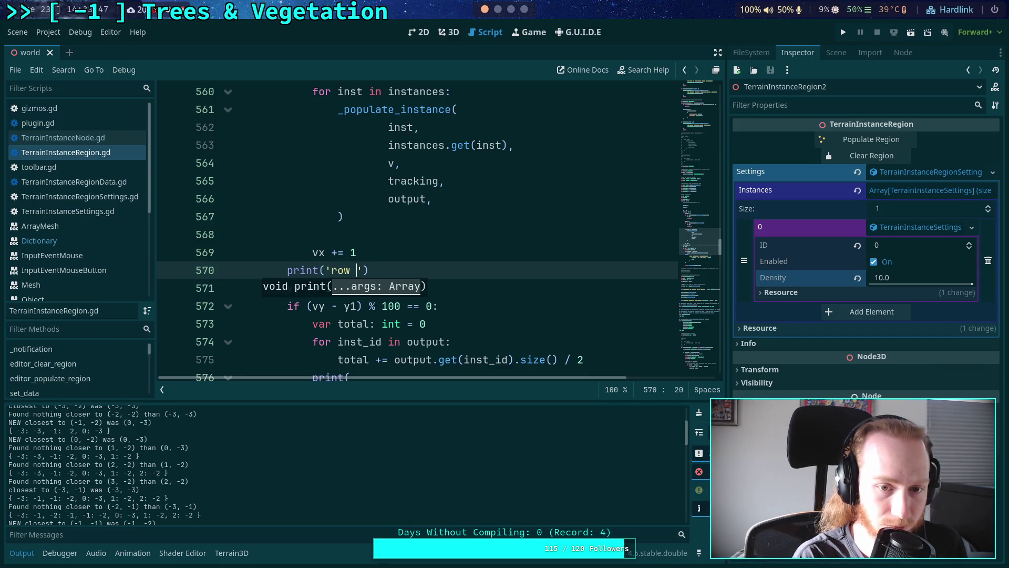
type("d")
type(" % ")
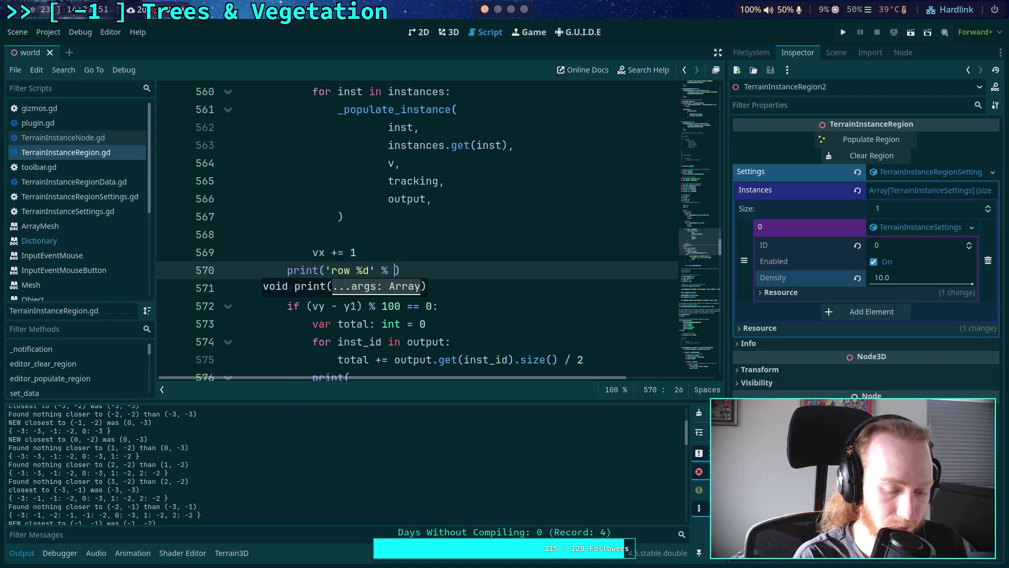
type("vy")
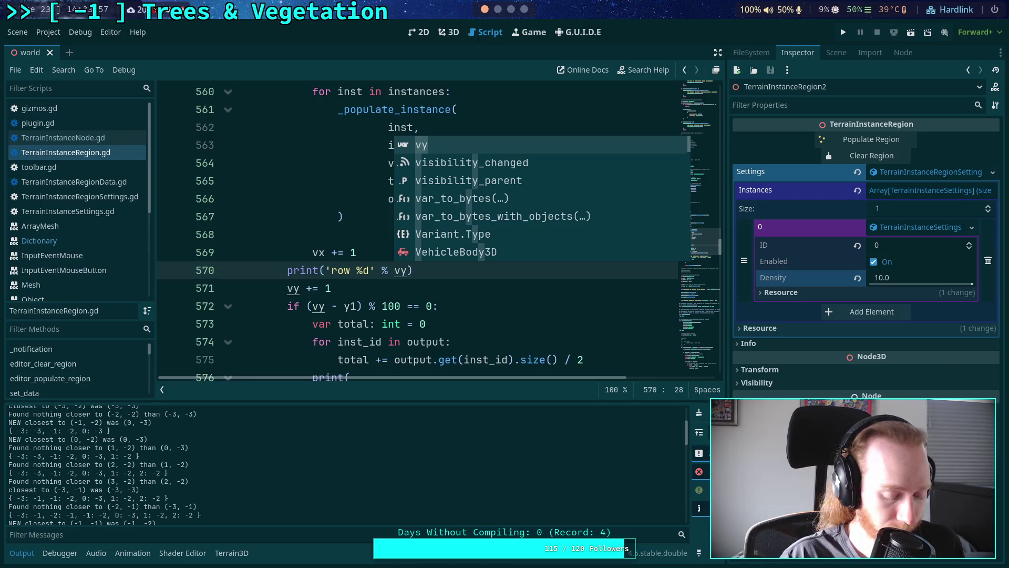
Delete that draft print line and scroll up to the while vy <= y2 loop.
key("ctrl+shift+k")
key("Escape")
left_click(386, 254)
key("Return")
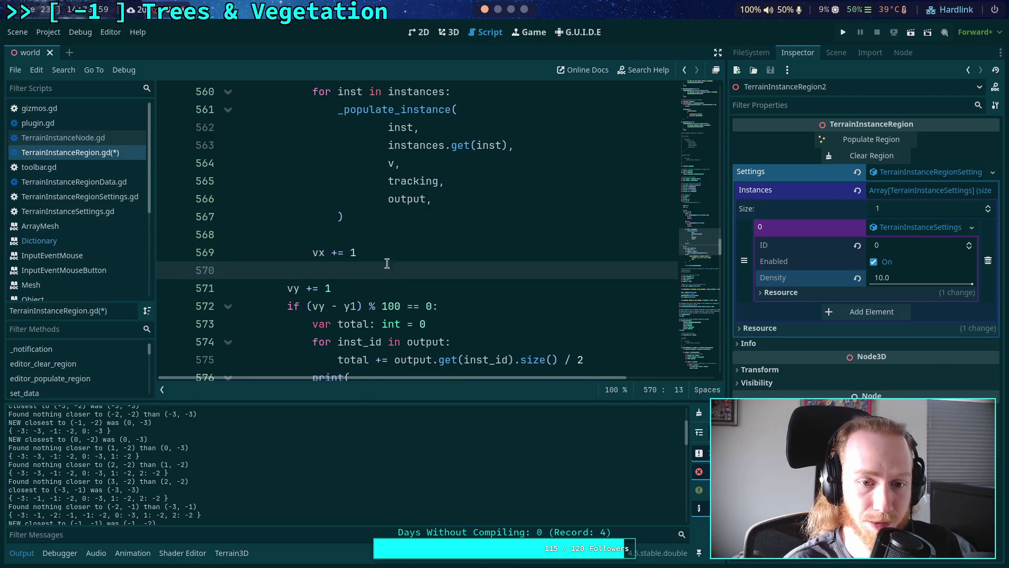
key("Return")
scroll(368, 247, "up", 8)
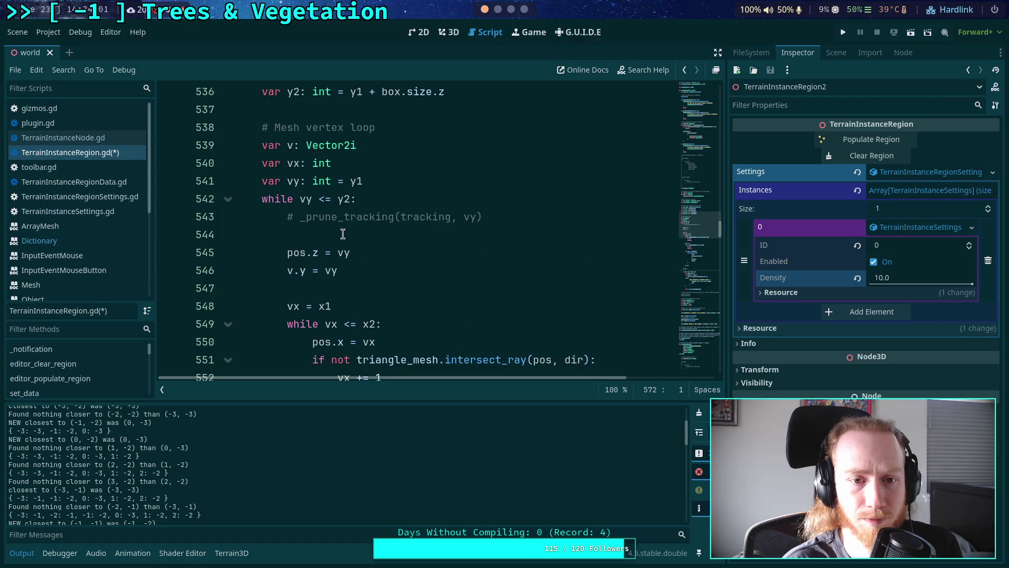
Paste print('row %d' % vy) below the commented prune call on line 543 and save.
left_click(512, 220)
key("Return")
type("print('row %d' % vy)")
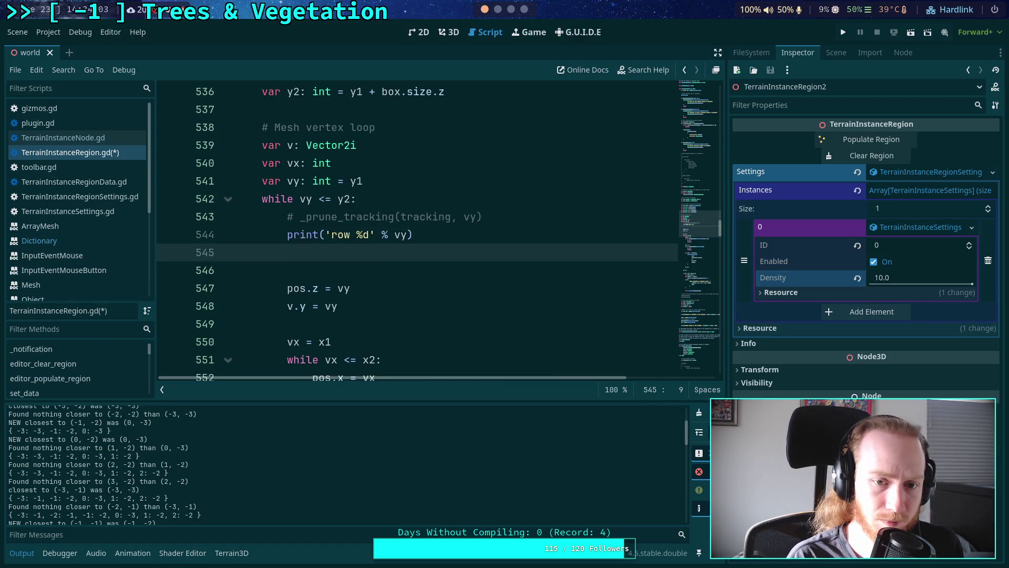
key("BackSpace")
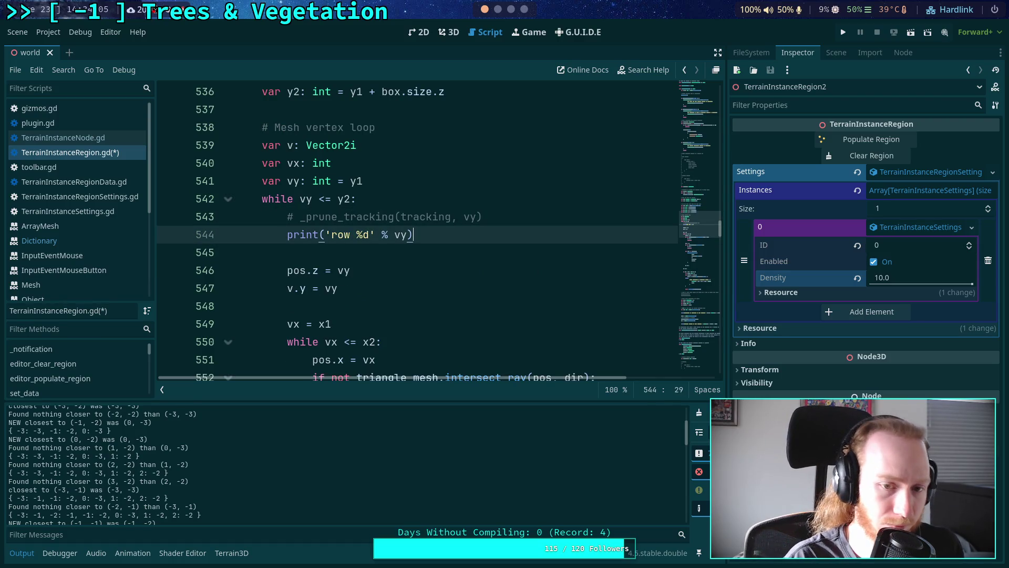
key("ctrl+s")
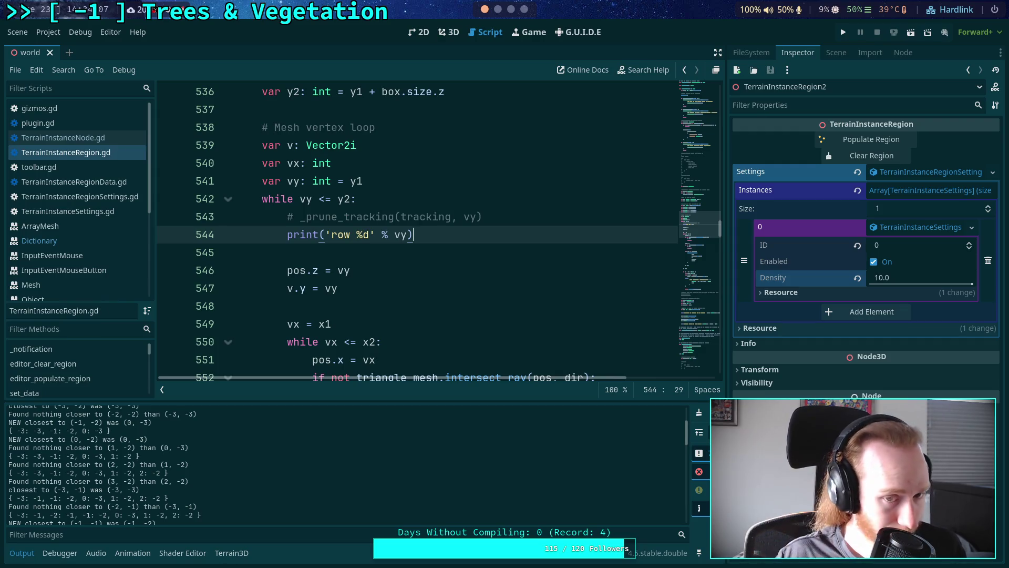
Prefix the row string with '-------\n', remove the trailing newline, and save.
left_click(370, 233)
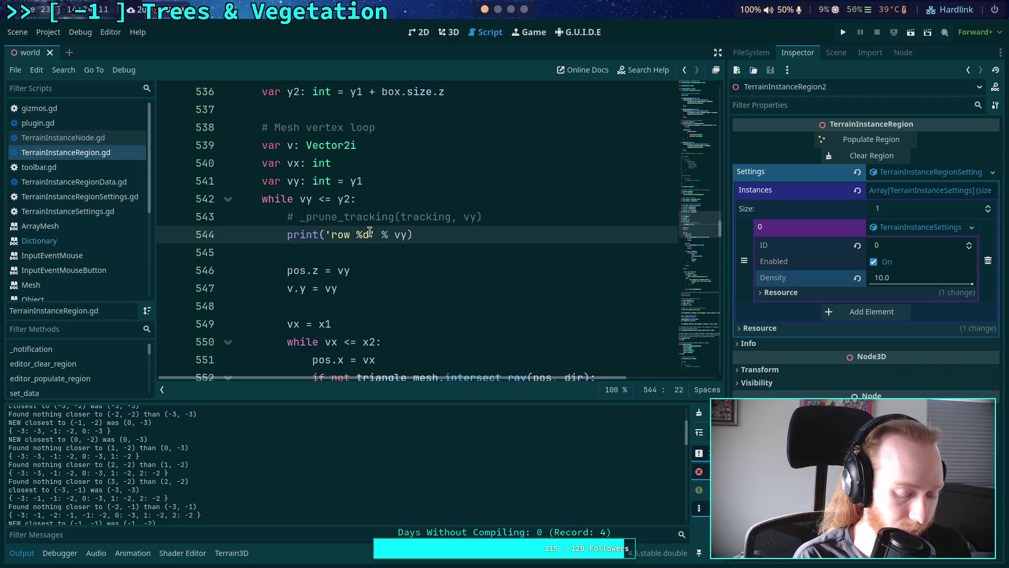
left_click(332, 235)
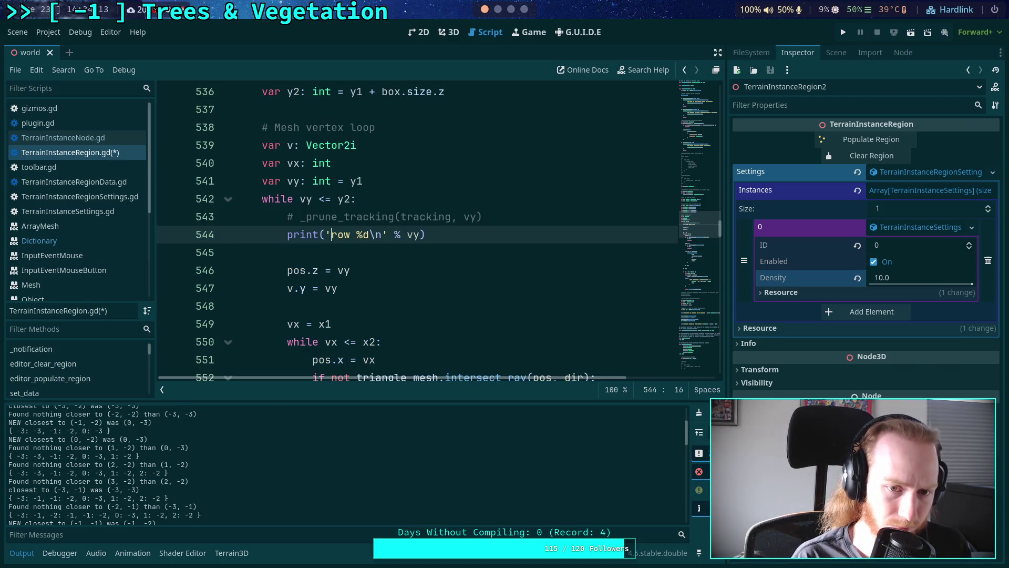
type("-----")
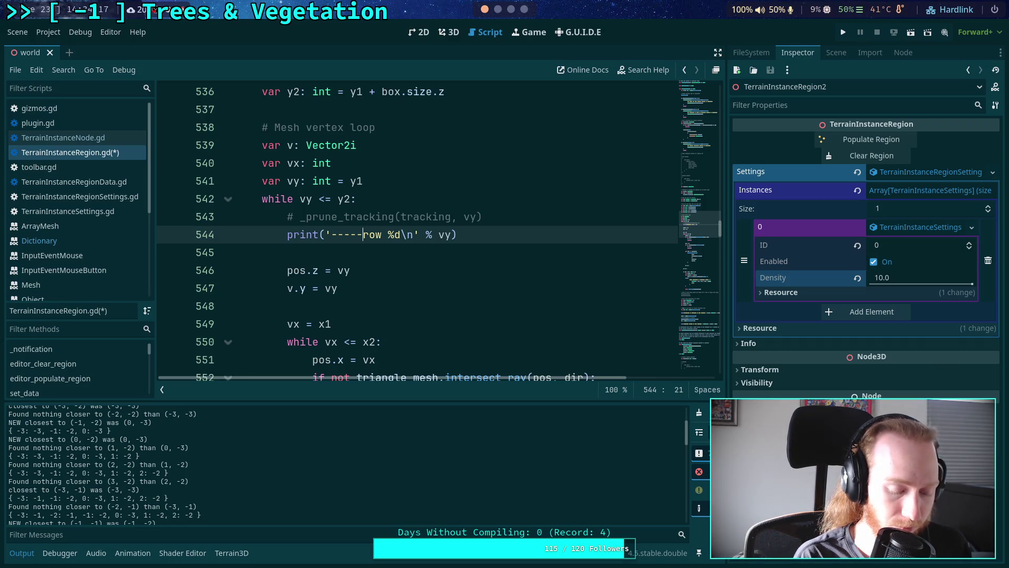
type("--")
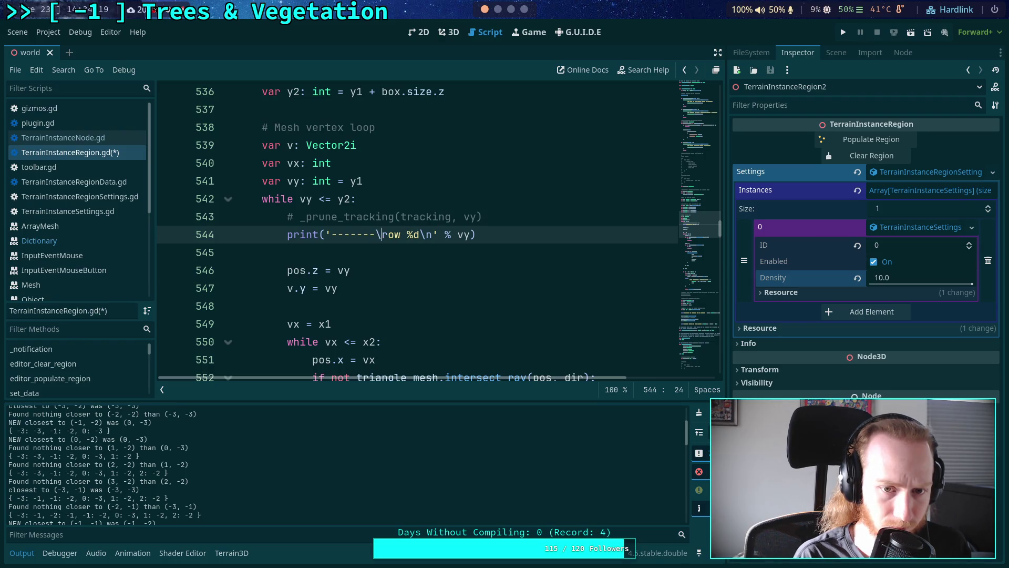
key("Right")
key("Delete")
key("Delete")
key("ctrl+s")
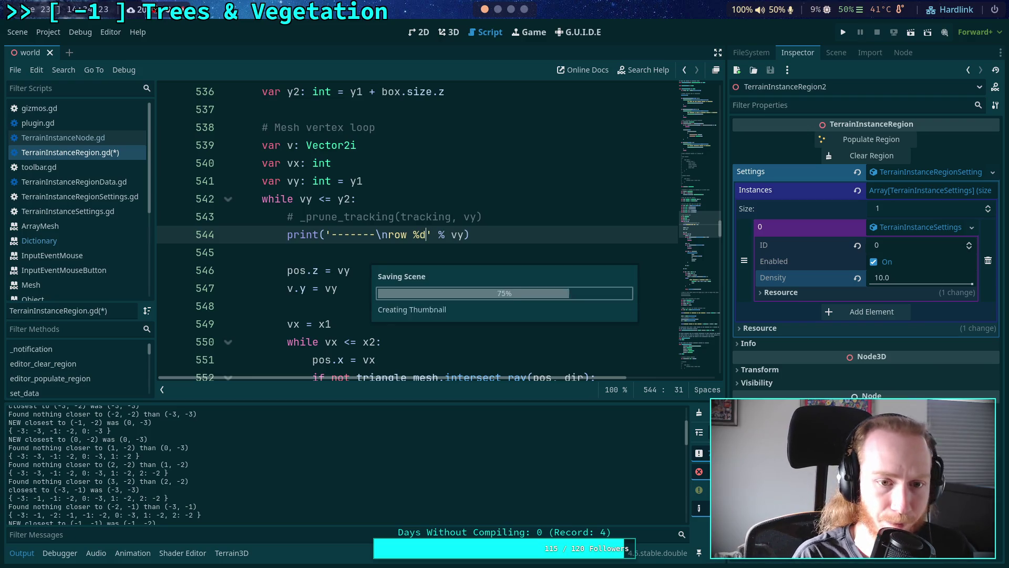
left_click(448, 32)
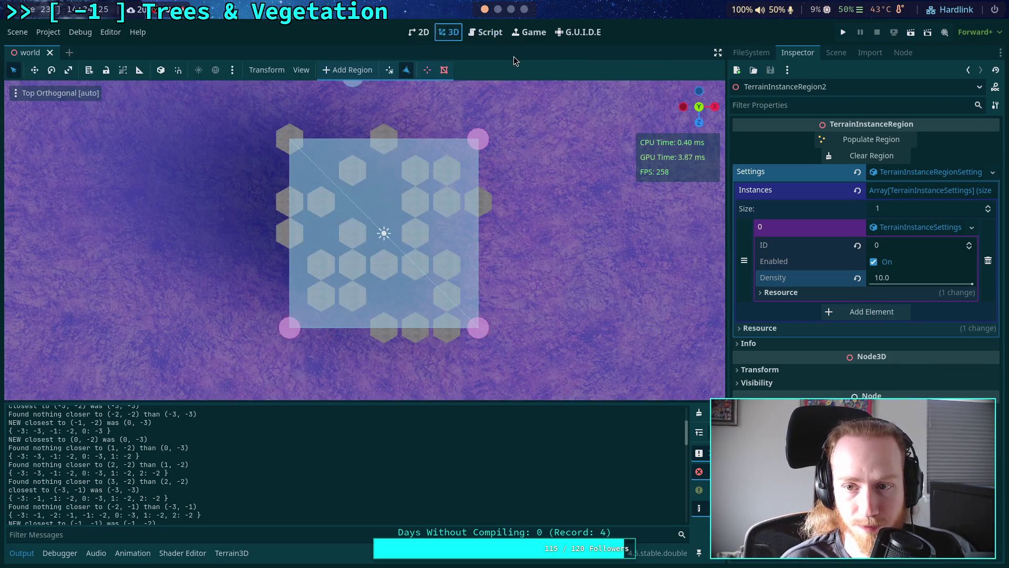
Clear and repopulate the region, then scroll the log up to the row -3 separator.
left_click(852, 156)
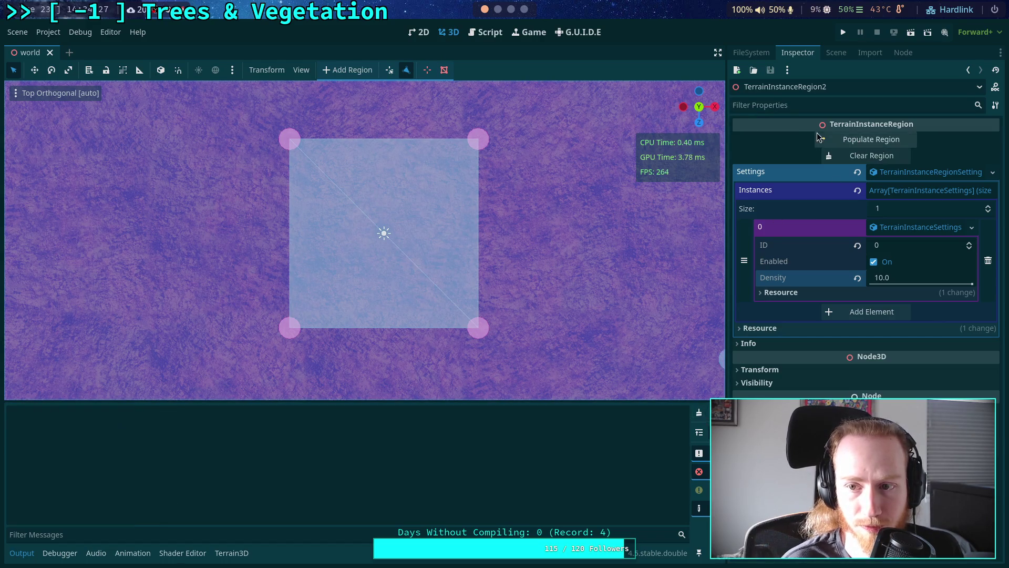
left_click(820, 138)
scroll(330, 437, "up", 5)
scroll(279, 450, "up", 15)
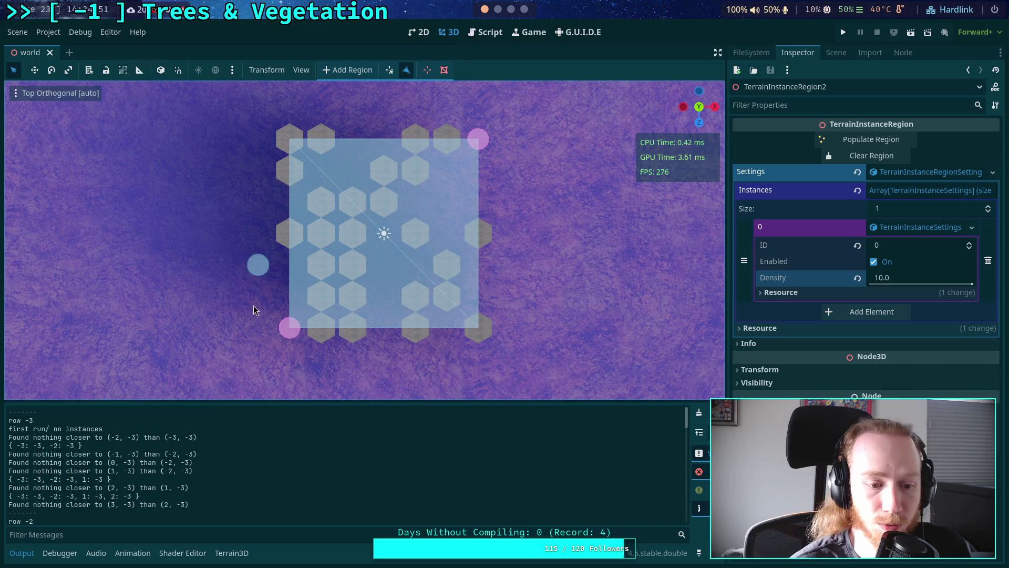
scroll(175, 510, "down", 1)
scroll(176, 504, "down", 4)
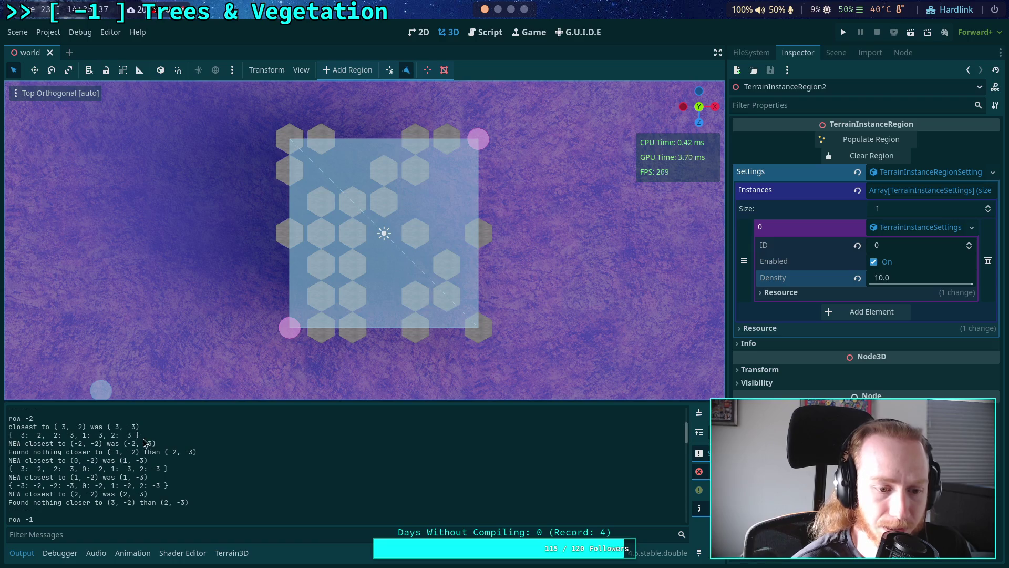
left_click_drag(149, 462, 109, 468)
mouse_move(174, 473)
left_mouse_down()
mouse_move(10, 463)
mouse_move(23, 469)
left_mouse_up()
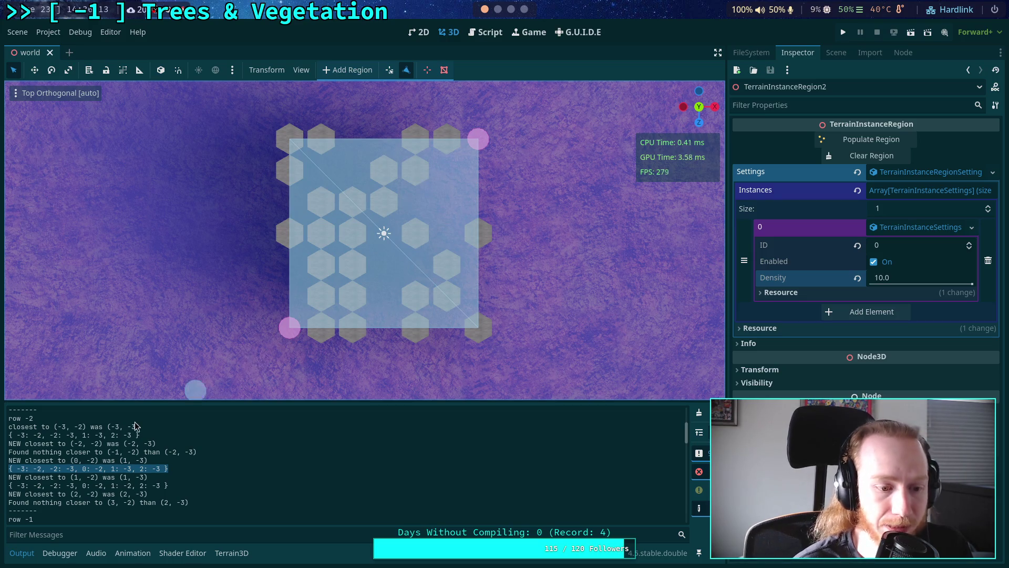
left_click_drag(8, 485, 168, 486)
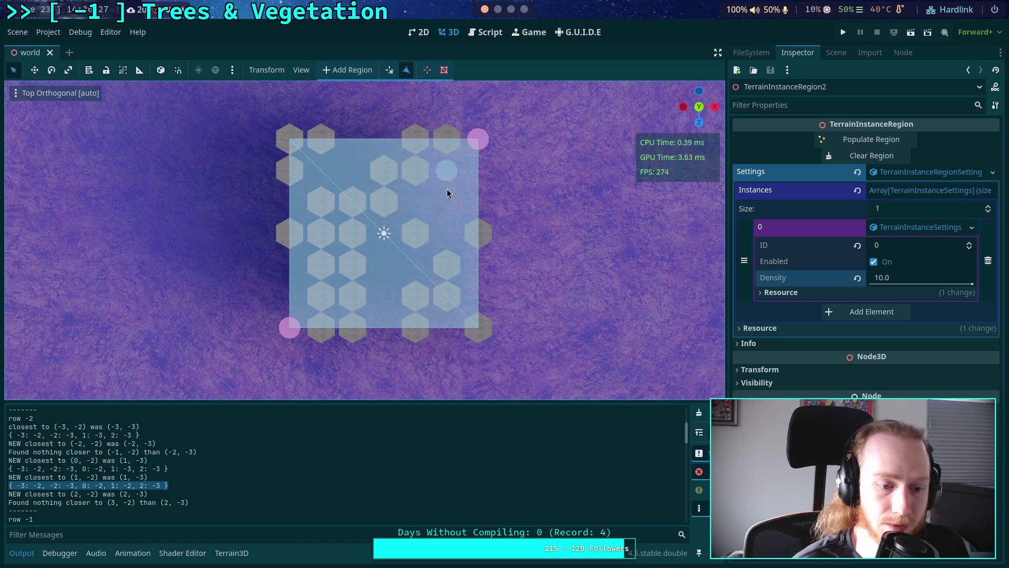
scroll(141, 479, "down", 3)
scroll(141, 479, "down", 1)
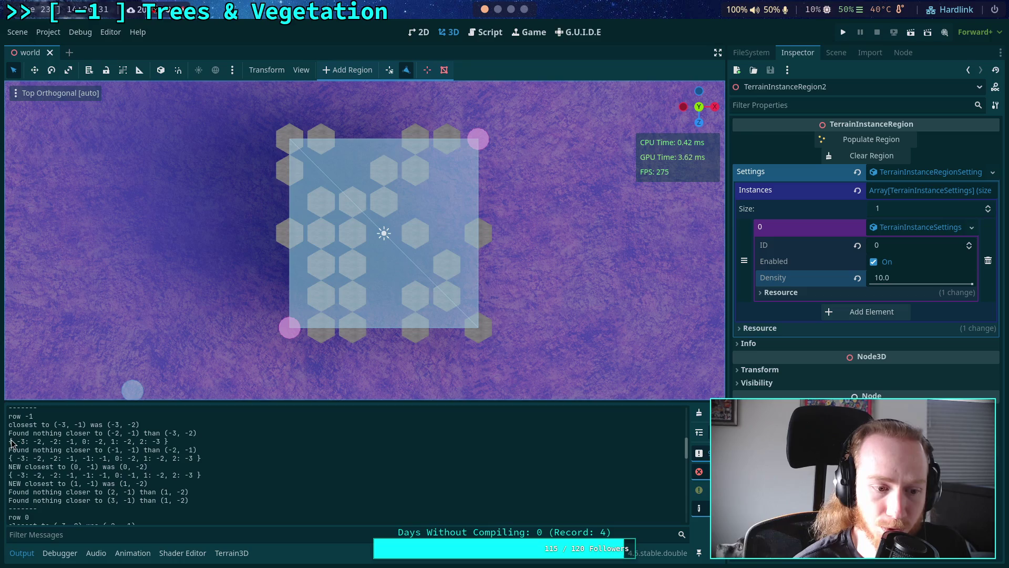
left_click_drag(9, 458, 202, 458)
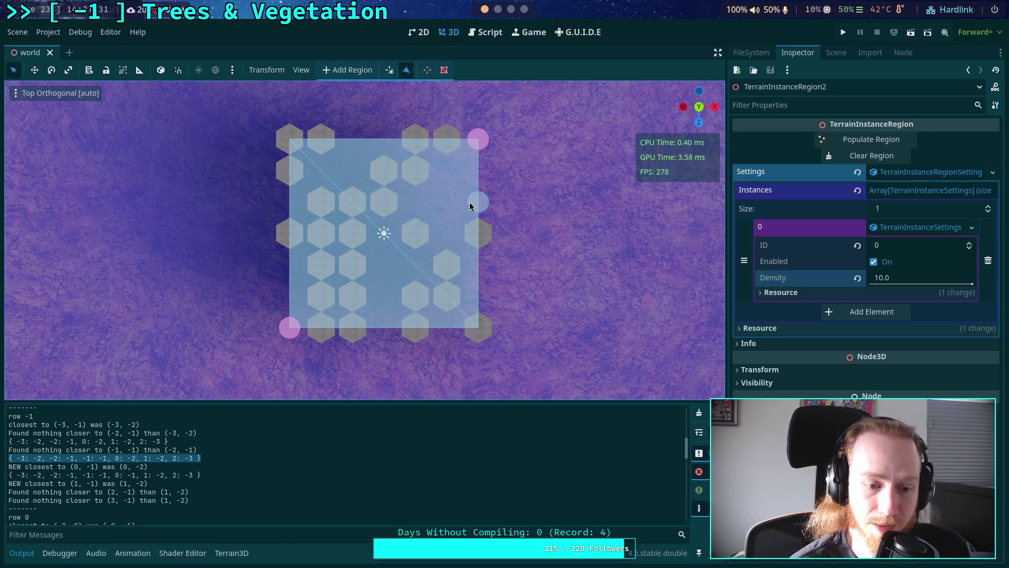
scroll(133, 469, "down", 4)
scroll(132, 470, "down", 1)
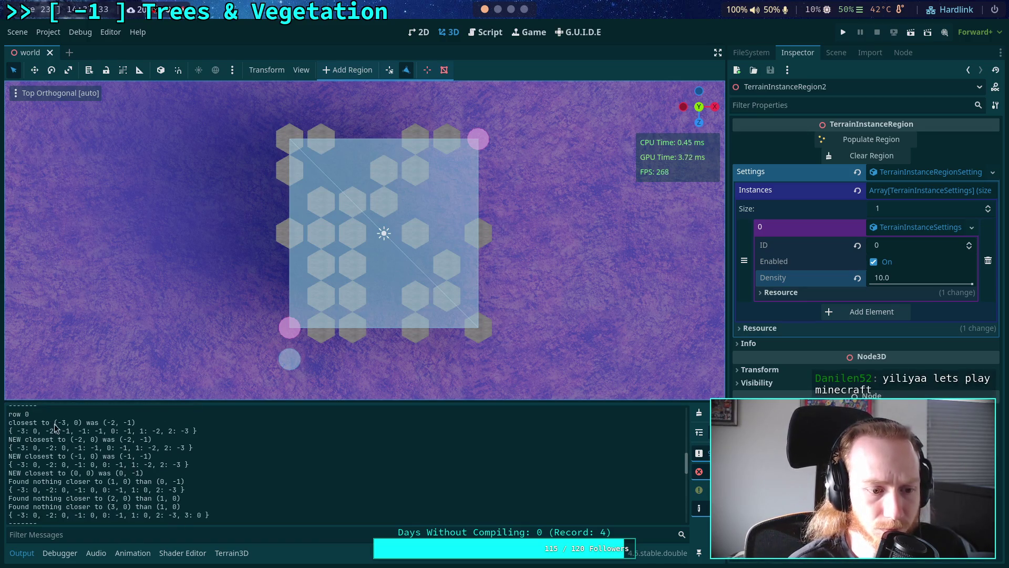
mouse_move(9, 436)
left_mouse_down()
mouse_move(199, 444)
mouse_move(198, 432)
left_mouse_up()
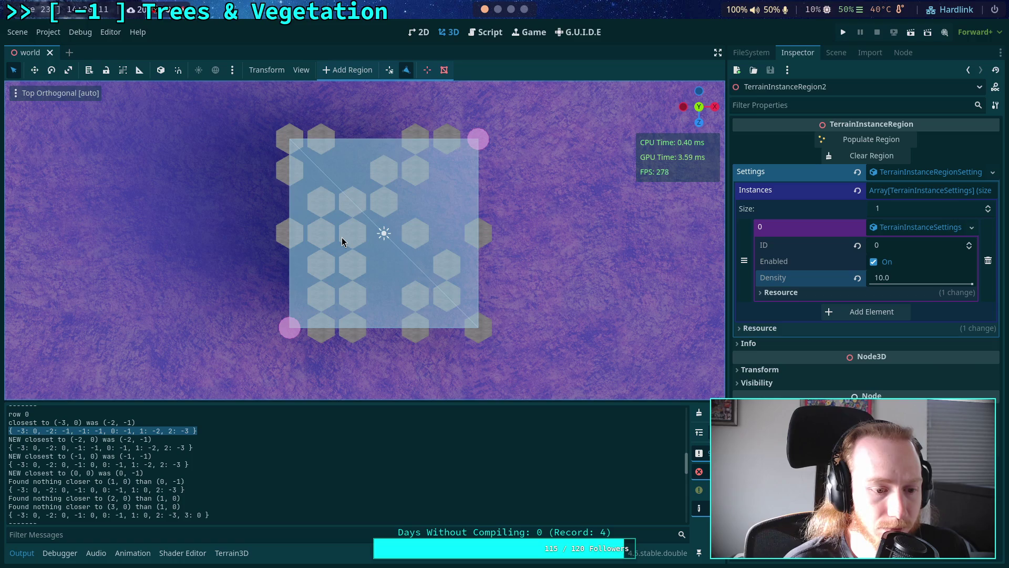
left_click_drag(10, 465, 191, 460)
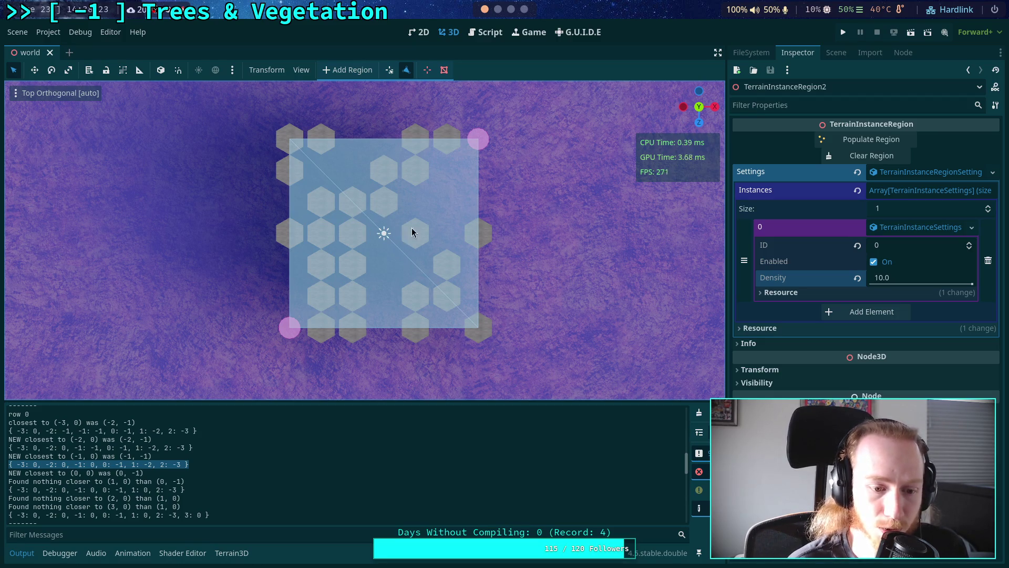
left_click_drag(9, 491, 192, 488)
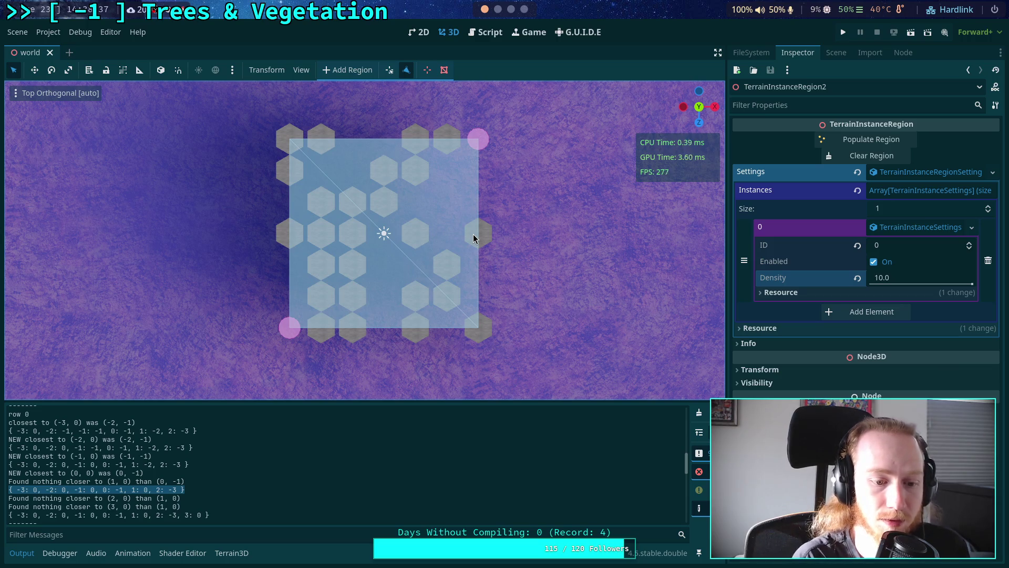
scroll(106, 473, "down", 1)
scroll(105, 473, "down", 4)
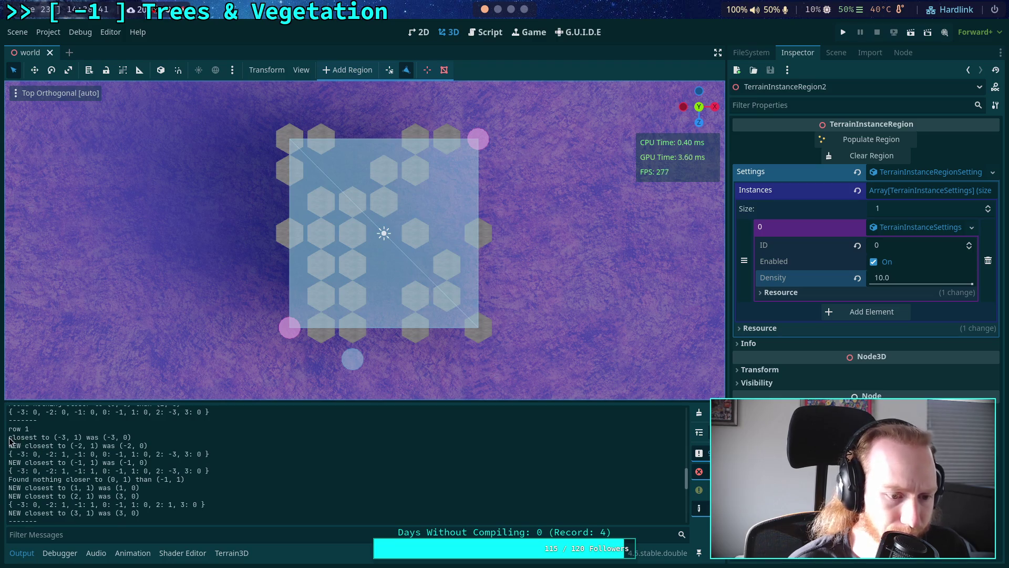
mouse_move(8, 437)
left_mouse_down()
mouse_move(150, 437)
mouse_move(131, 437)
left_mouse_up()
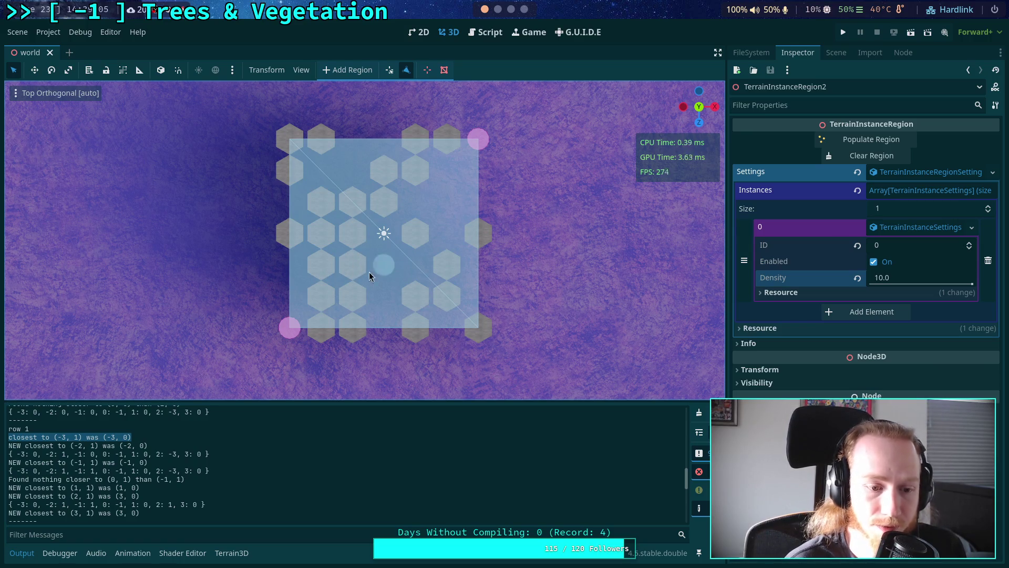
mouse_move(8, 478)
left_mouse_down()
mouse_move(153, 478)
mouse_move(8, 470)
left_mouse_up()
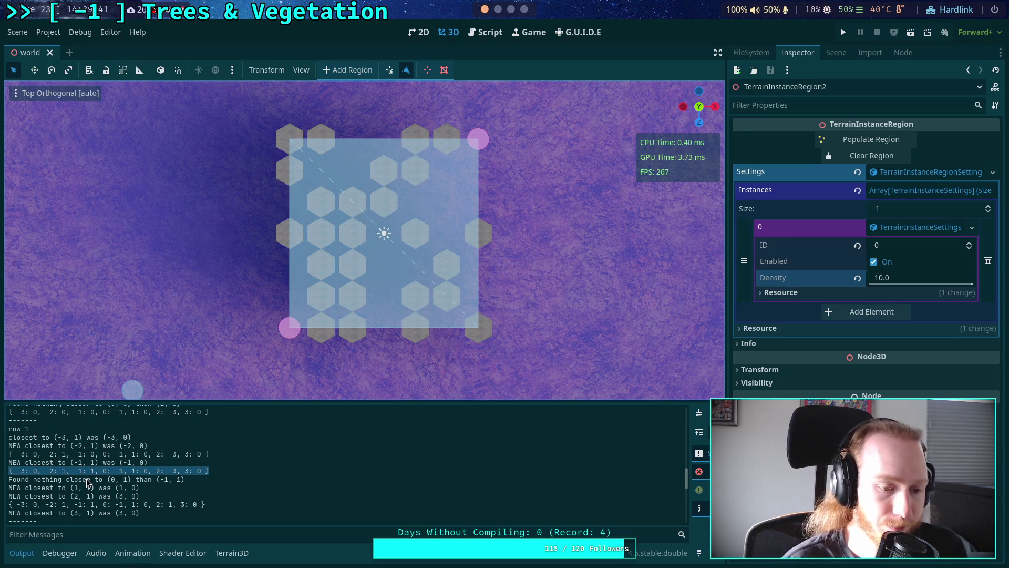
scroll(86, 481, "down", 5)
left_click_drag(10, 420, 135, 425)
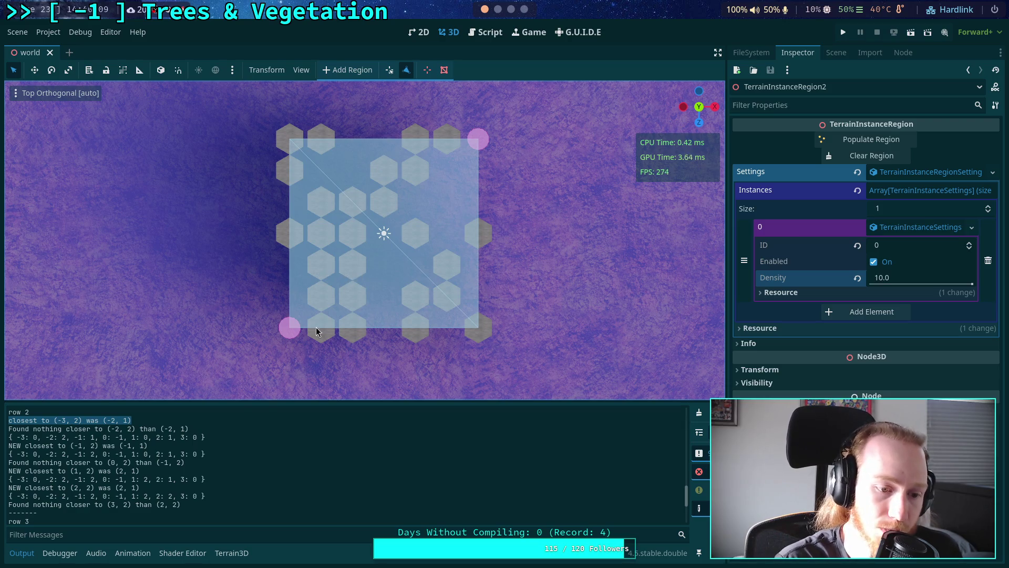
left_click_drag(12, 453, 219, 453)
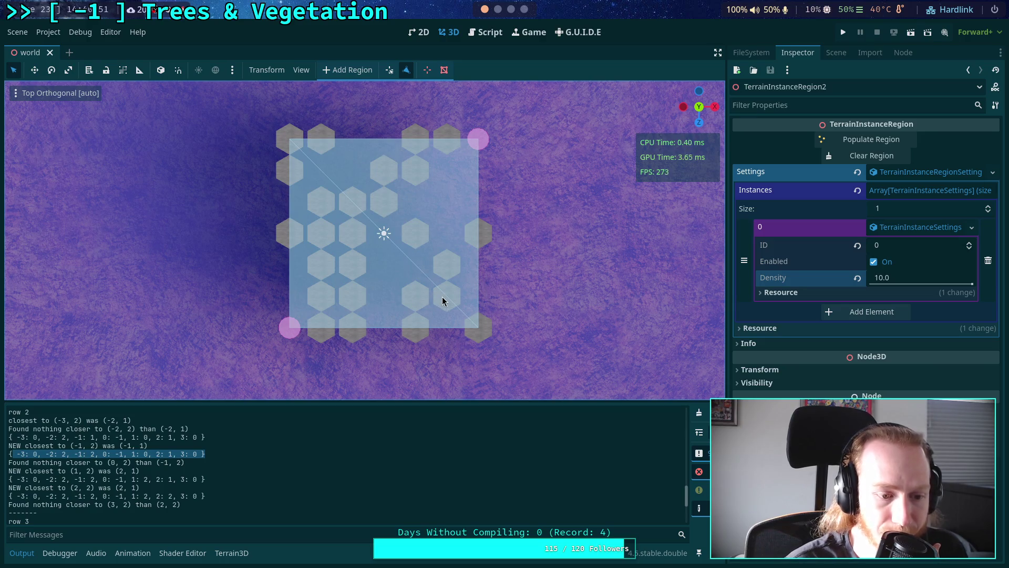
left_click_drag(8, 483, 210, 479)
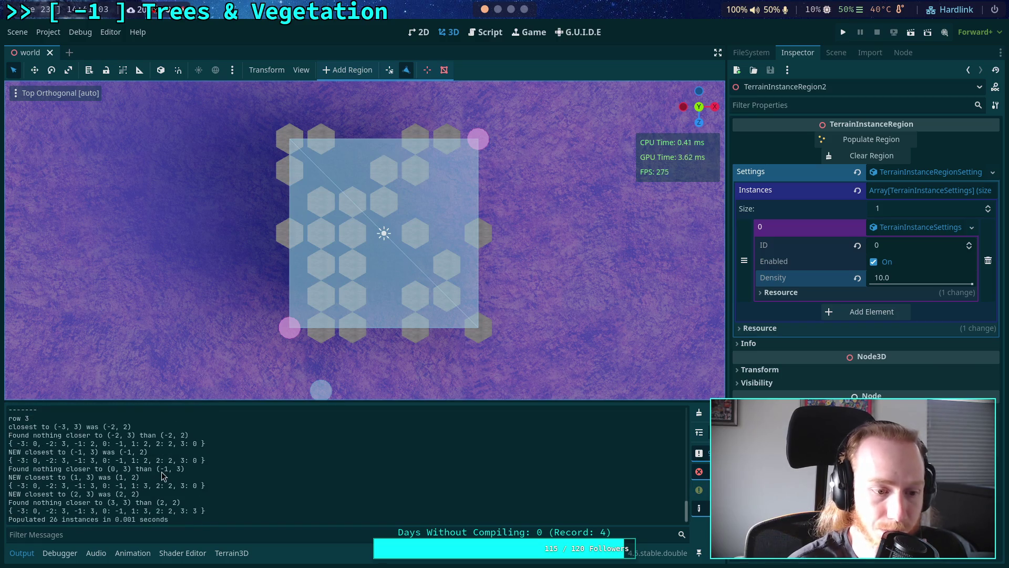
left_click_drag(9, 418, 140, 418)
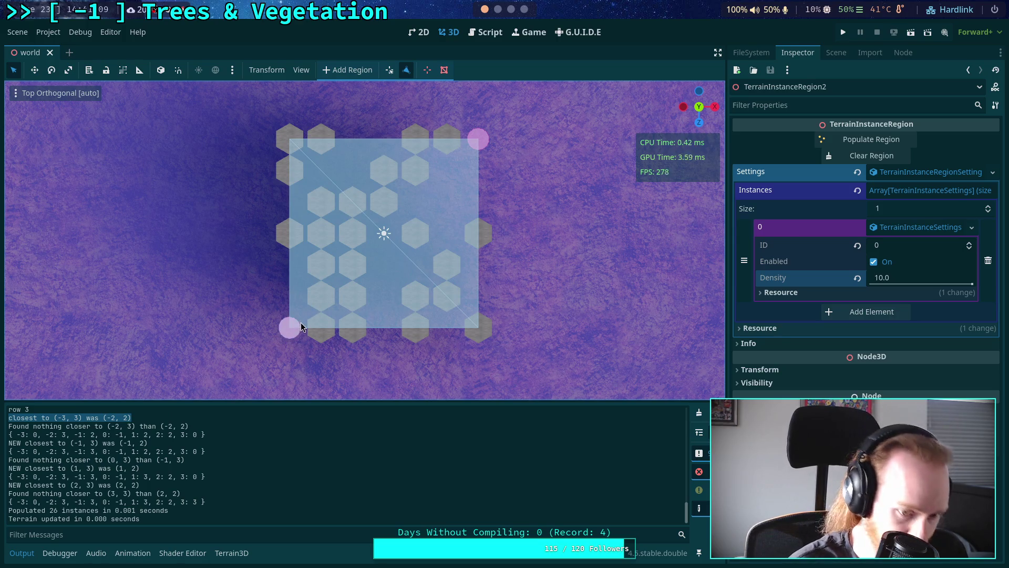
mouse_move(206, 434)
left_mouse_down()
mouse_move(5, 437)
mouse_move(75, 446)
left_mouse_up()
left_click(11, 449)
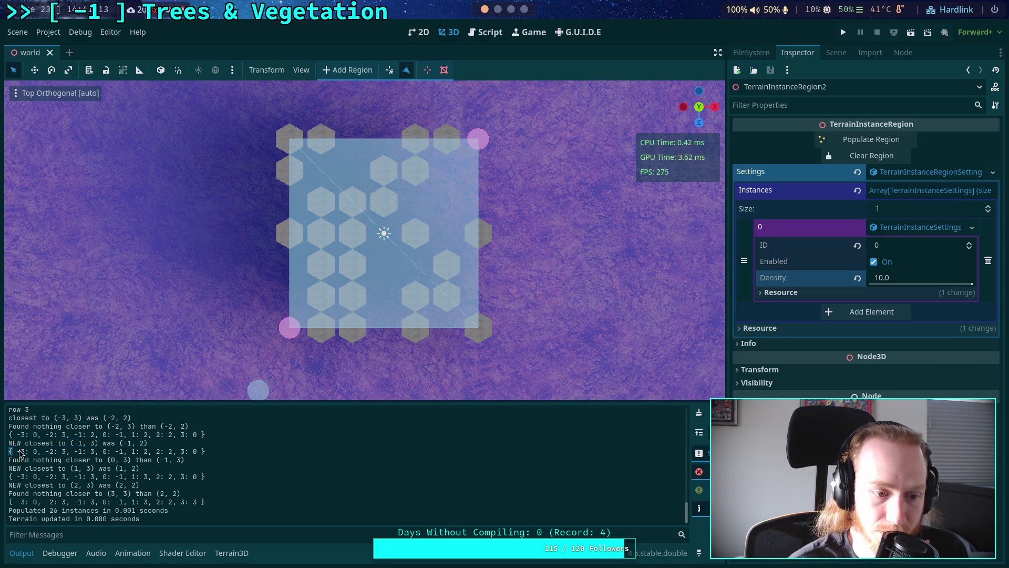
left_click_drag(10, 452, 217, 450)
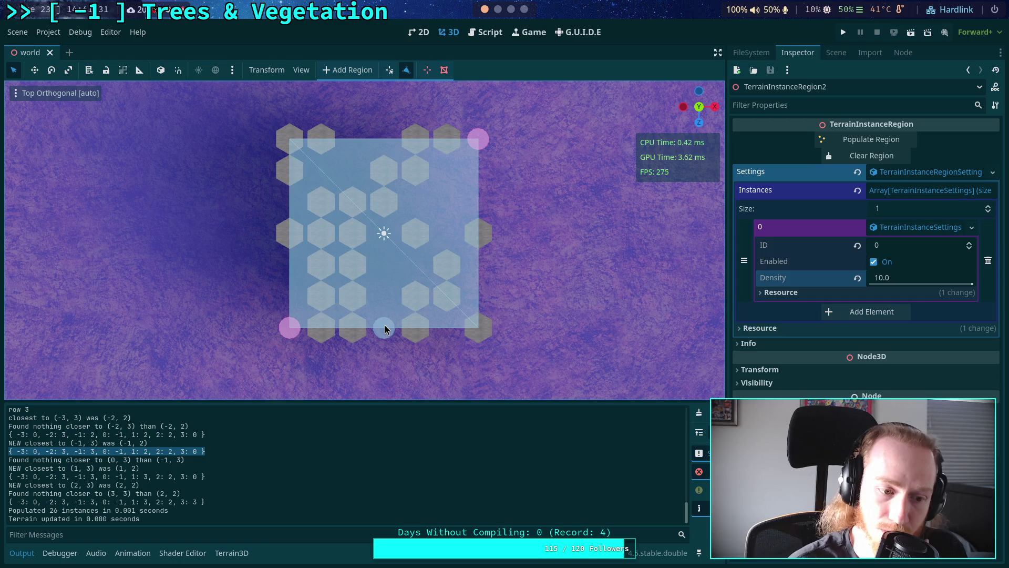
Undo the generated instances and remove both triangles of the square region.
triple_click(12, 479)
key("ctrl+z")
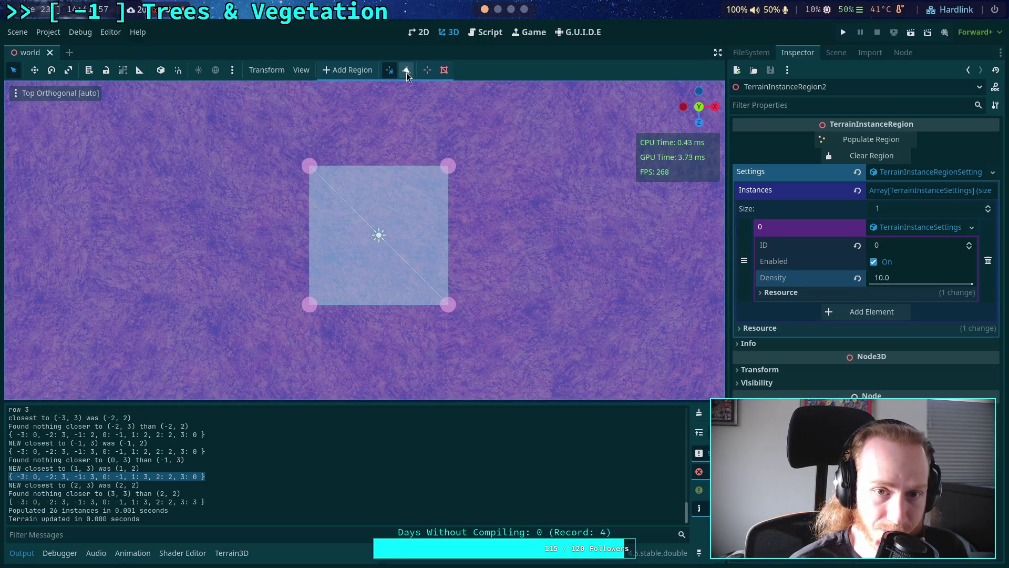
left_click(444, 70)
left_click(356, 275)
left_click(382, 228)
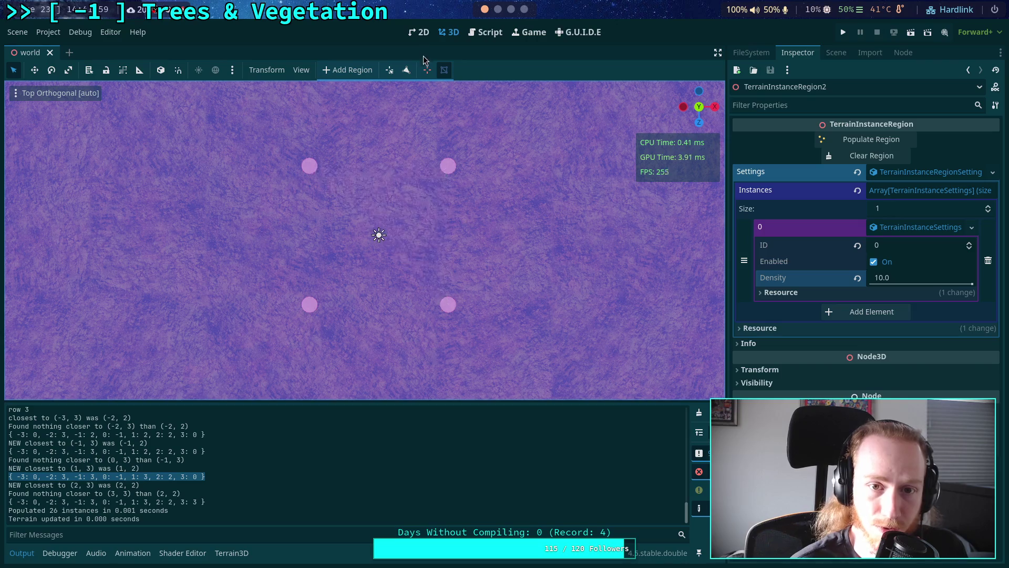
Drag the region's four corner points to new positions, pulling them inward.
left_click(389, 72)
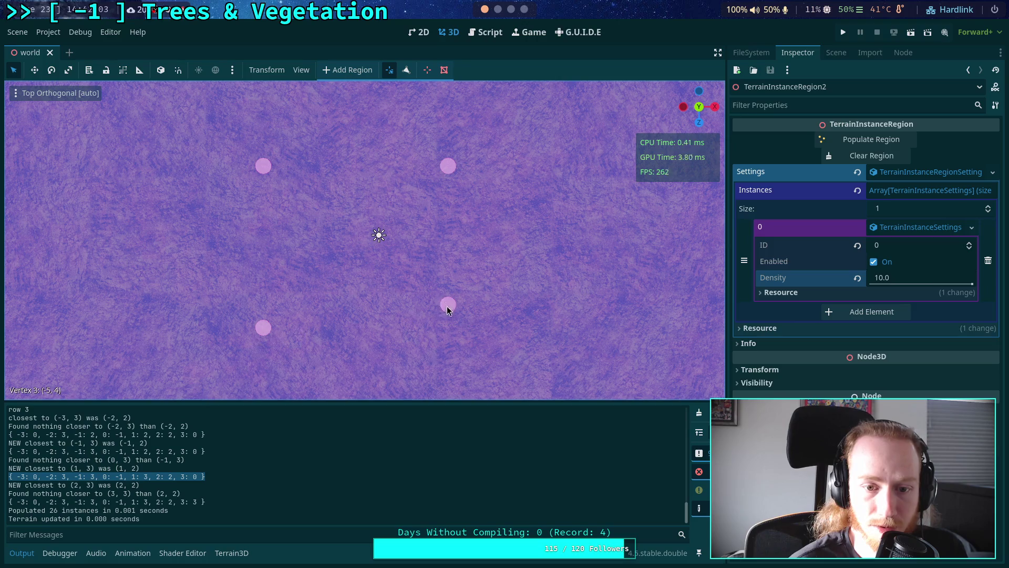
left_click_drag(447, 304, 537, 339)
left_click_drag(449, 167, 543, 123)
mouse_move(263, 167)
left_mouse_down()
mouse_move(265, 150)
mouse_move(304, 238)
mouse_move(328, 244)
left_mouse_up()
left_click_drag(276, 326, 330, 288)
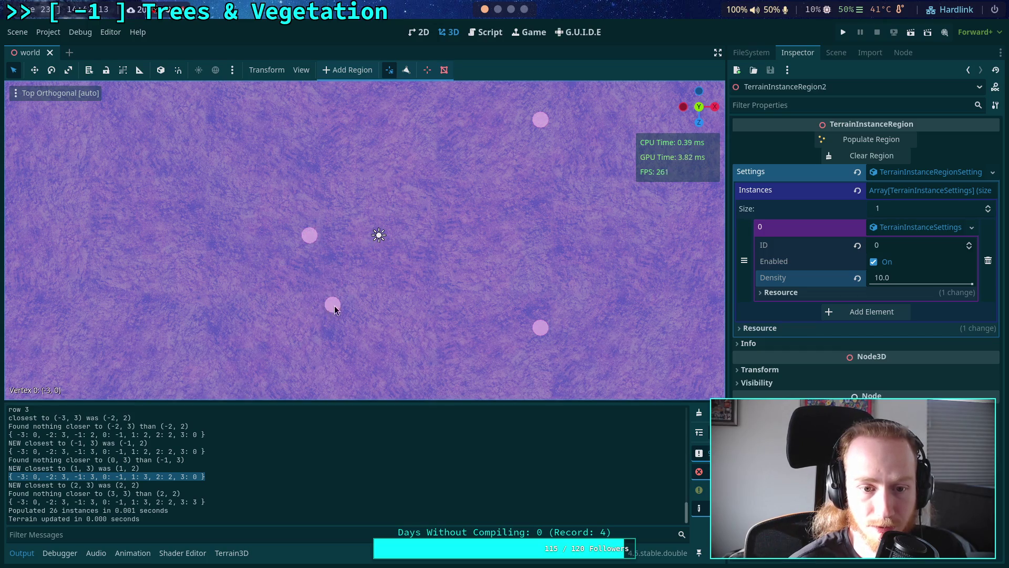
left_click_drag(540, 327, 388, 303)
left_click_drag(539, 117, 418, 193)
Add points forming an upper-right and a lower-left triangle, then clear and repopulate them.
left_click(407, 70)
left_click(379, 166)
left_click(447, 168)
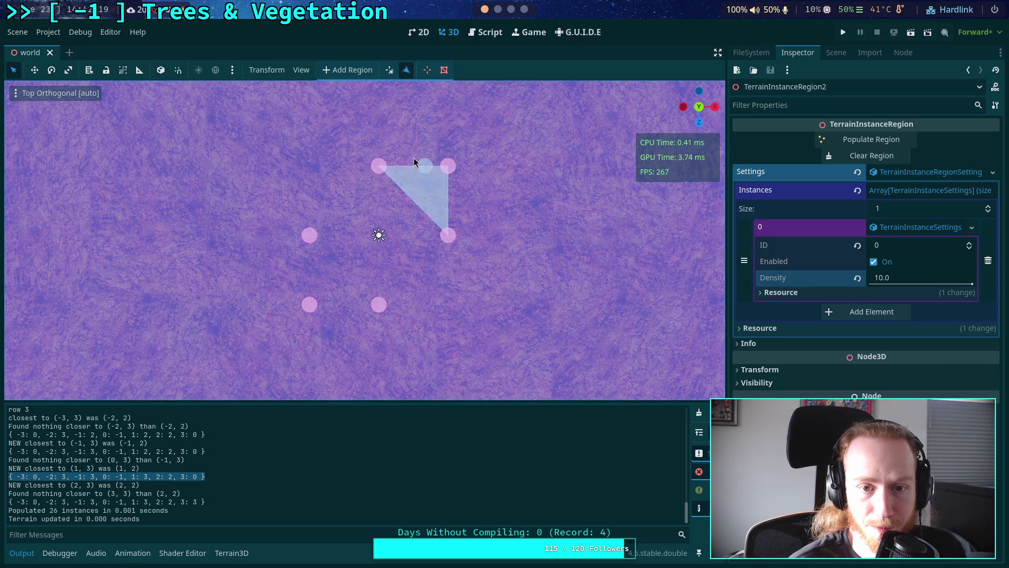
left_click(309, 237)
left_click(309, 303)
left_click(379, 304)
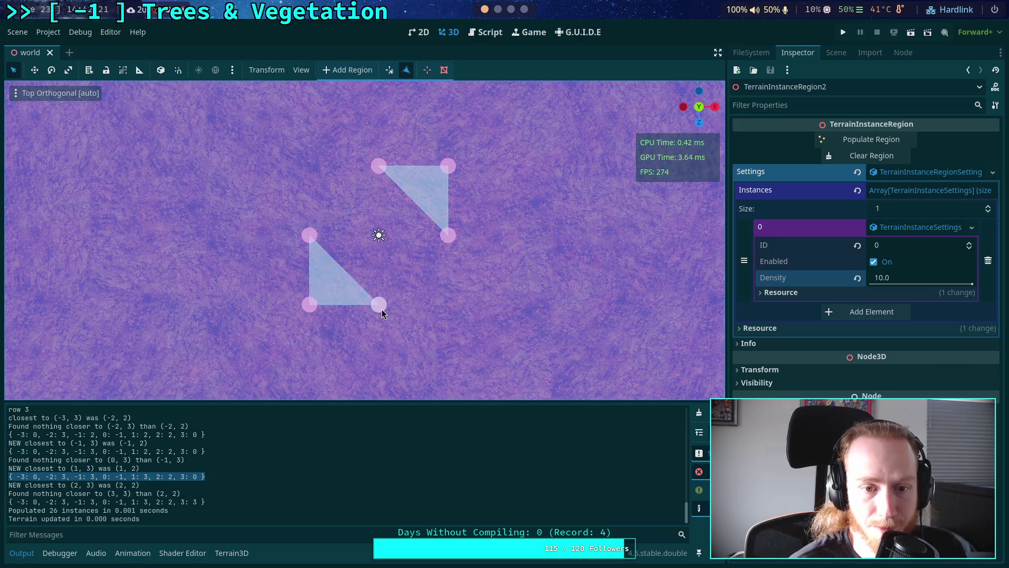
left_click(844, 156)
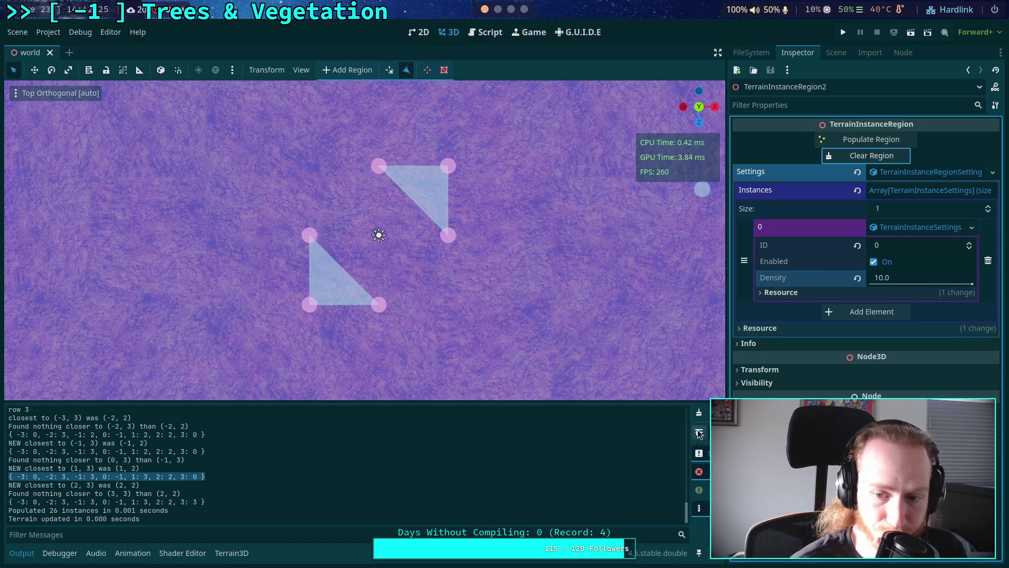
left_click(861, 139)
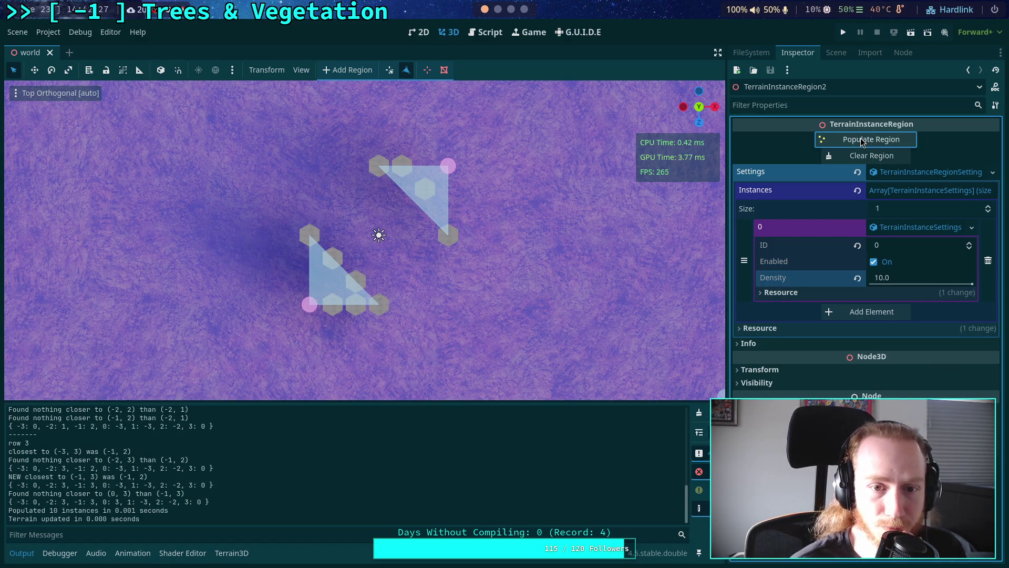
Scroll back through the Output log rows, then return to the TerrainInstanceRegion.gd script.
scroll(578, 484, "up", 10)
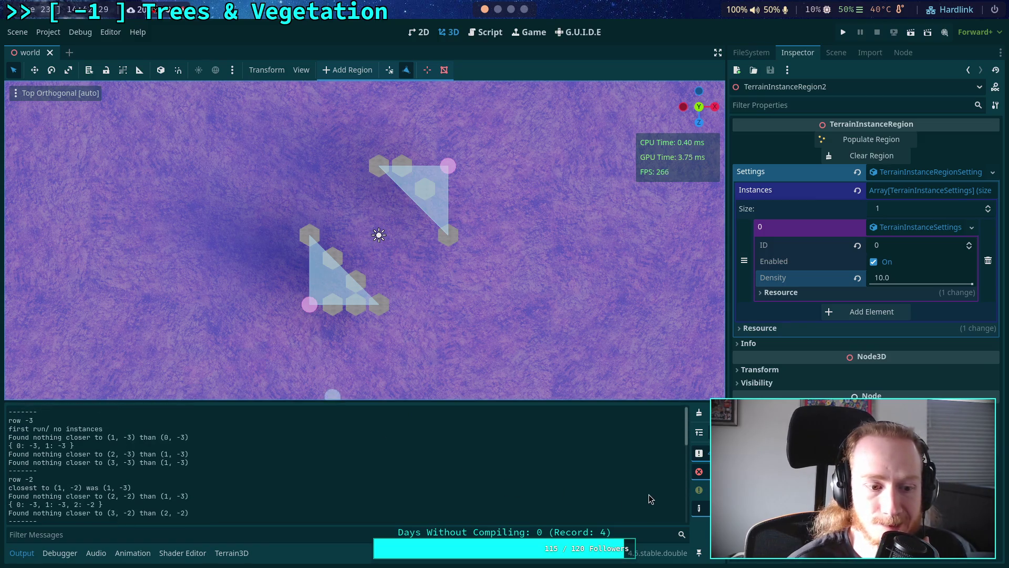
left_click(362, 71)
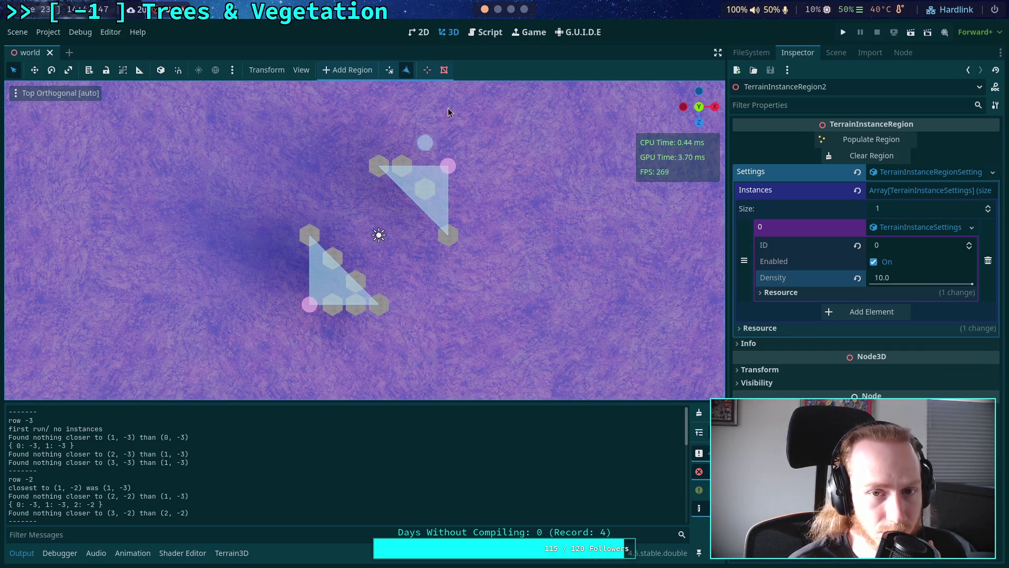
left_click(485, 36)
Find the print(inst_map) line at 796 and dedent it one level.
scroll(377, 216, "down", 20)
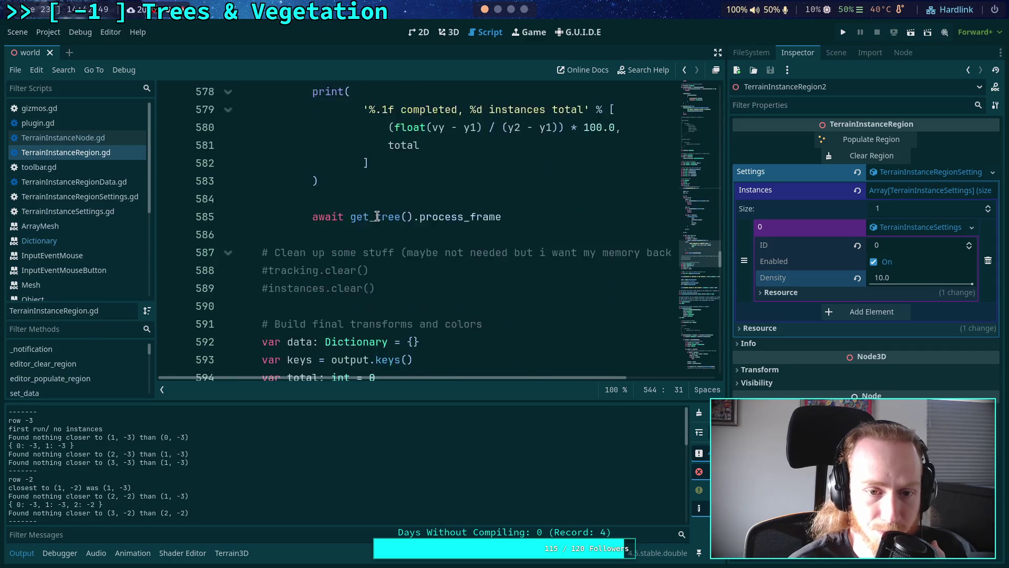
scroll(377, 216, "down", 20)
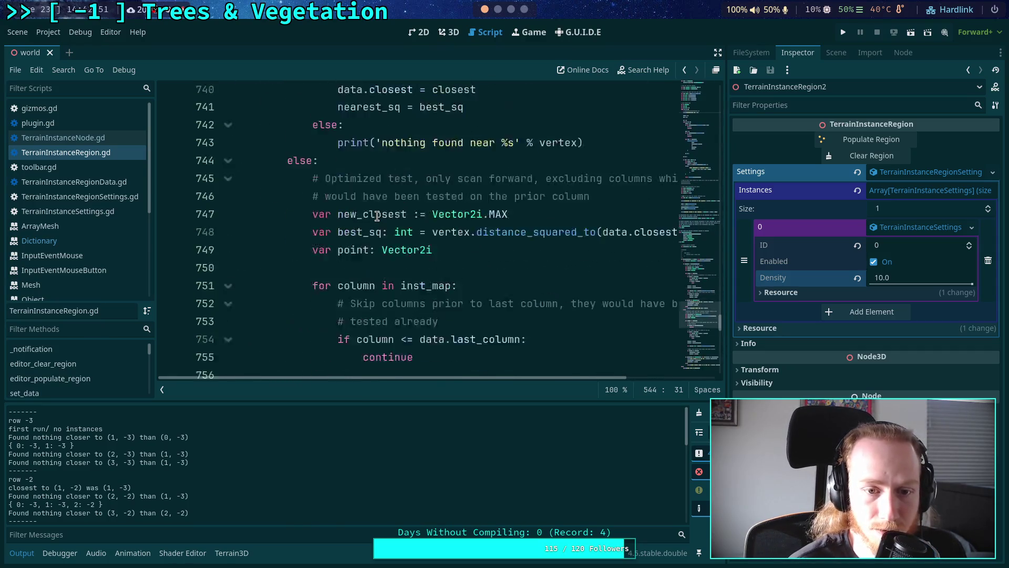
scroll(377, 216, "down", 15)
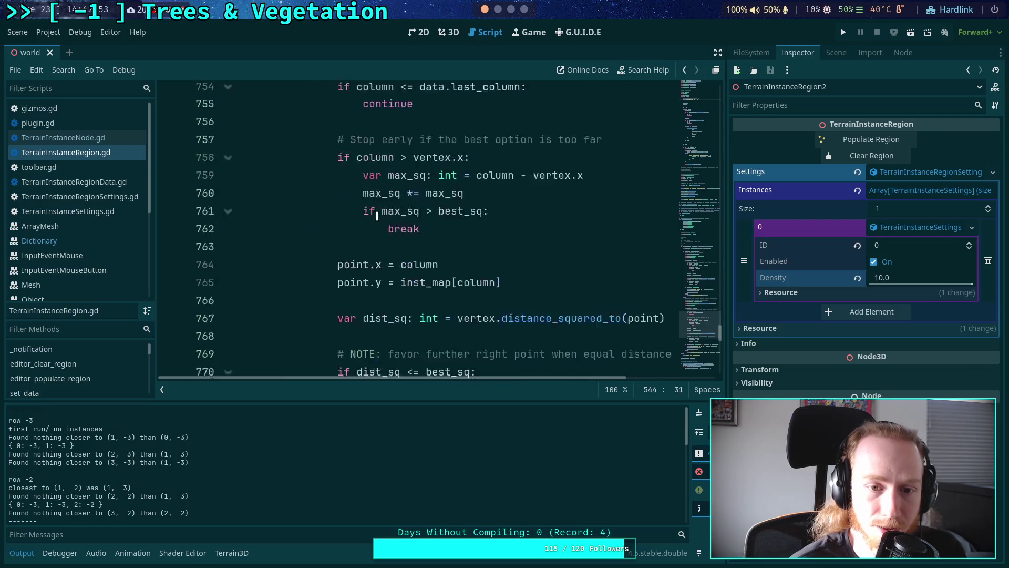
scroll(377, 216, "up", 6)
scroll(300, 158, "down", 2)
left_click(624, 163)
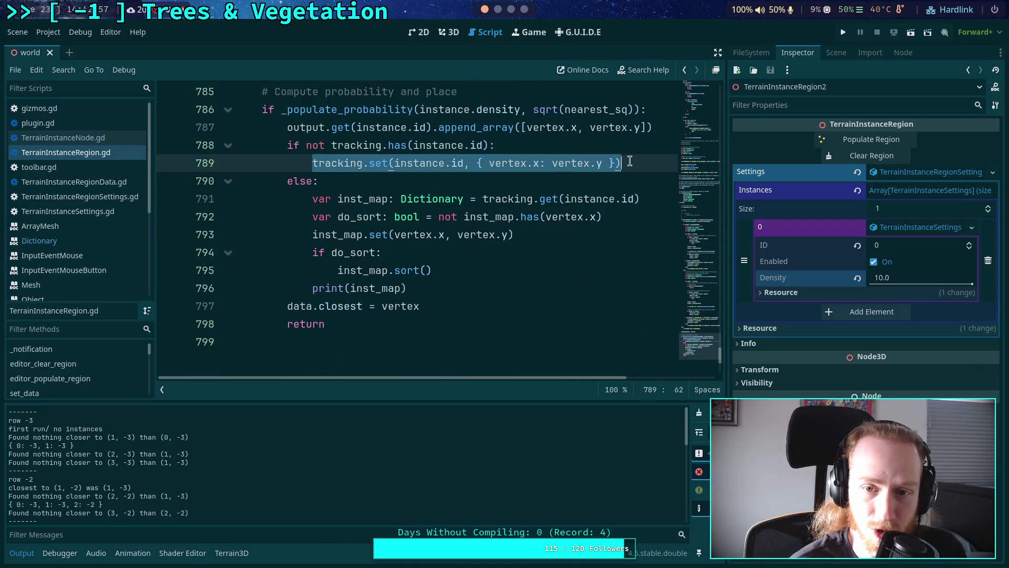
left_click(435, 289)
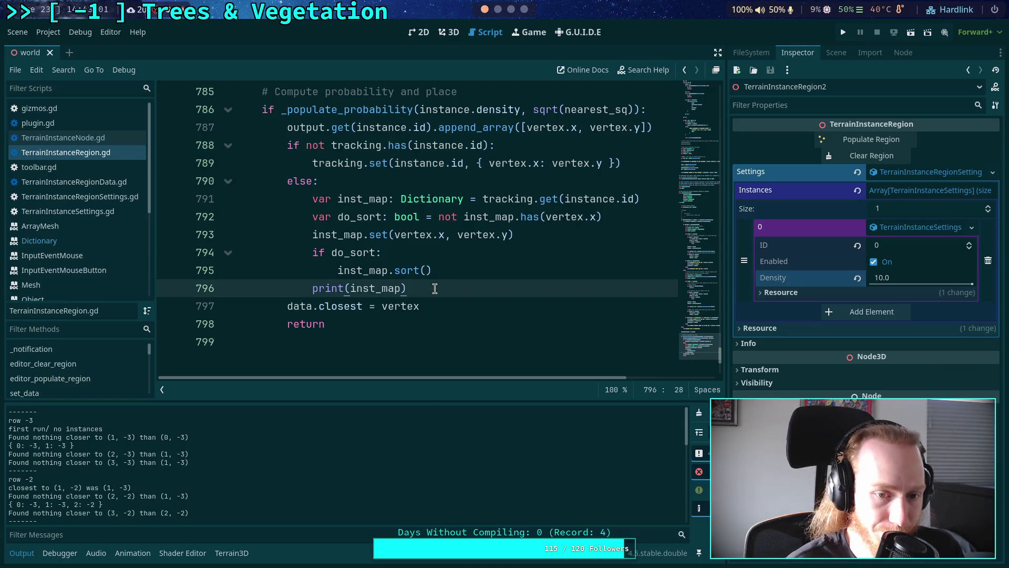
key("shift+Tab")
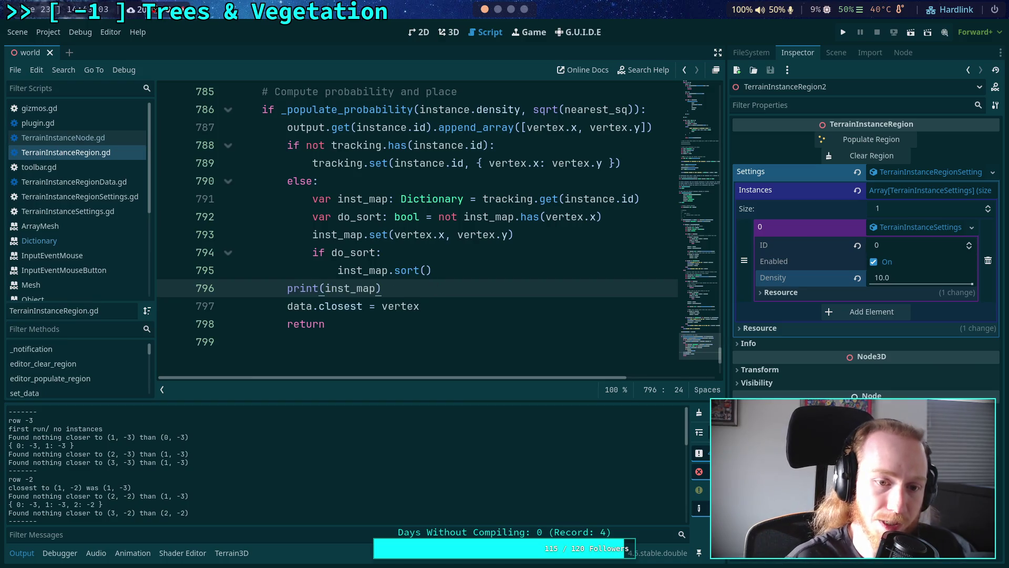
Make it print('New instance: %s' % inst_map), re-indent it inside the block and save.
left_click(323, 294)
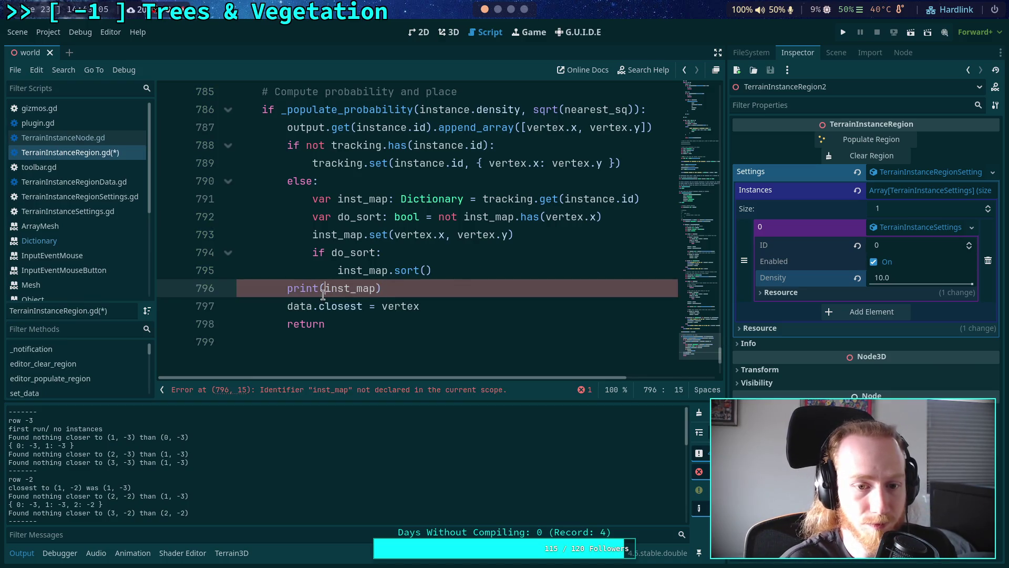
type("'New ")
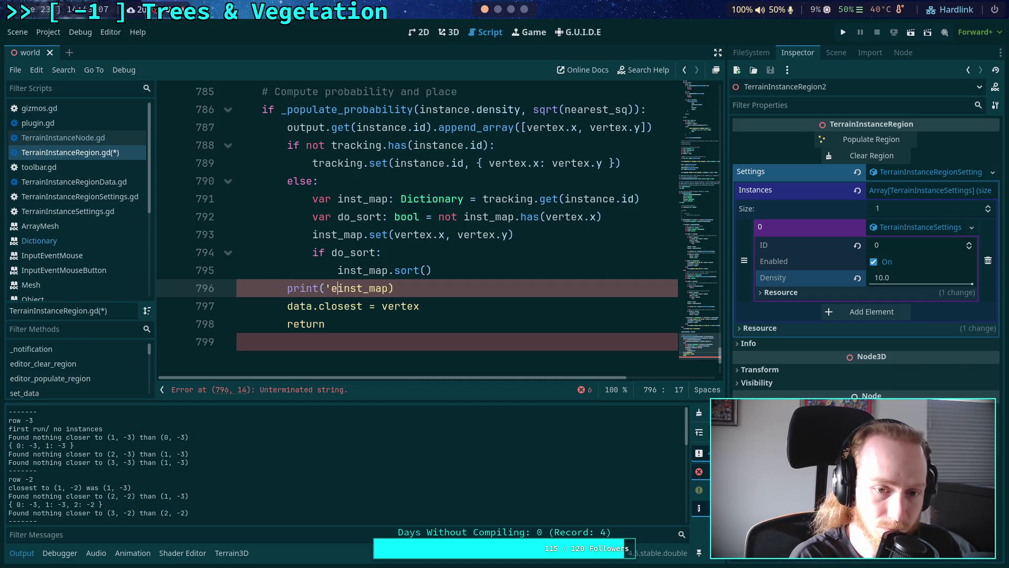
type("instance: ")
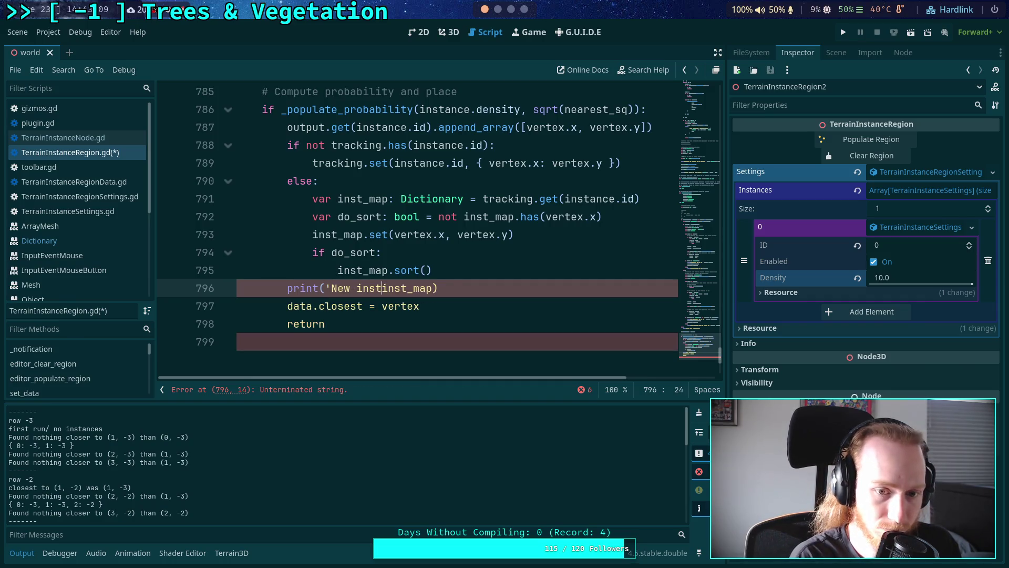
type("%s")
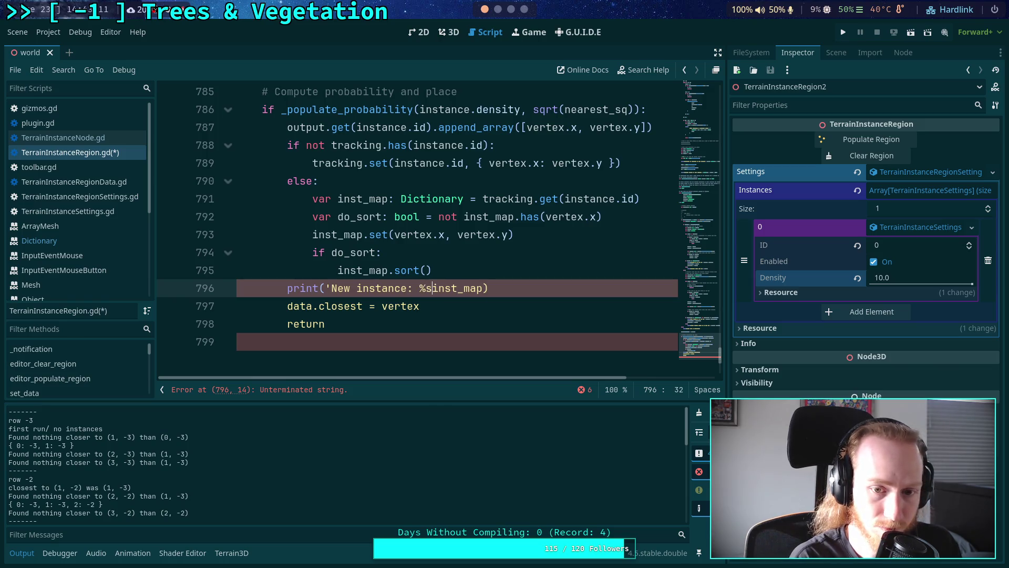
type("' ")
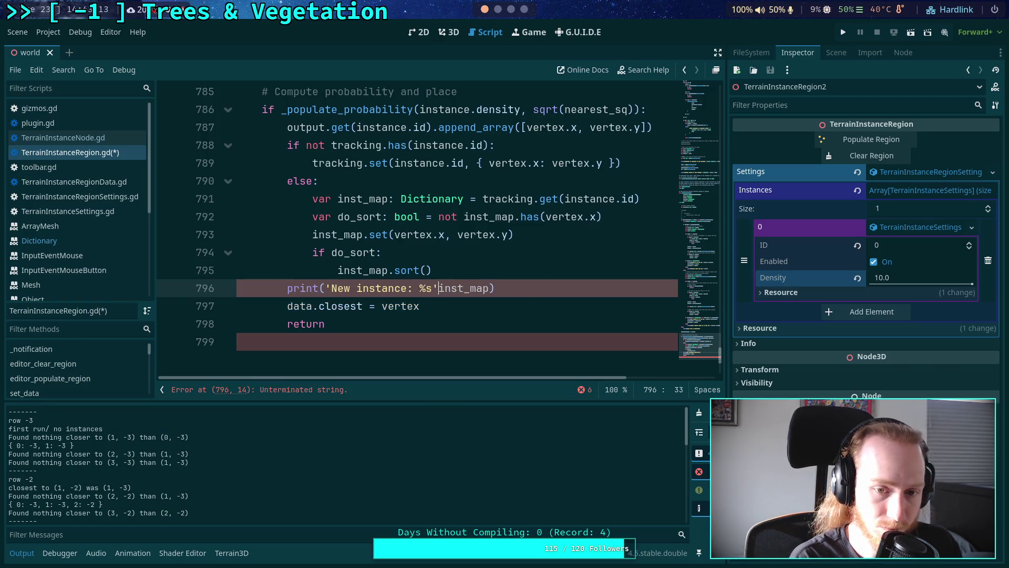
type("%")
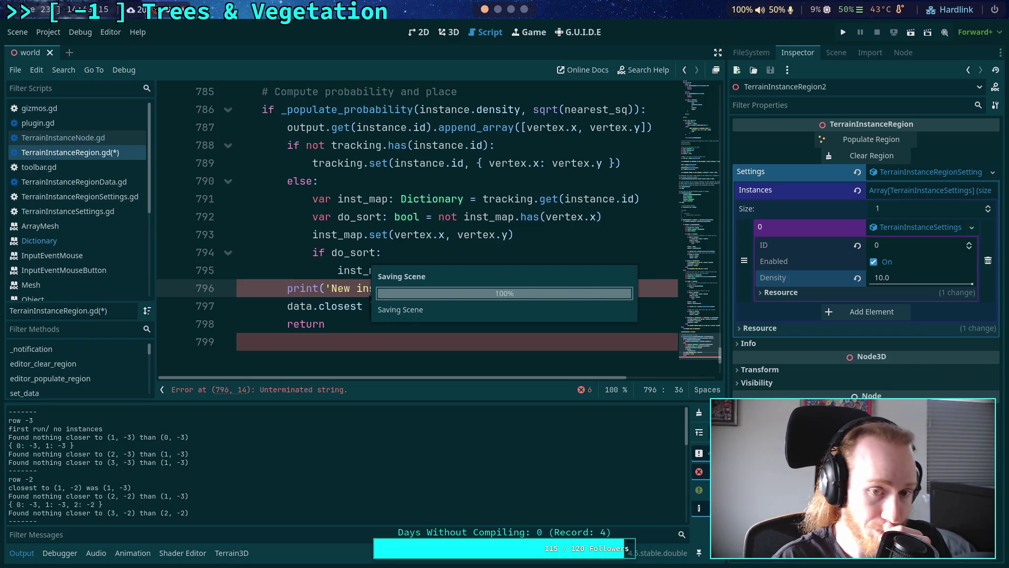
key("Escape")
key("Right")
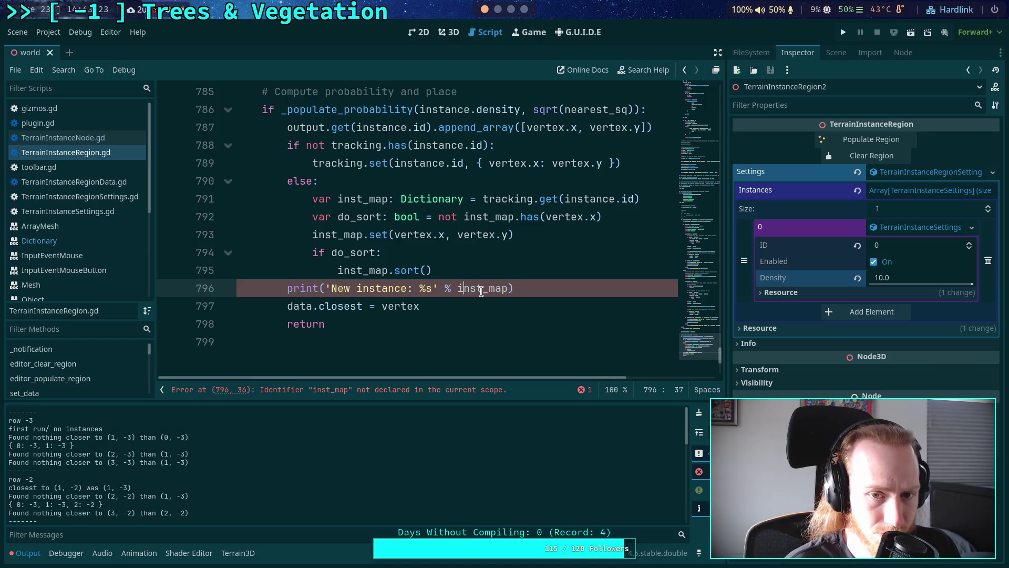
key("ctrl+Left")
key("ctrl+Left")
key("ctrl+Left")
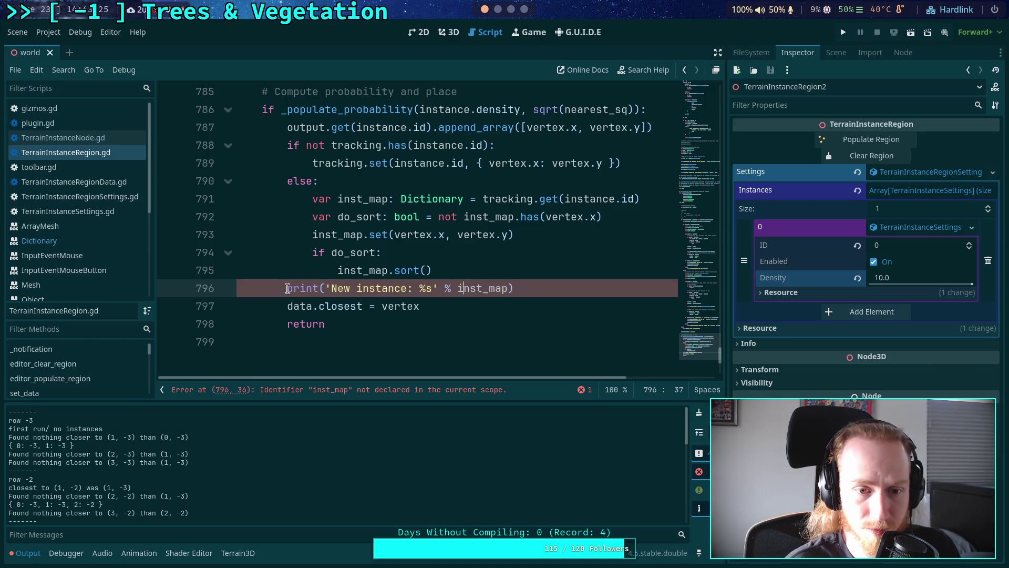
key("Tab")
key("ctrl+s")
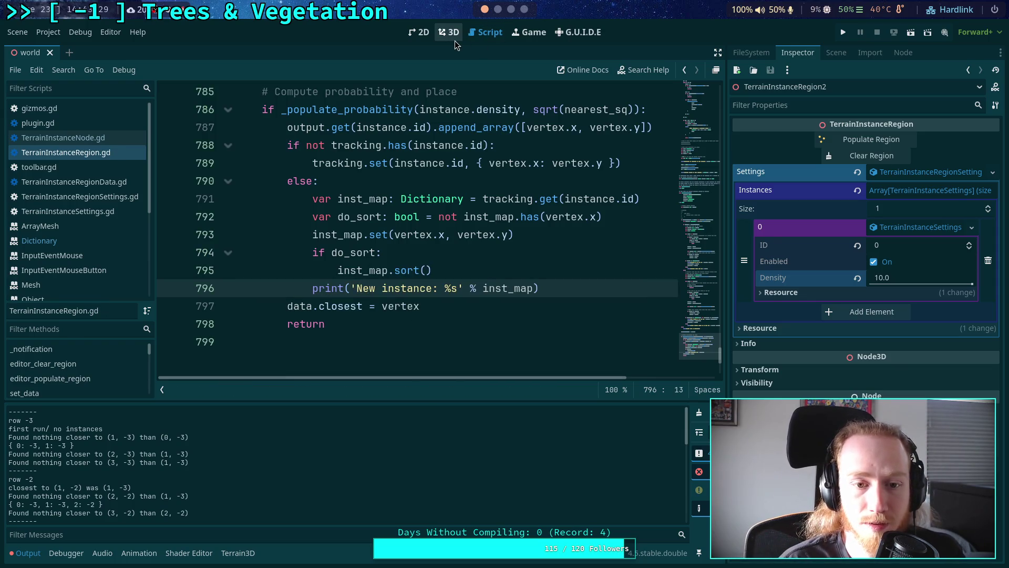
left_click(635, 163)
Add print('First instance: %s' % { vertex.x: vertex.y }) below line 789 and save.
key("Return")
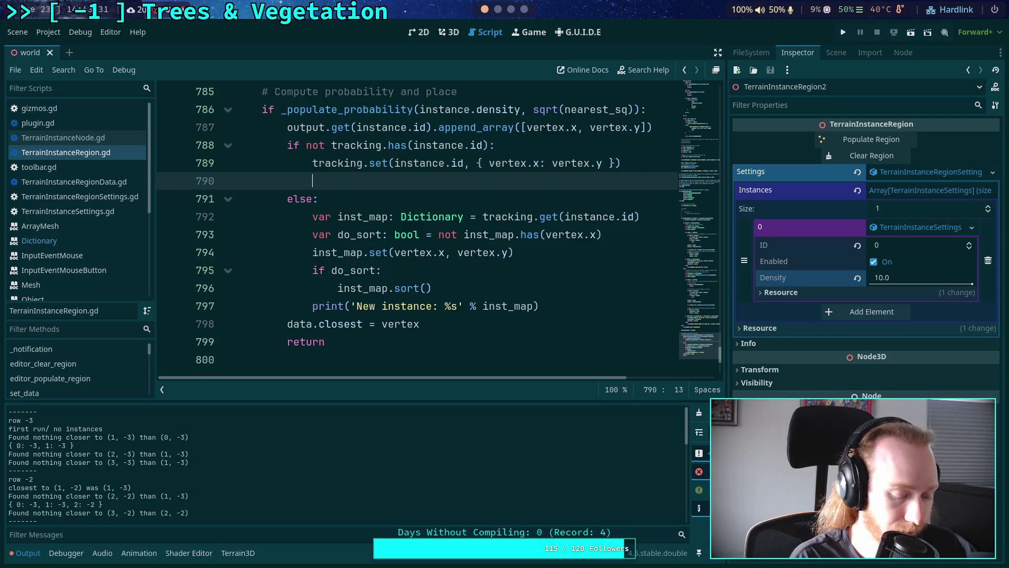
type("print(")
type("'First in")
type("s")
type("tanc")
key("BackSpace")
key("BackSpace")
key("BackSpace")
type("tance: ")
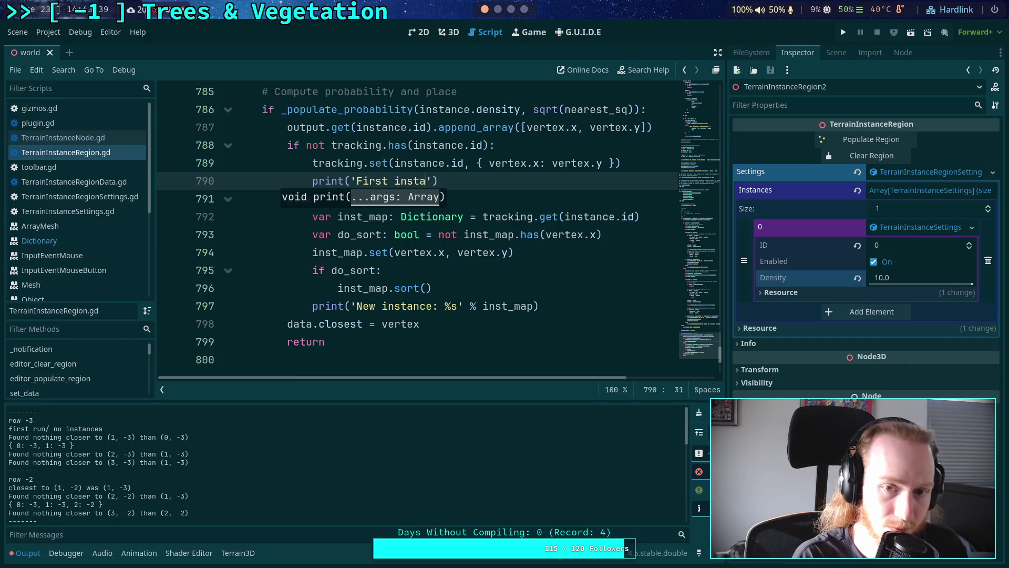
type("%s'")
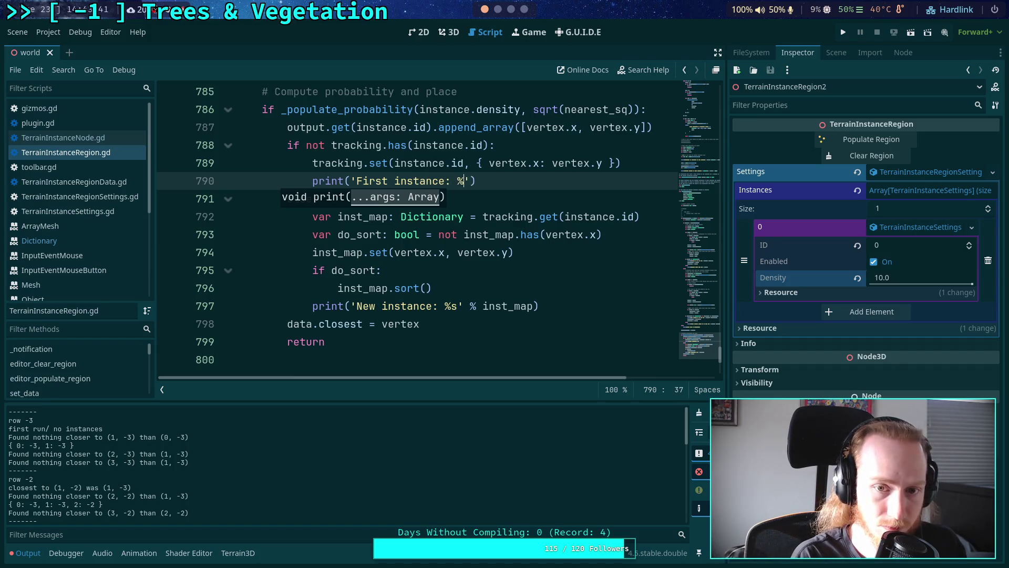
type(" % ")
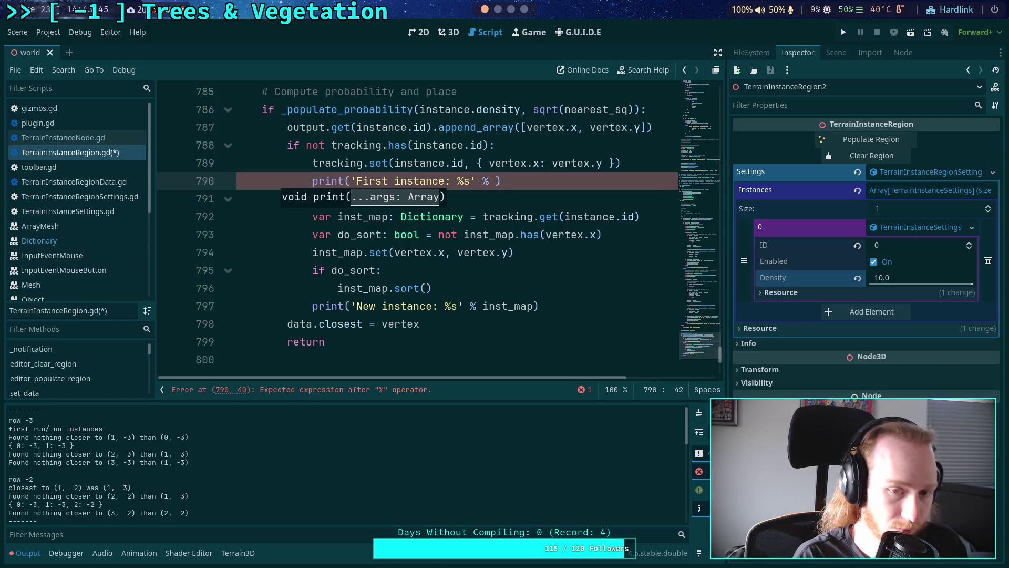
type("{ ver")
type("tex.x: ")
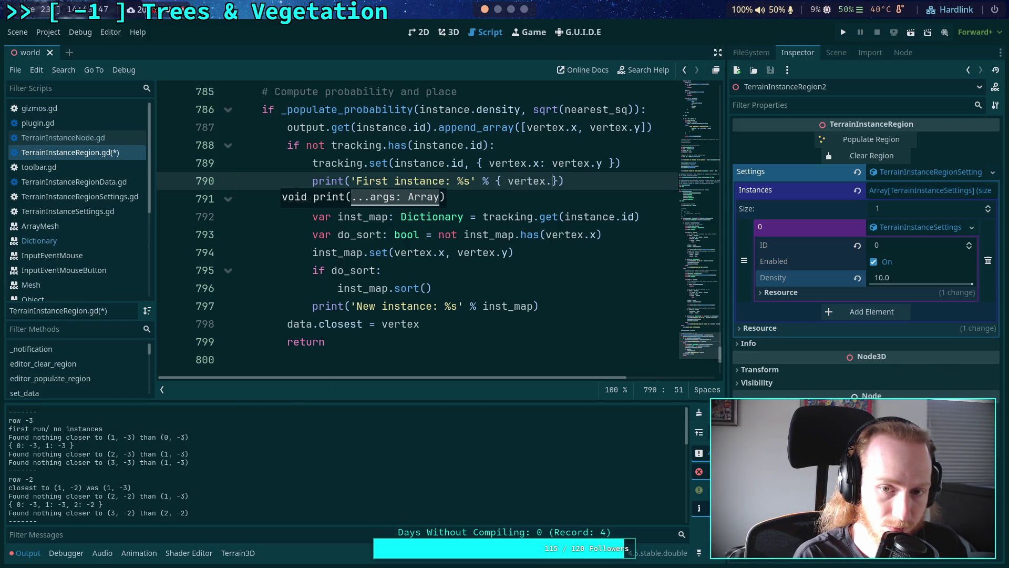
type("vertex.y")
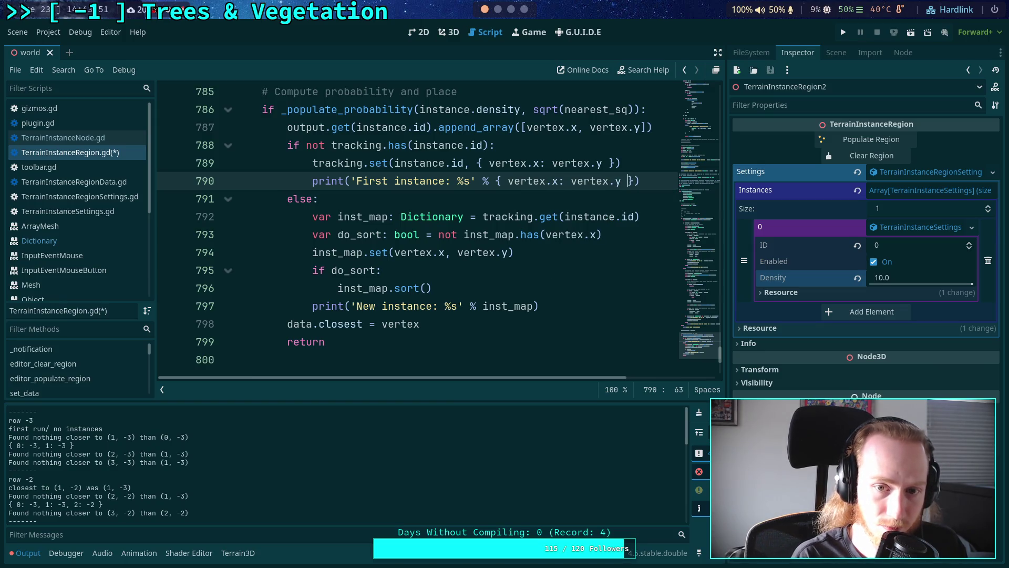
key("ctrl+s")
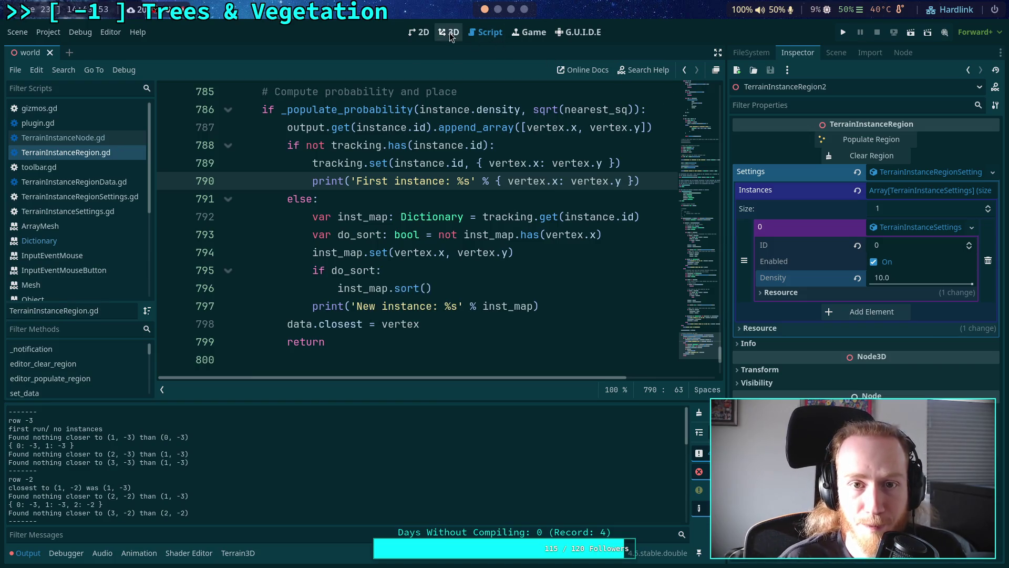
left_click(449, 32)
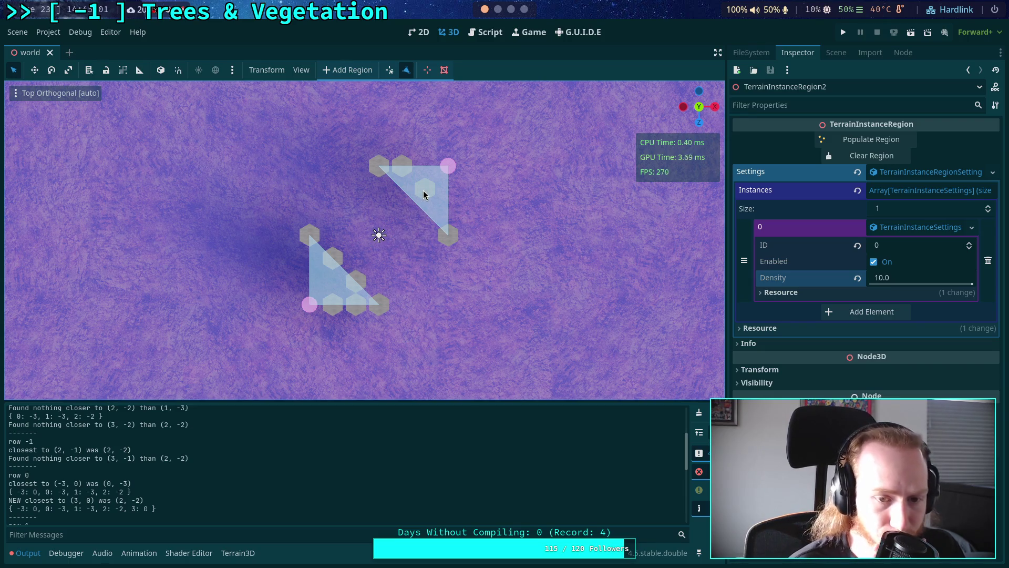
Scroll the Output panel to read the row-by-row placement log.
scroll(172, 484, "down", 3)
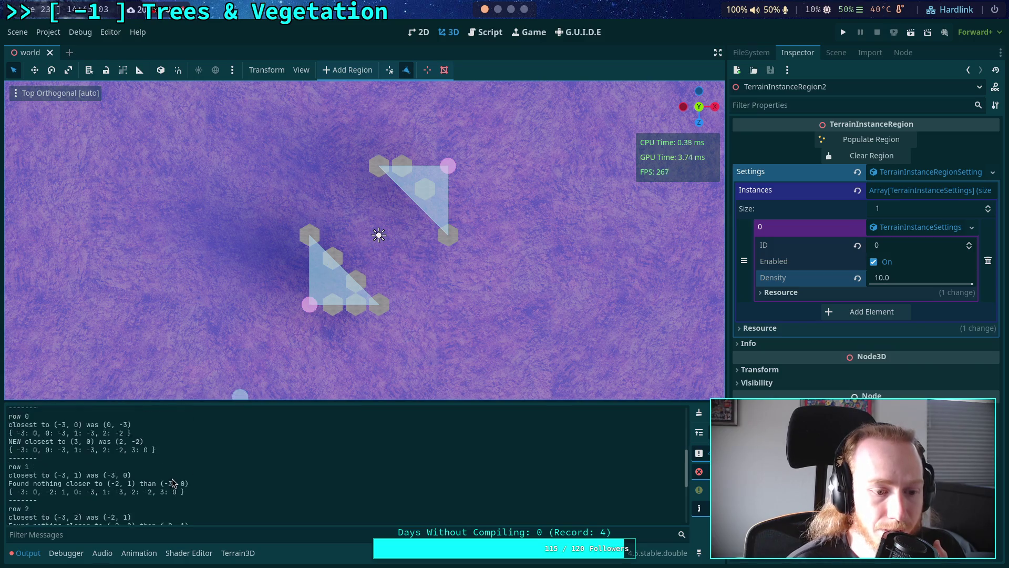
scroll(171, 478, "down", 1)
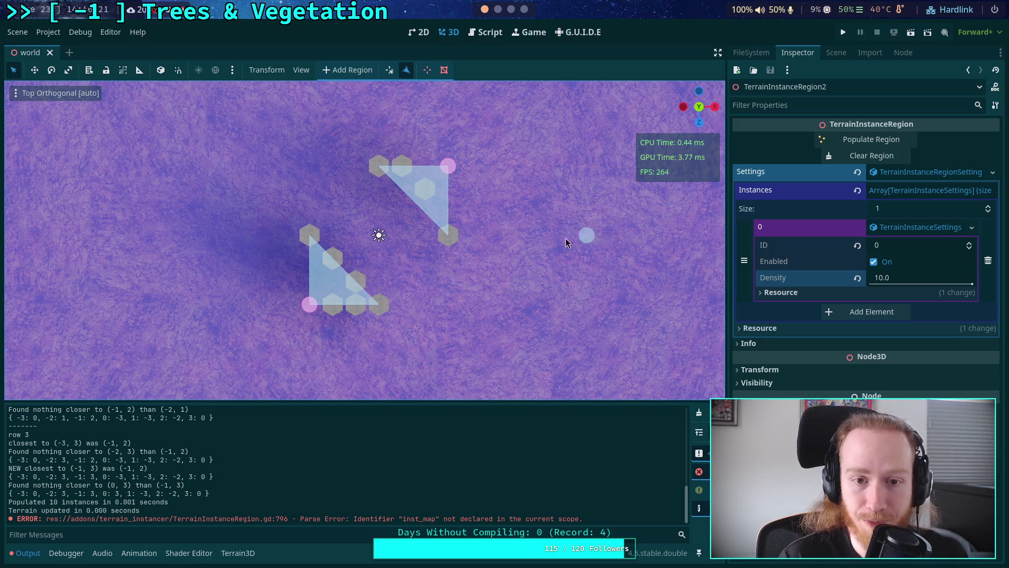
Clear the region's instances and select the first TerrainInstanceRegion node in the Scene tree.
scroll(474, 229, "down", 3)
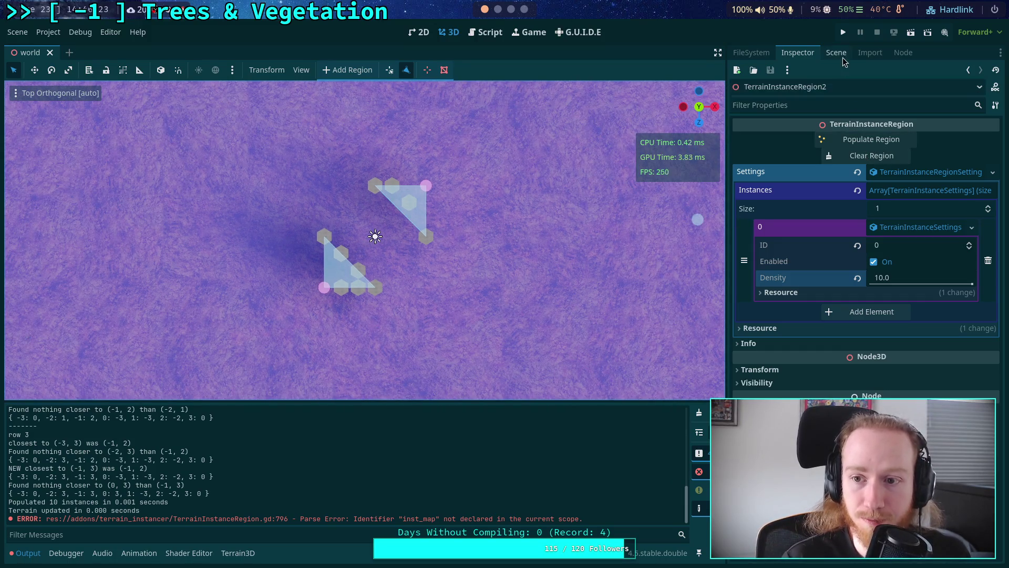
left_click(862, 156)
left_click(836, 53)
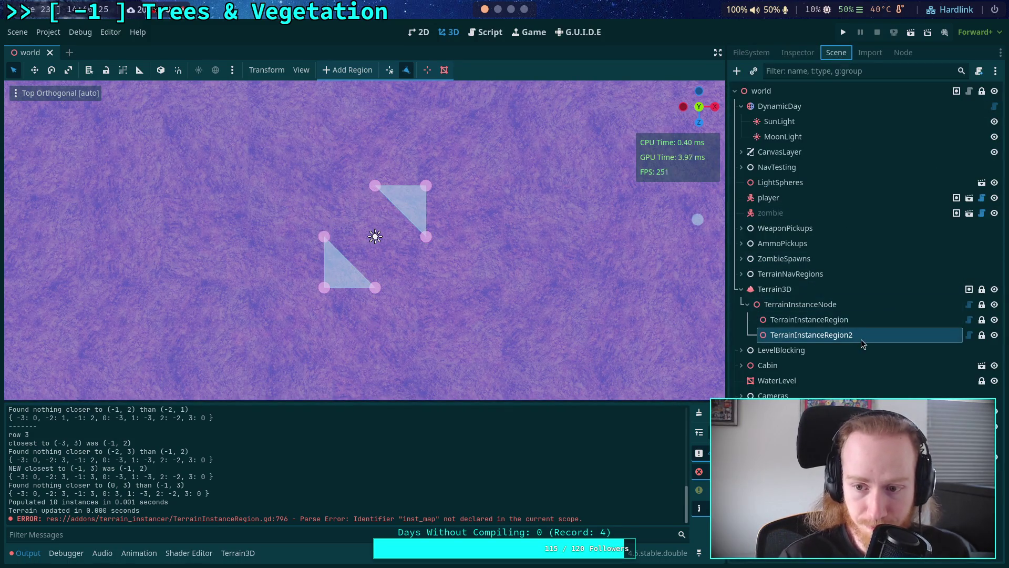
left_click(864, 321)
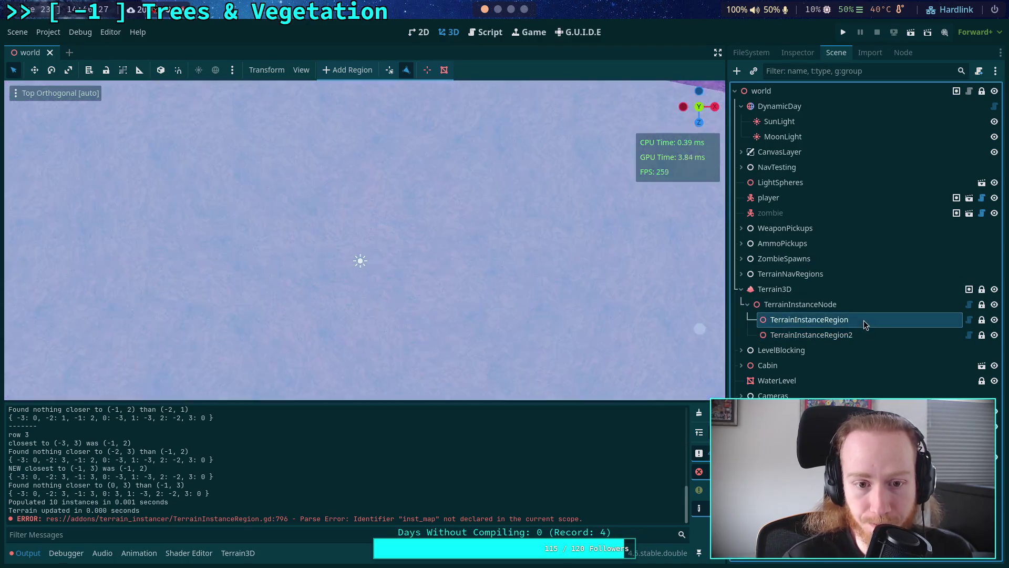
scroll(452, 233, "down", 5)
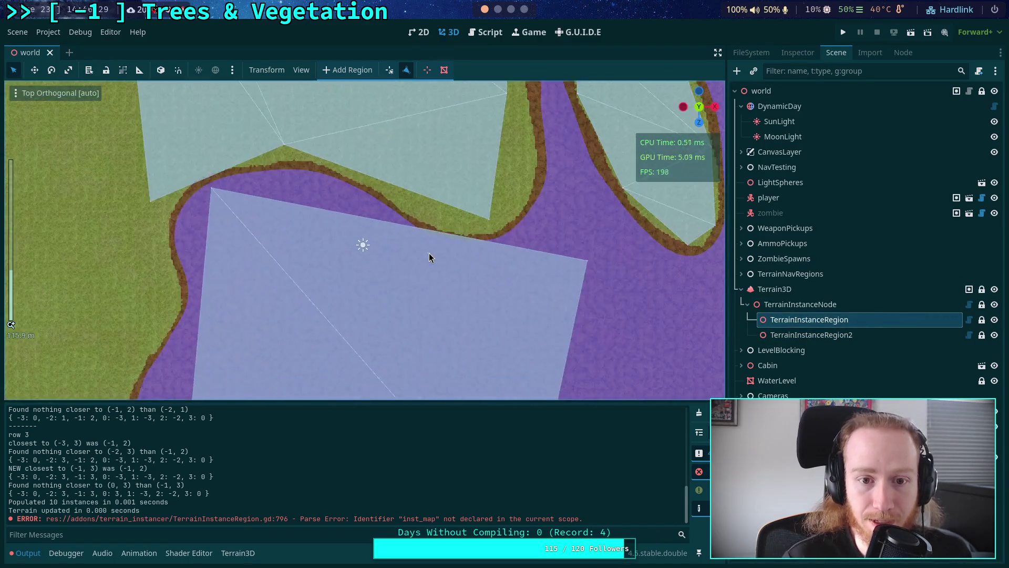
scroll(429, 254, "down", 10)
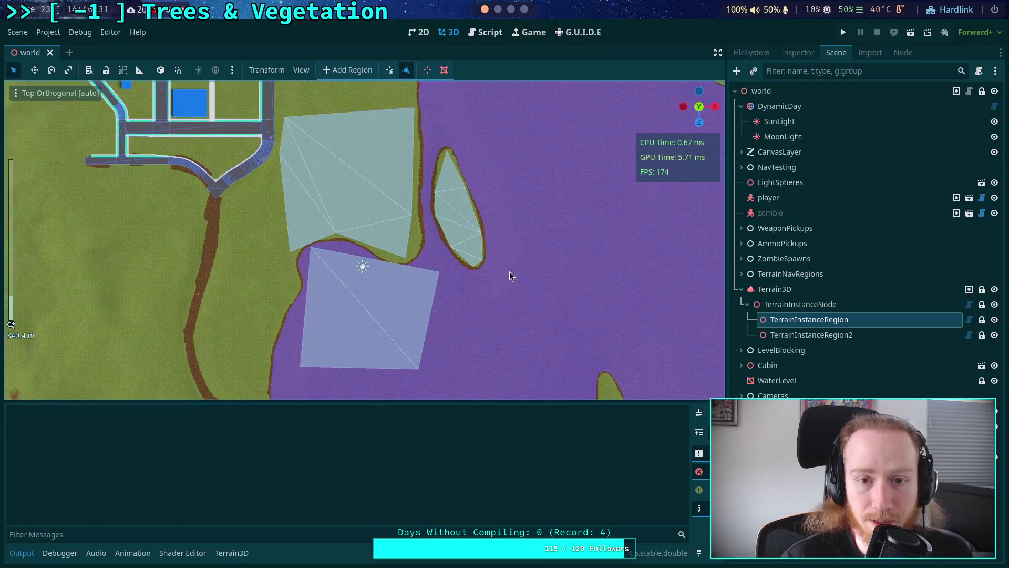
Comment out the debug prints on lines 797, 790 and 781.
left_click(484, 31)
left_click(314, 307)
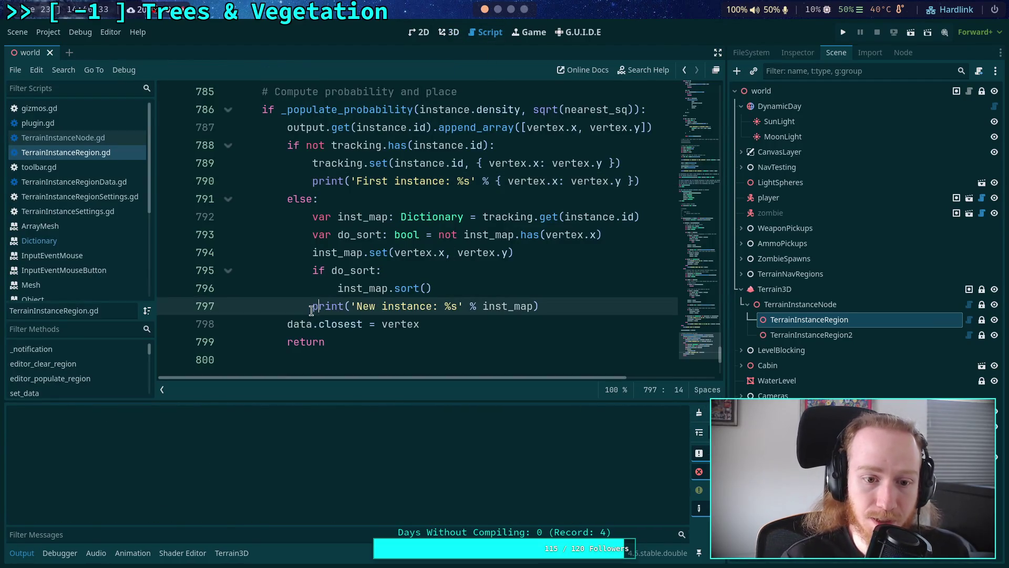
key("ctrl+k")
left_click(316, 182)
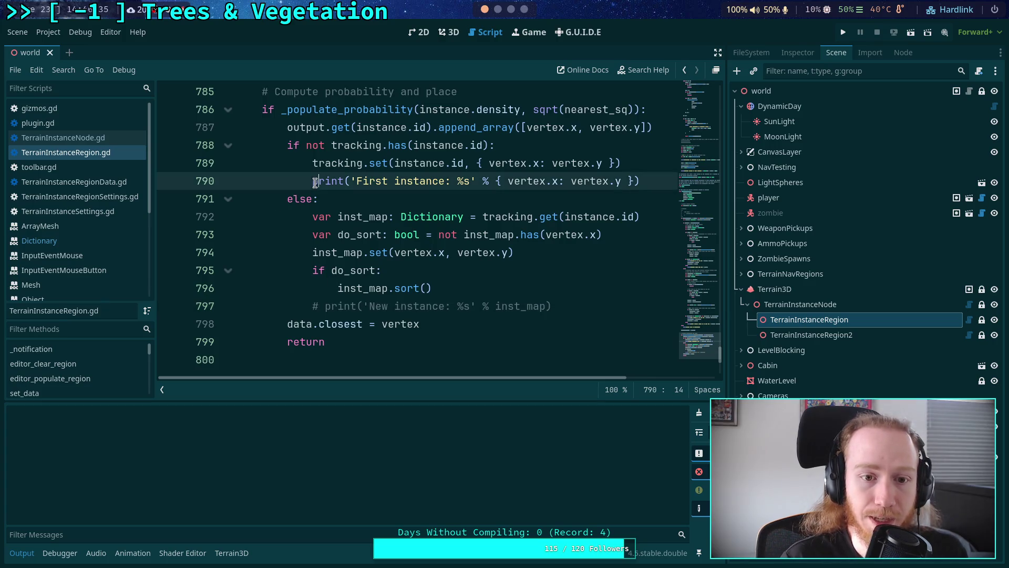
key("ctrl+k")
scroll(282, 235, "up", 4)
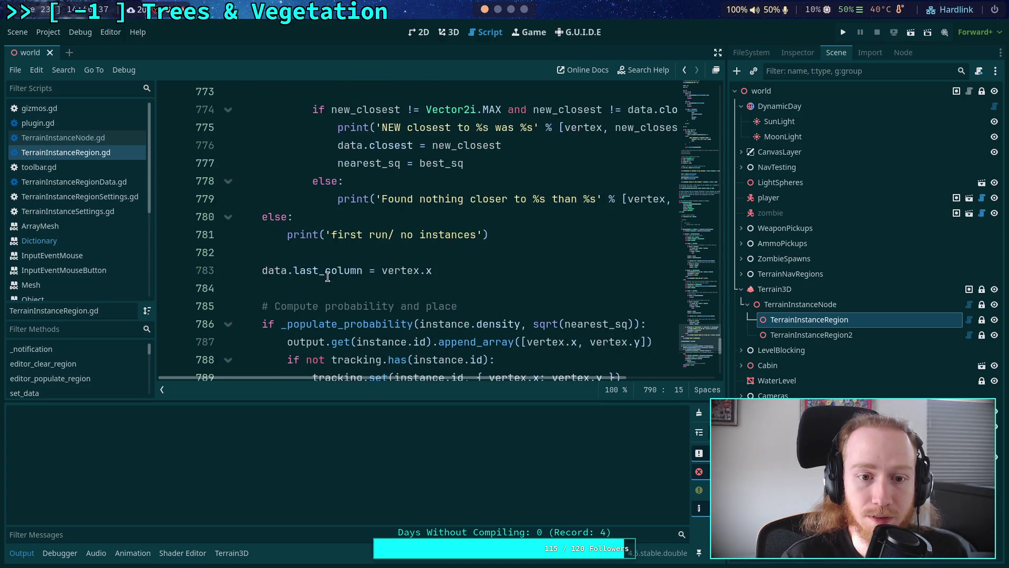
left_click(282, 235)
key("ctrl+k")
Comment out the 'Found nothing closer' print and the else on line 780.
left_click(336, 200)
key("ctrl+k")
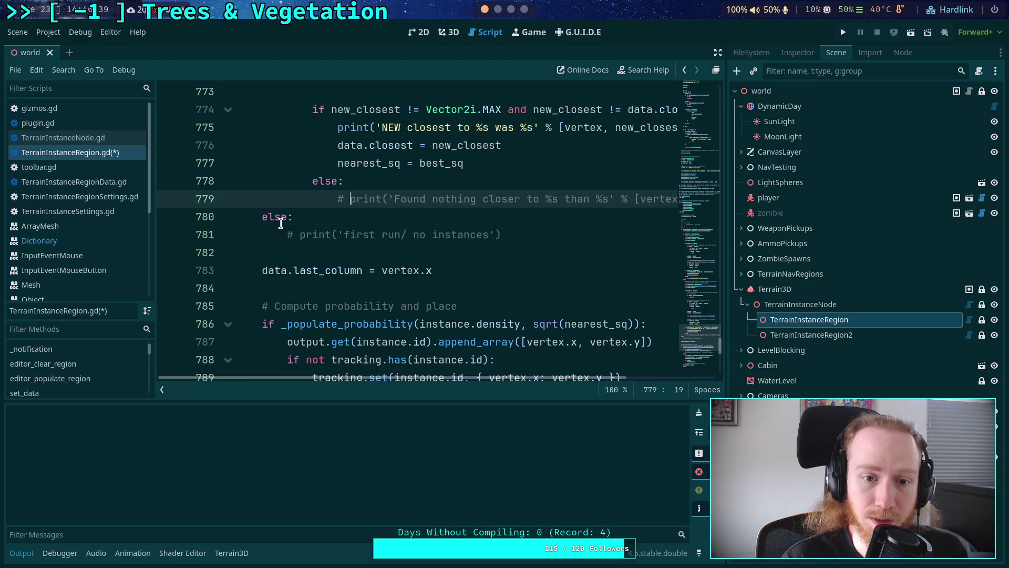
left_click(263, 219)
type("#")
left_click(263, 233)
type("#")
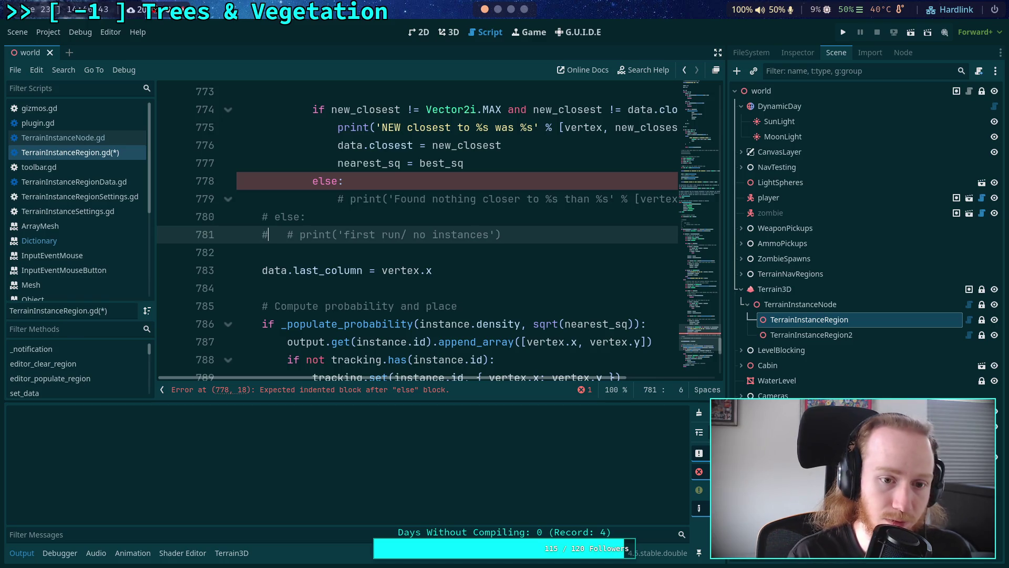
key("Delete")
key("Delete")
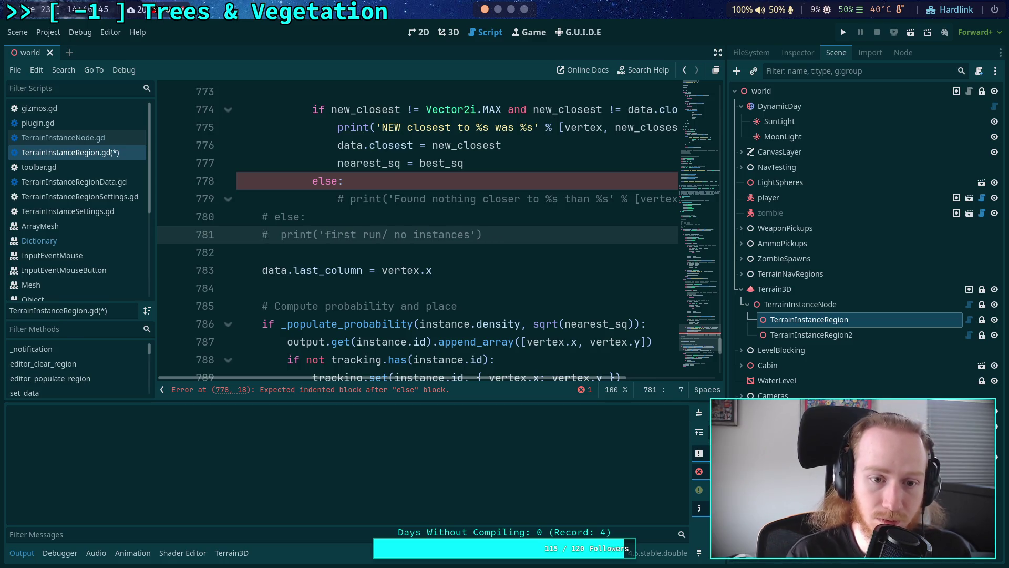
Tidy the comment marker on line 779 and comment out the else on line 778.
scroll(267, 235, "up", 2)
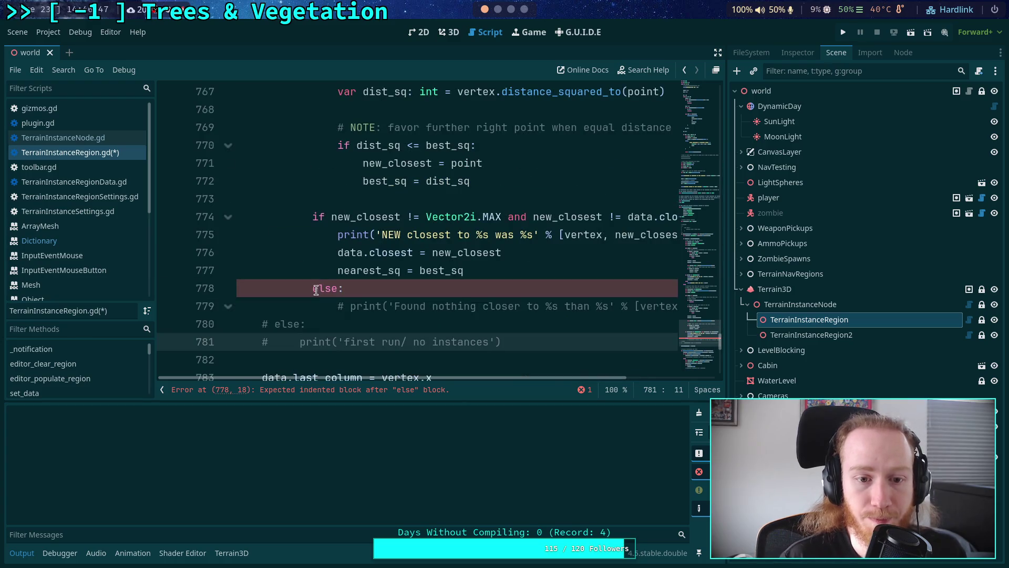
left_click(341, 305)
key("BackSpace")
key("BackSpace")
key("BackSpace")
key("Right")
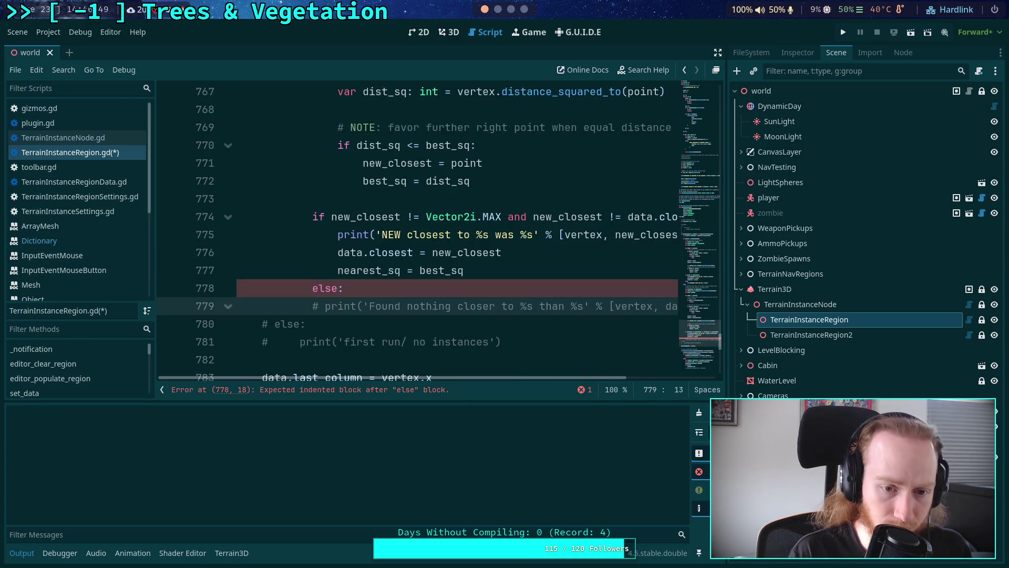
key("BackSpace")
key("Up")
key("ctrl+k")
key("Down")
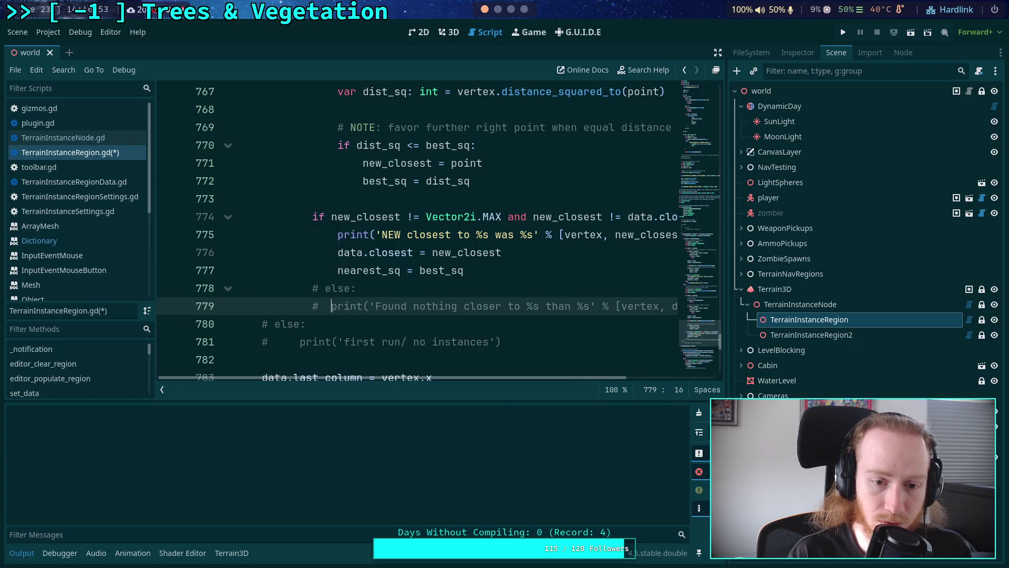
Comment out the 'NEW closest' print on line 775 and the else/print at 742–743.
scroll(370, 244, "up", 5)
scroll(370, 243, "down", 5)
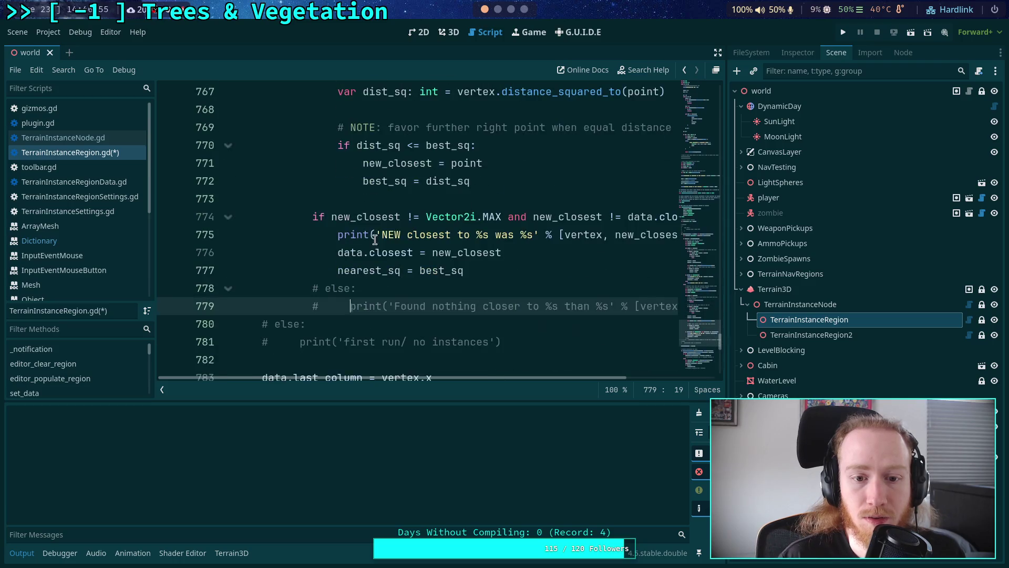
left_click(339, 237)
type("#")
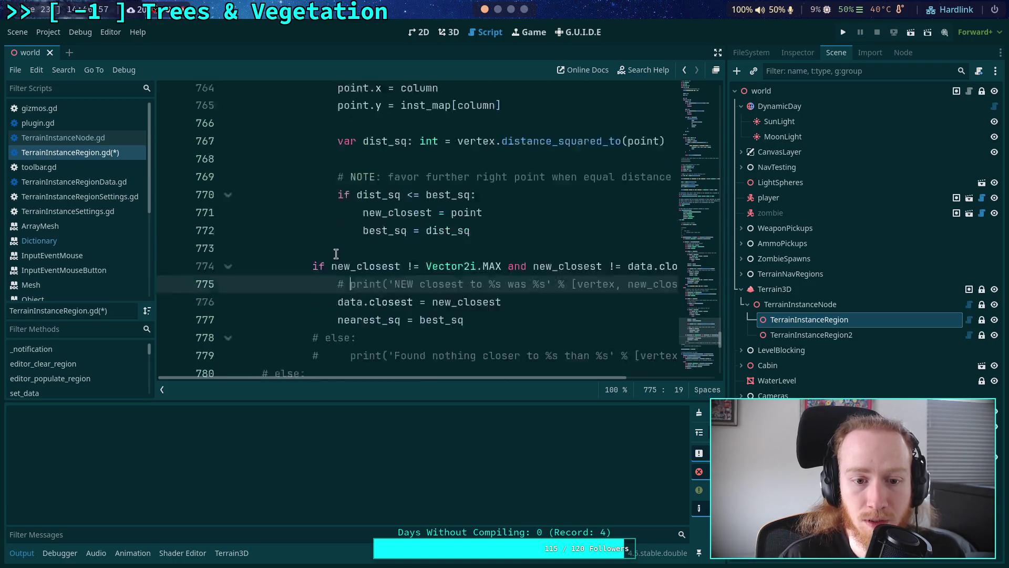
scroll(336, 236, "up", 11)
left_click(315, 234)
left_click(317, 251, "shift")
key("ctrl+k")
left_click(320, 236)
left_click(321, 252)
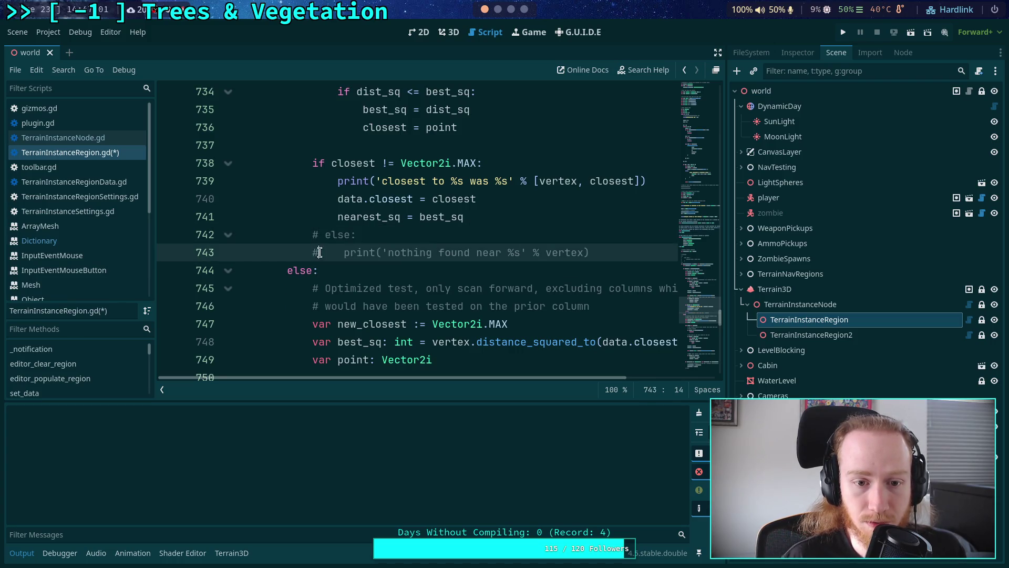
Comment out the closest print on line 739.
scroll(340, 236, "up", 4)
scroll(340, 233, "down", 3)
left_click(340, 233)
type("#")
scroll(315, 255, "up", 6)
scroll(315, 255, "up", 7)
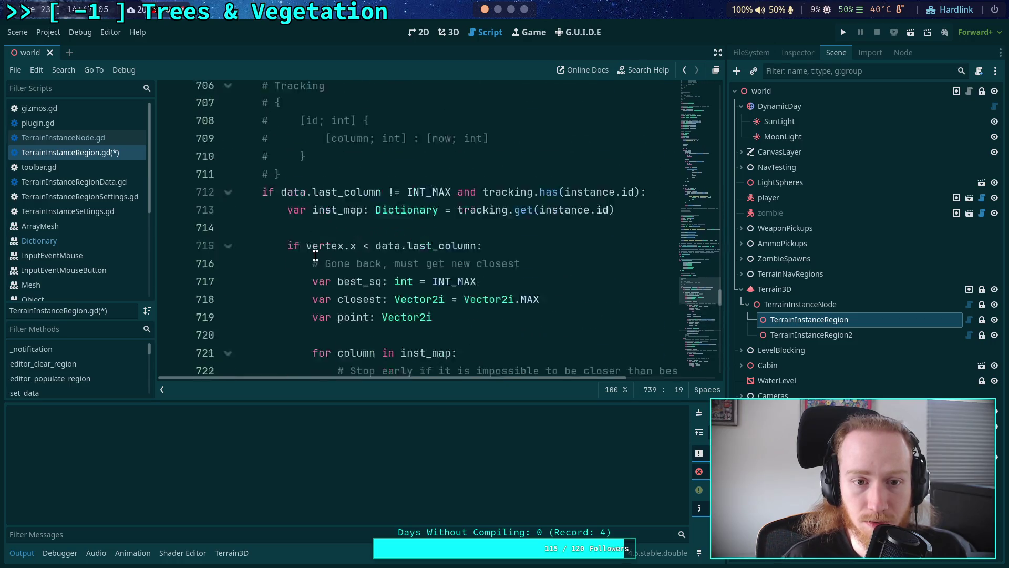
scroll(422, 247, "down", 7)
left_click(422, 247)
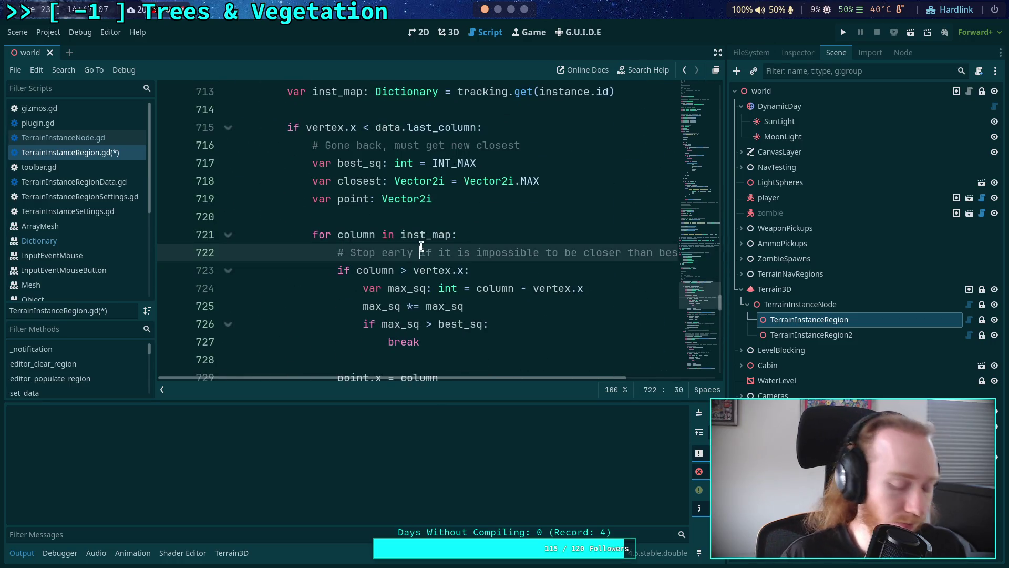
key("ctrl+f")
Search the script for 'print' and comment out the row separator print on line 544.
type("print")
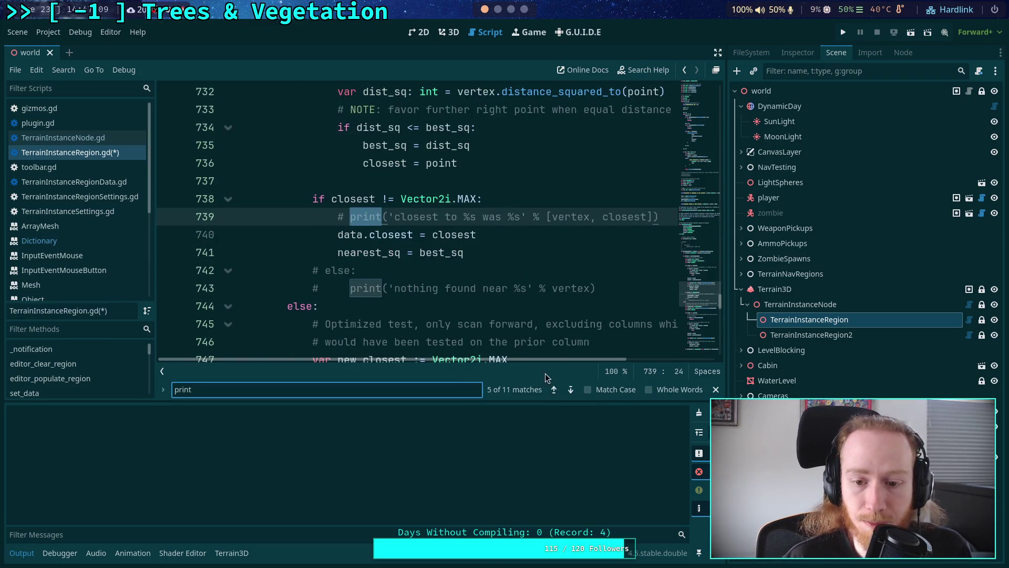
left_click(571, 390)
left_click(570, 390)
left_click(571, 389)
left_click(571, 390)
left_click(571, 389)
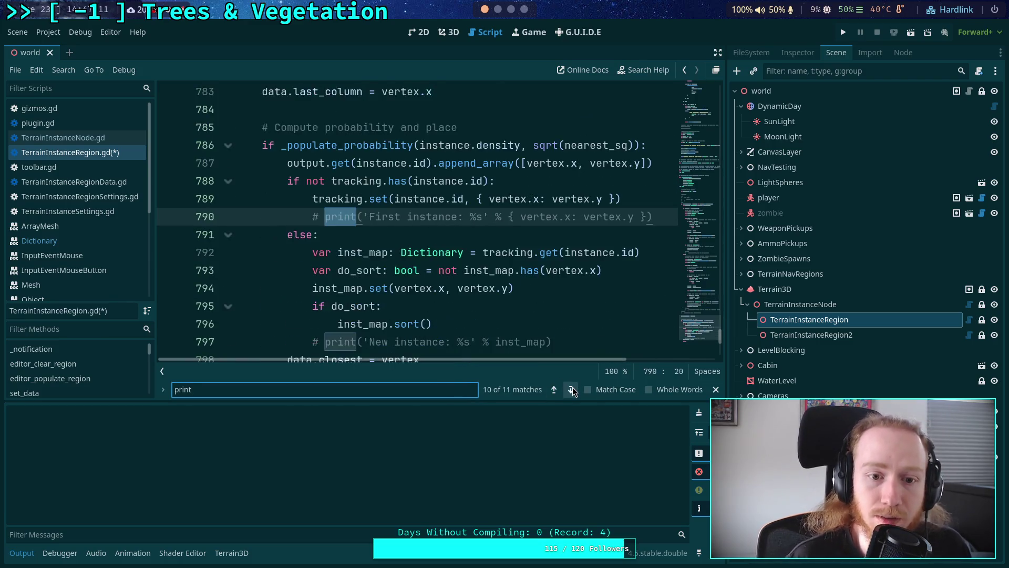
left_click(571, 390)
left_click(571, 390)
left_click(287, 216)
key("ctrl+k")
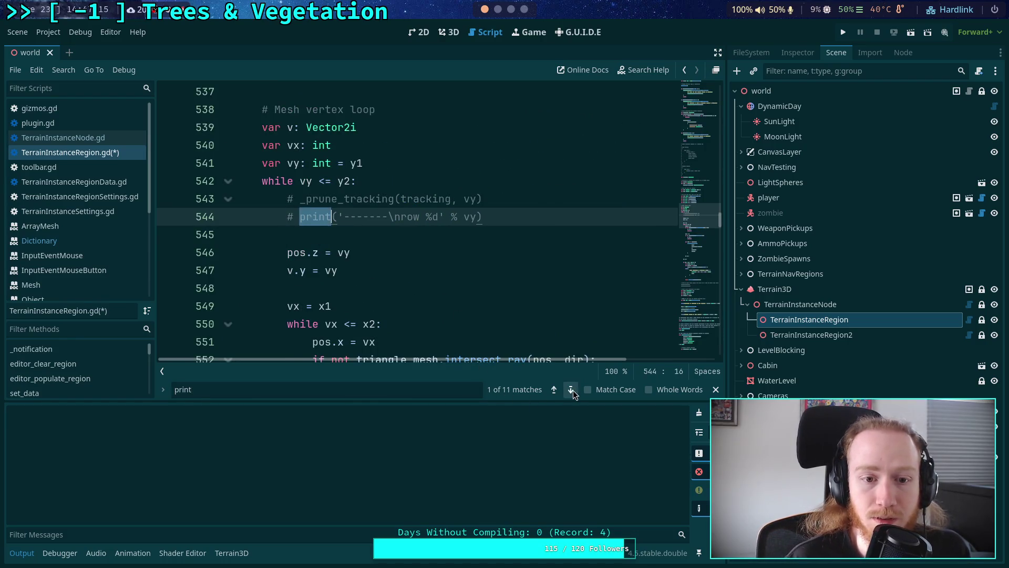
Check the remaining 'print' matches and save TerrainInstanceRegion.gd.
left_click(573, 390)
left_click(573, 390)
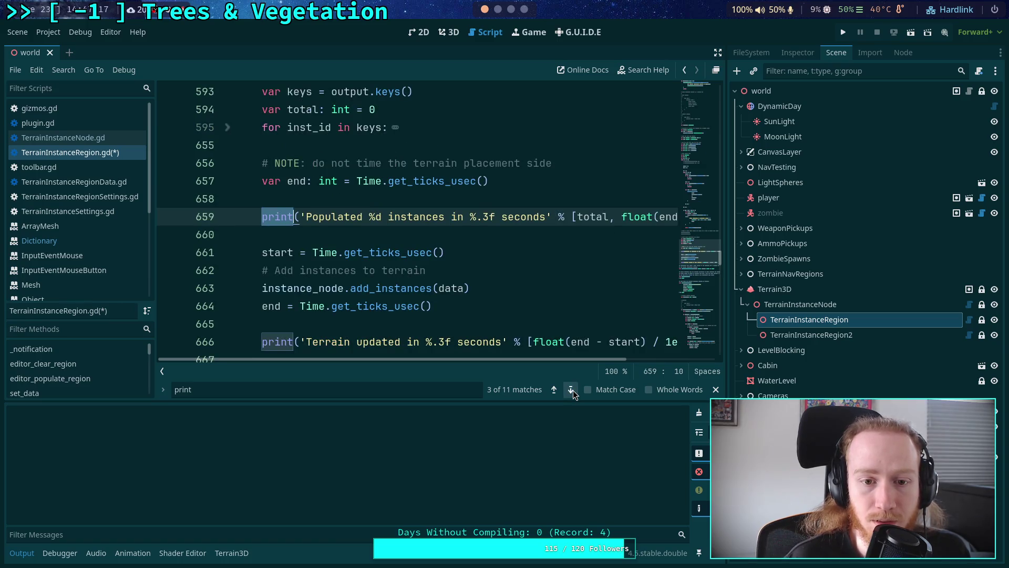
left_click(574, 390)
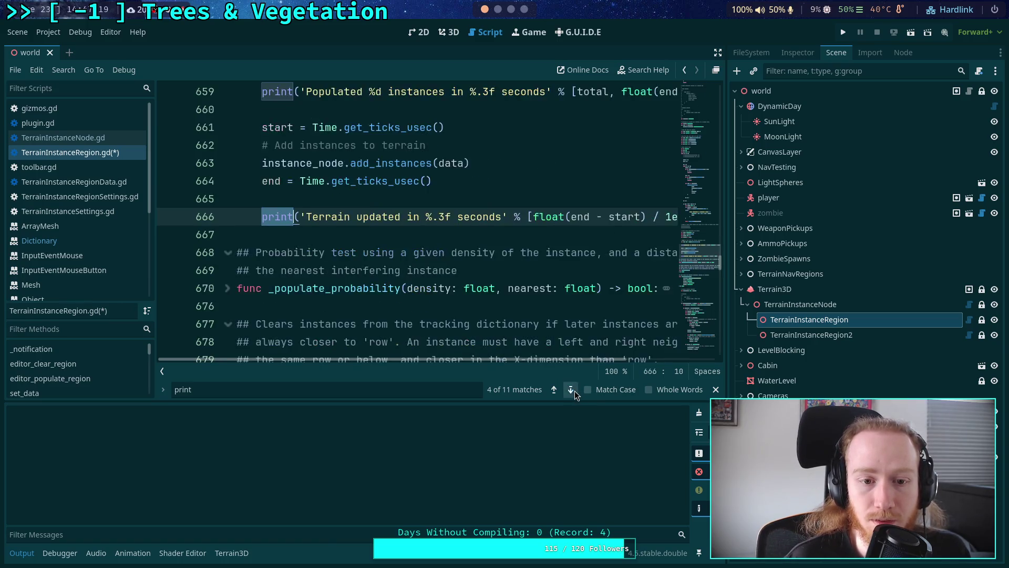
left_click(575, 390)
left_click(575, 390)
left_click(575, 390)
left_click(575, 390)
left_click(575, 390)
left_click(466, 253)
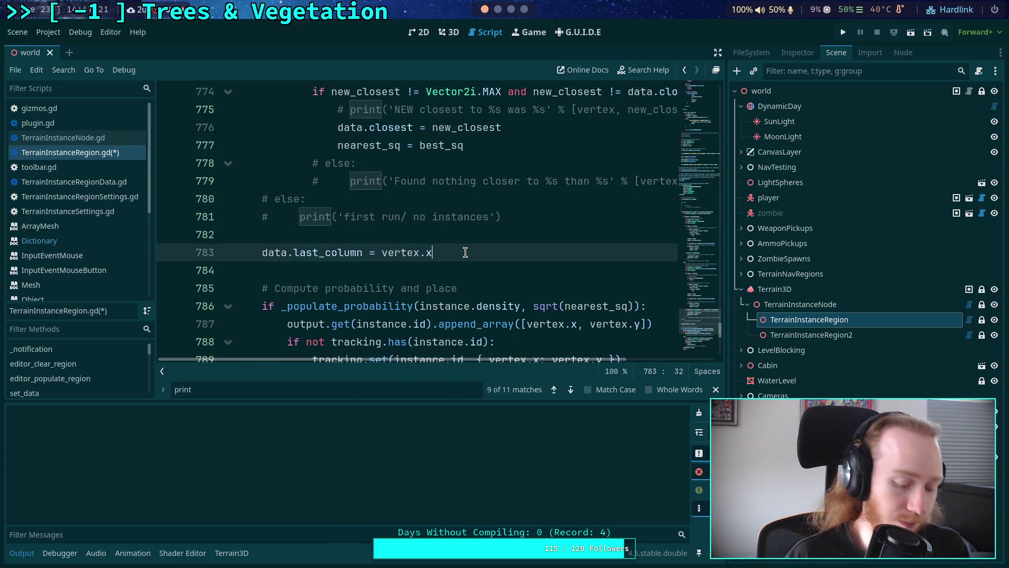
key("ctrl+s")
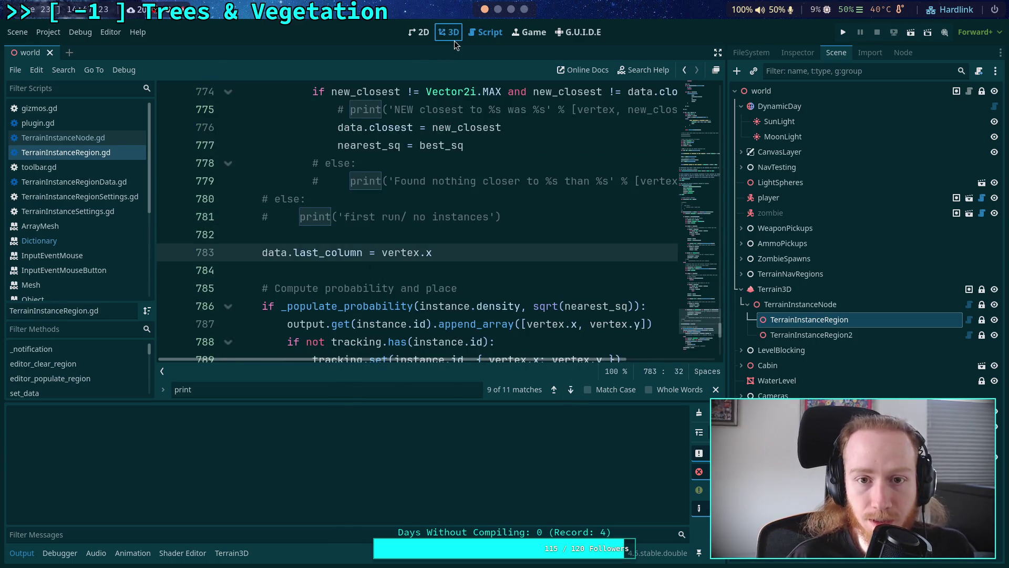
left_click(448, 32)
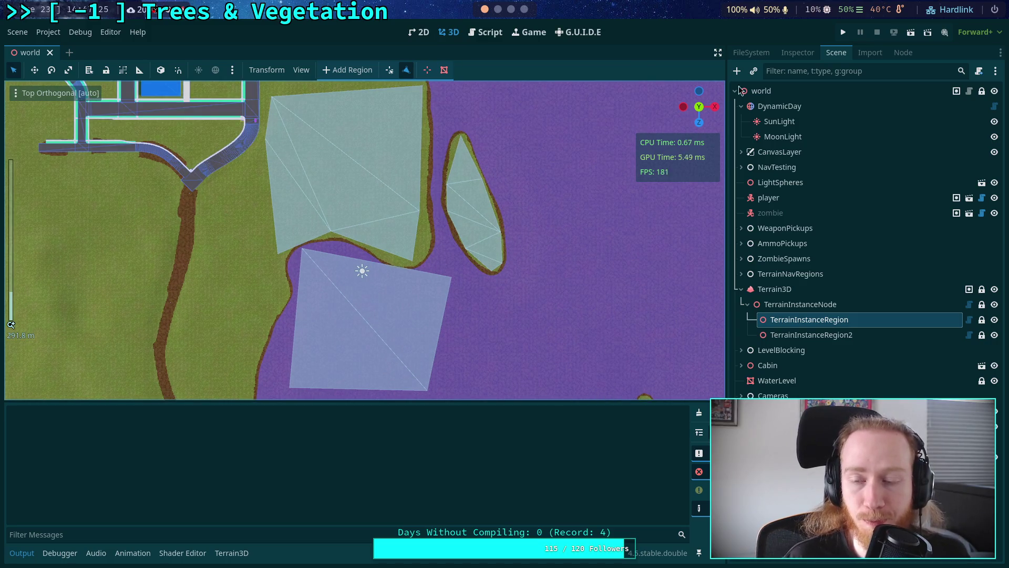
Save the scene and populate the region using instance 0 at Density 1.0.
left_click(867, 56)
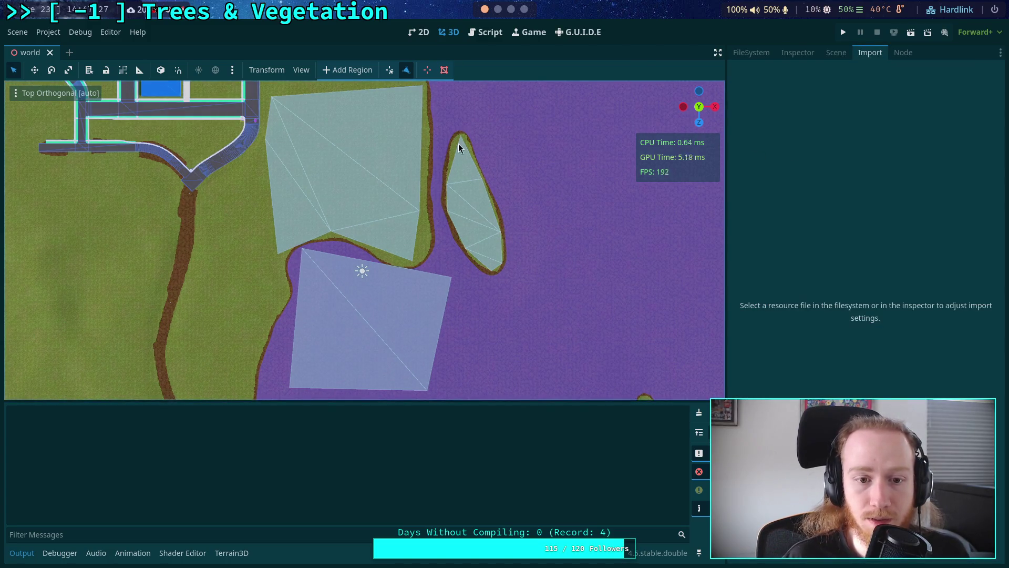
key("ctrl+s")
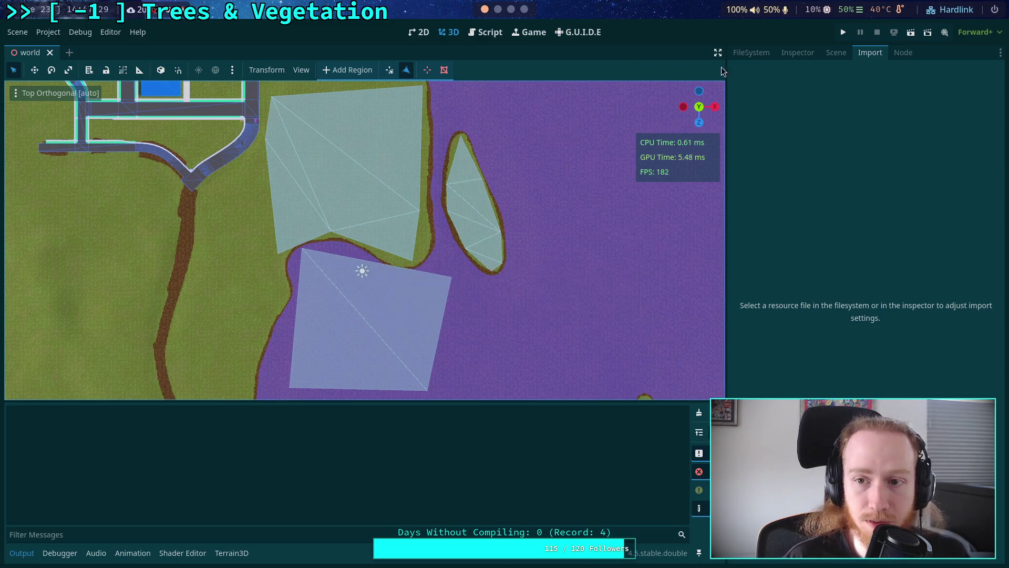
left_click(797, 52)
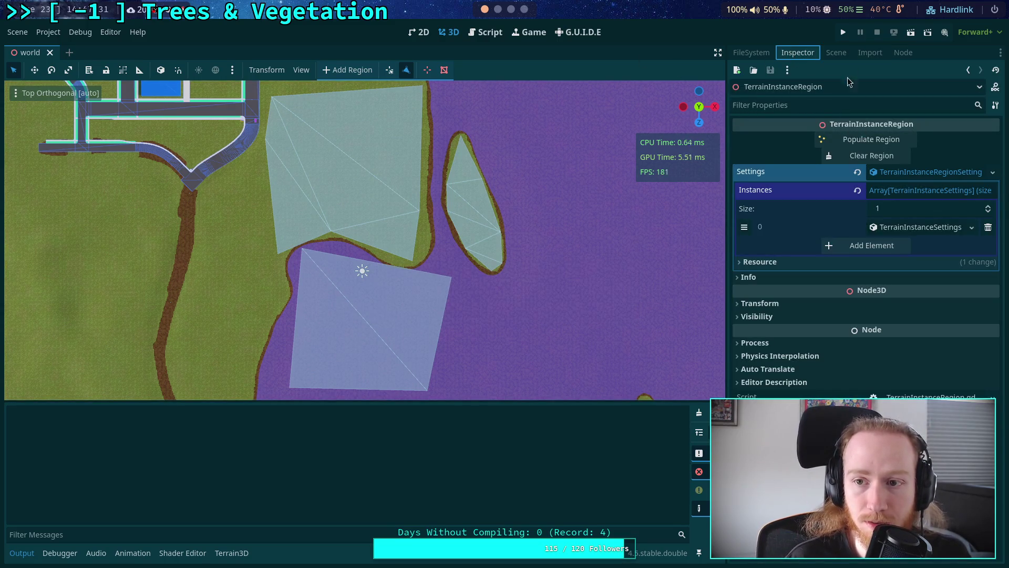
left_click(921, 227)
left_click(910, 280)
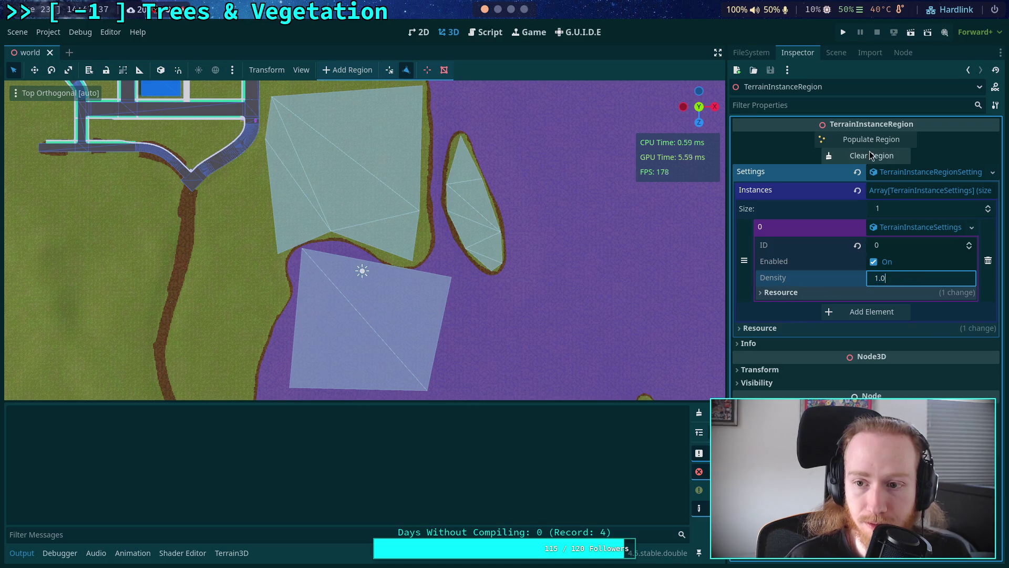
left_click(871, 138)
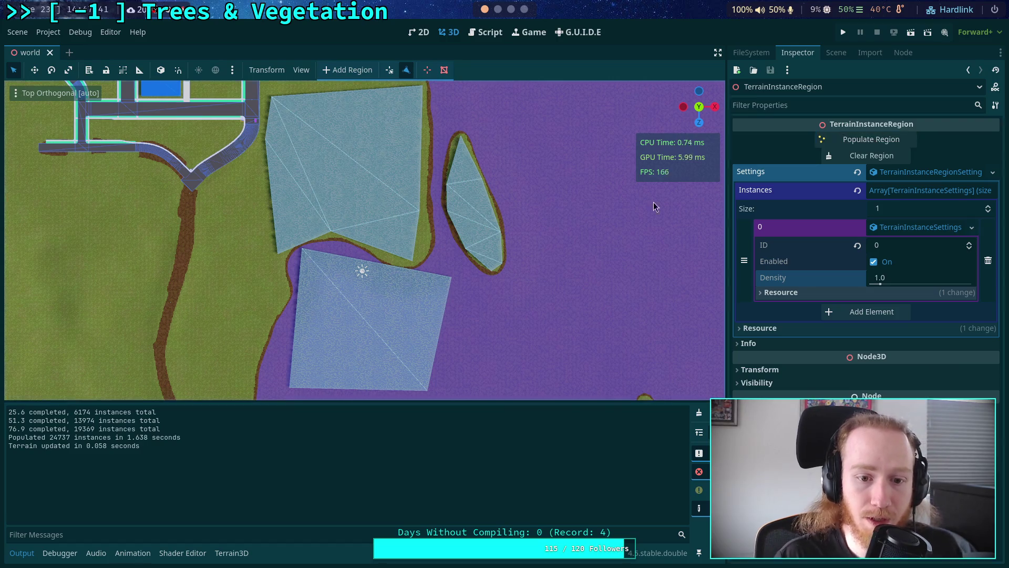
Zoom the viewport to inspect the placed instance dots, then clear the region's instances.
scroll(544, 203, "up", 10)
scroll(466, 210, "up", 10)
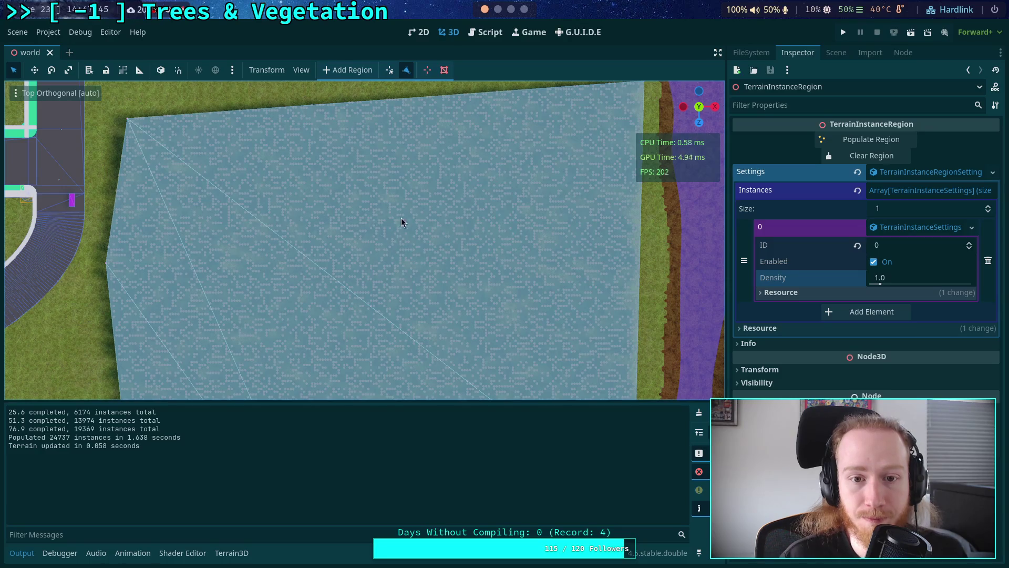
scroll(401, 227, "up", 5)
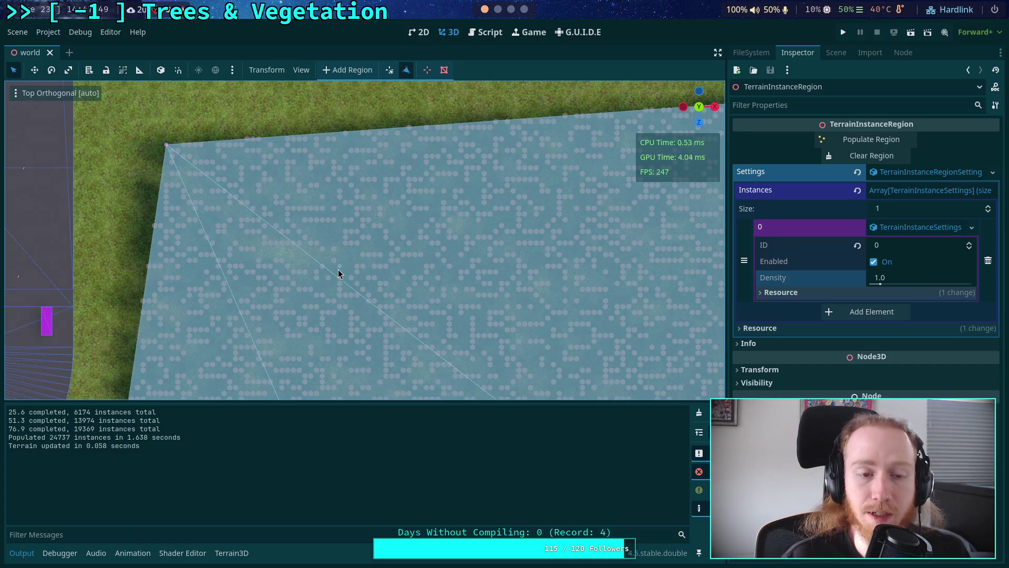
scroll(338, 273, "down", 5)
scroll(410, 345, "up", 2)
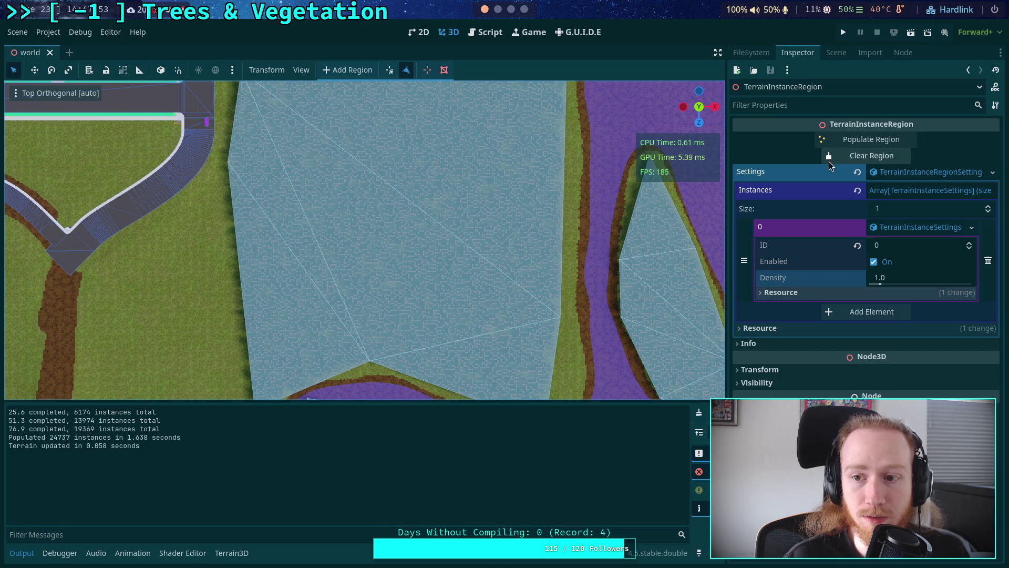
scroll(369, 119, "up", 3)
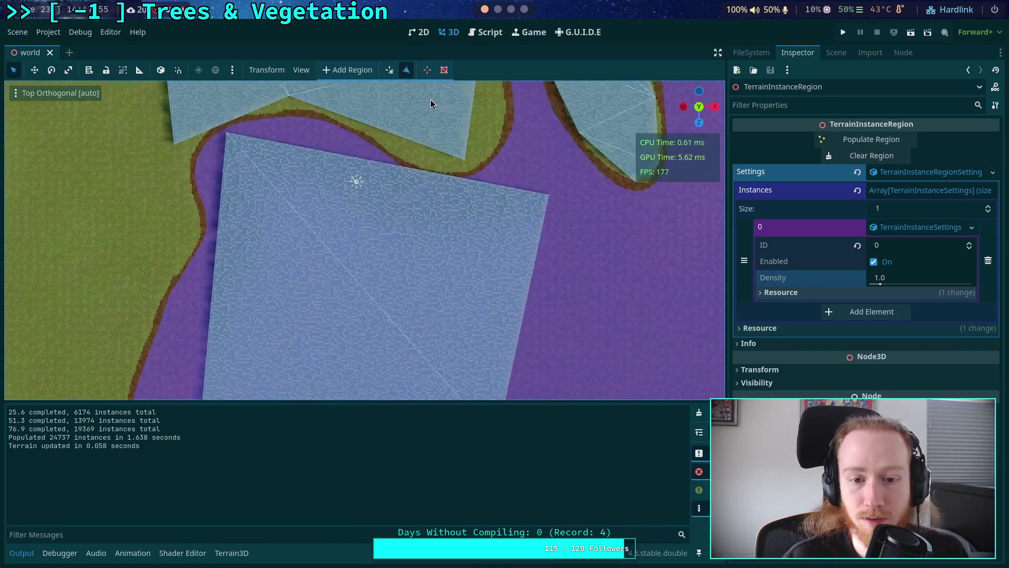
scroll(412, 279, "up", 5)
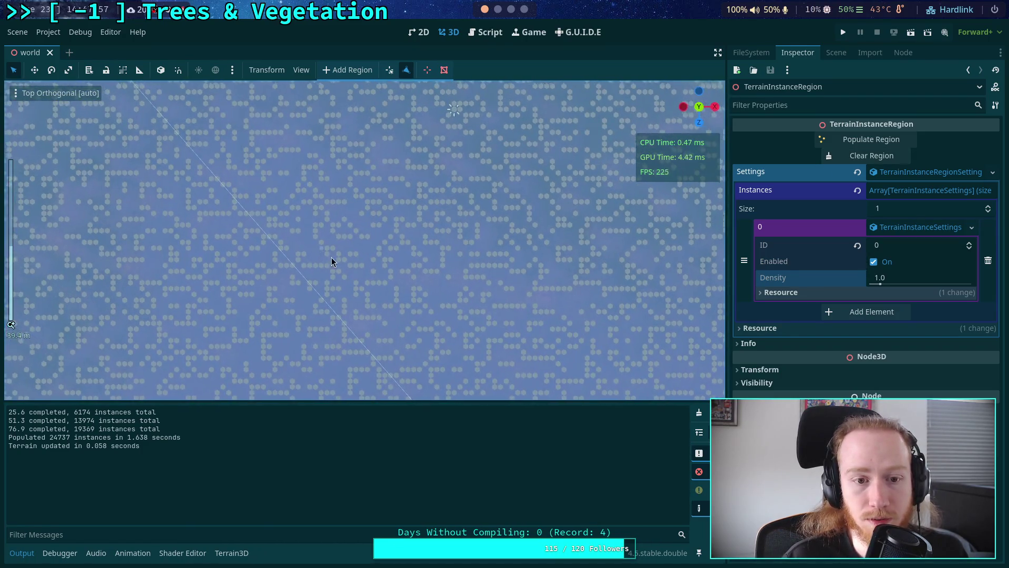
left_click(866, 156)
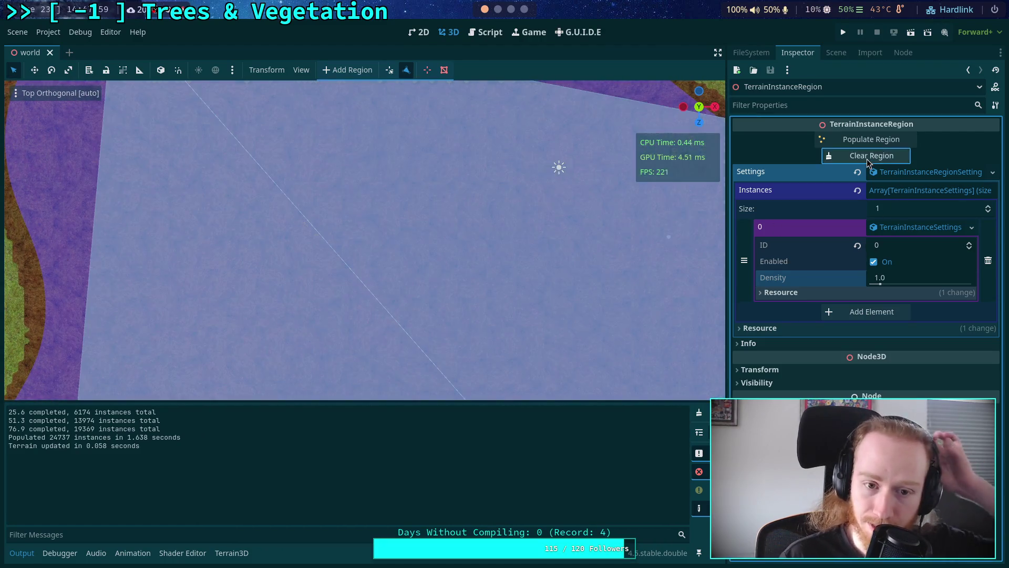
left_click(478, 34)
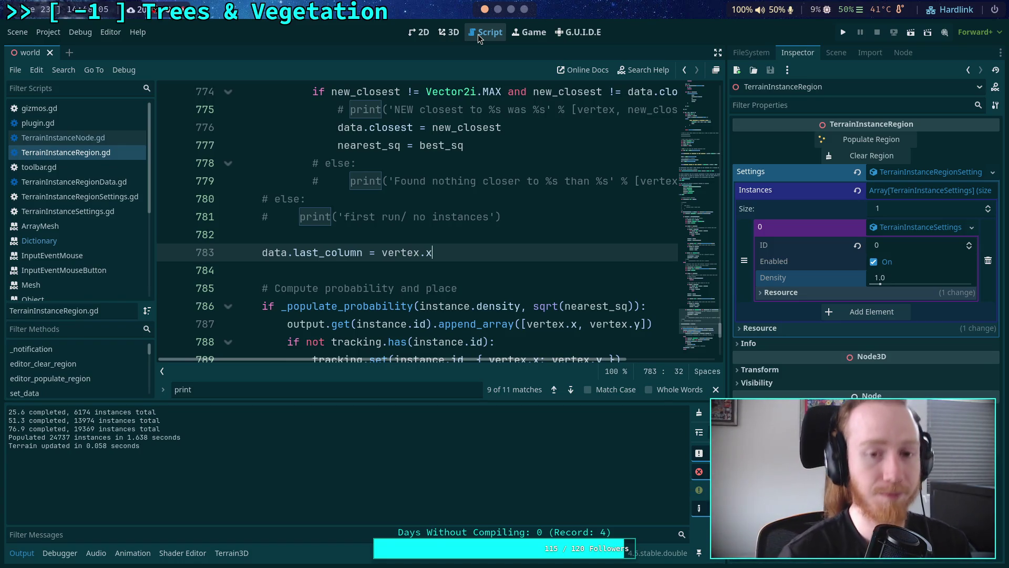
left_click(86, 197)
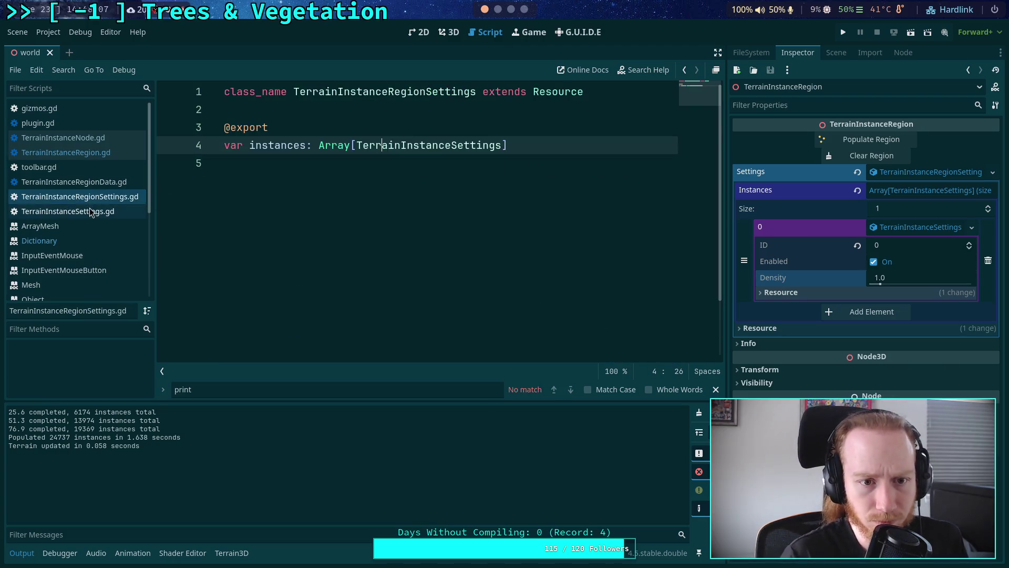
left_click(90, 211)
left_click(520, 241)
key("Return")
key("Return")
type("@")
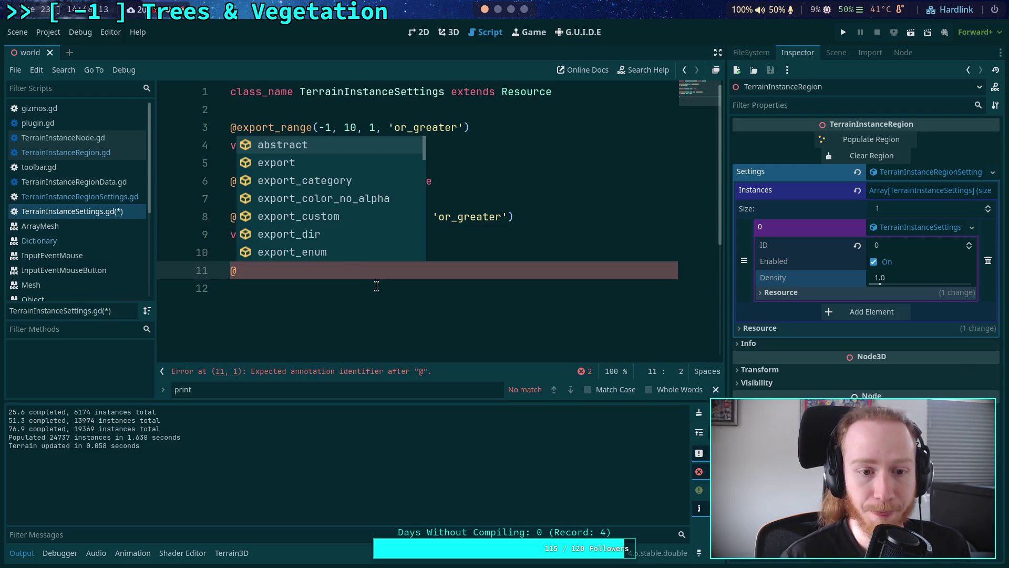
type("export")
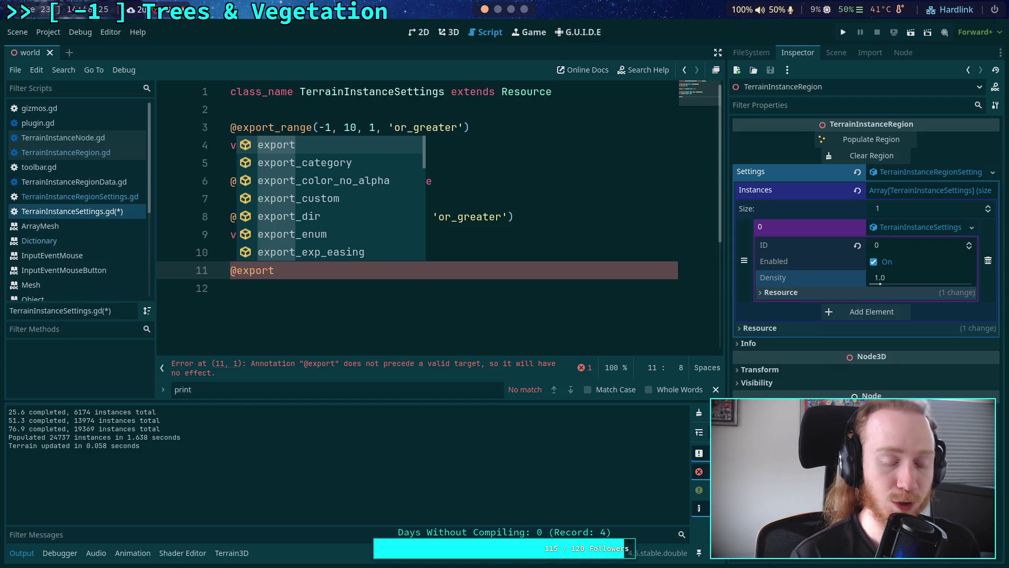
type("_range(")
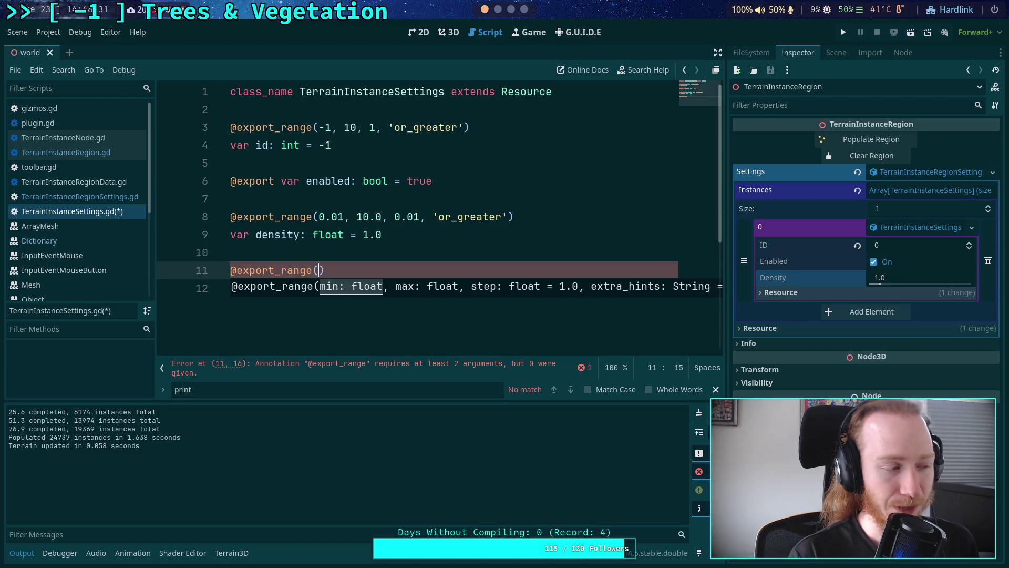
type("1.0,")
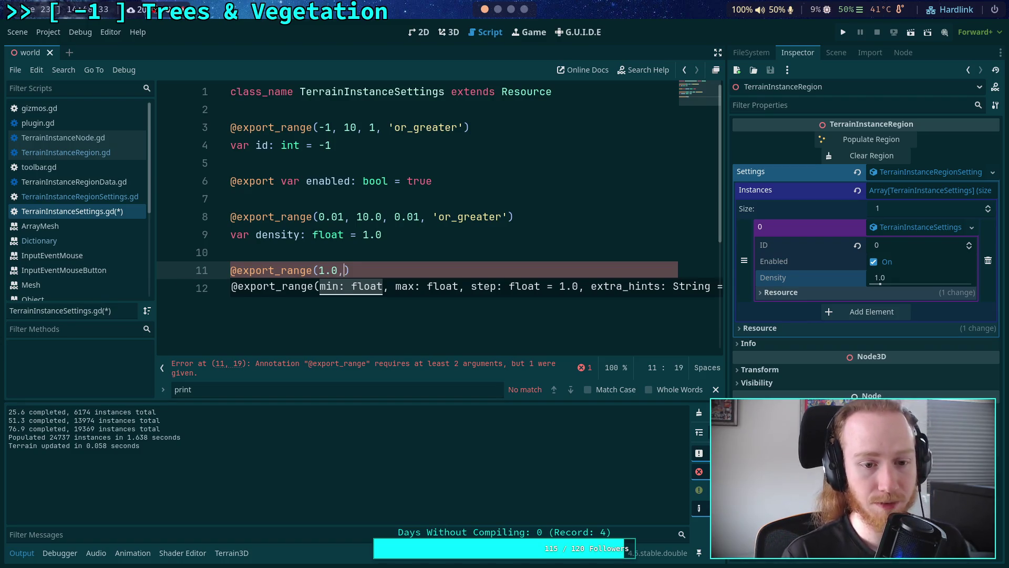
key("BackSpace")
key("BackSpace")
key("BackSpace")
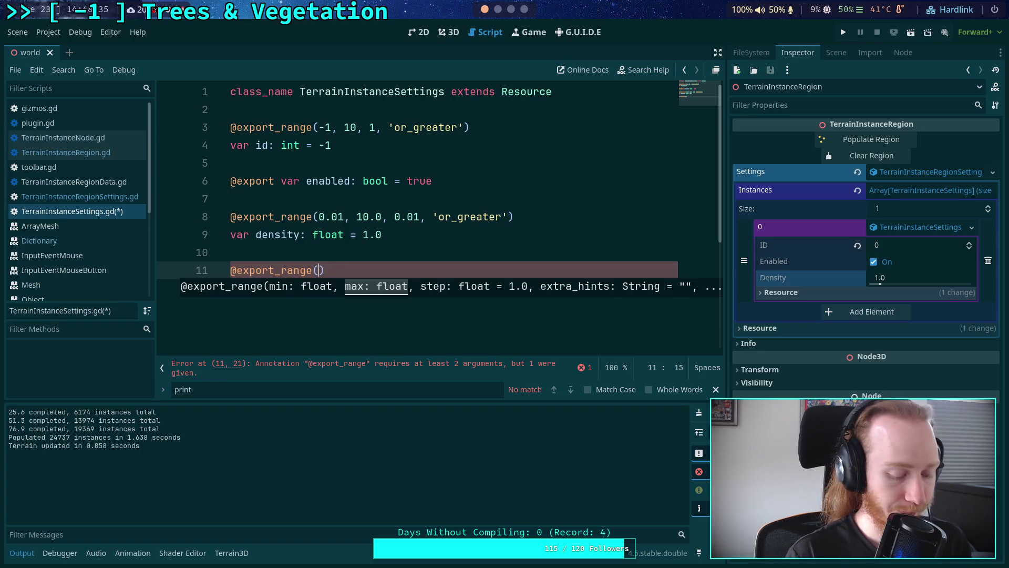
type("0.0,")
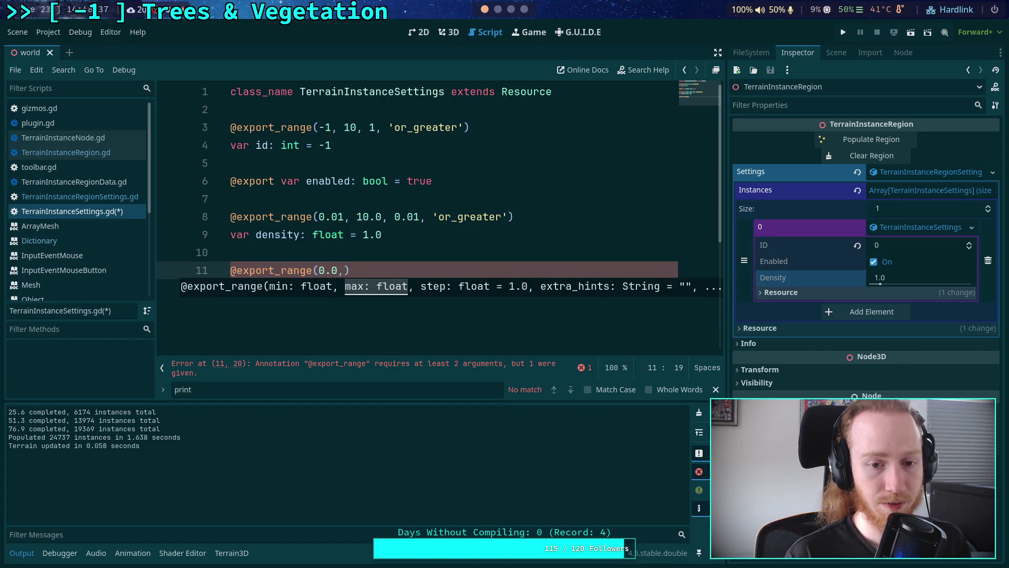
key("BackSpace")
key("BackSpace")
key("BackSpace")
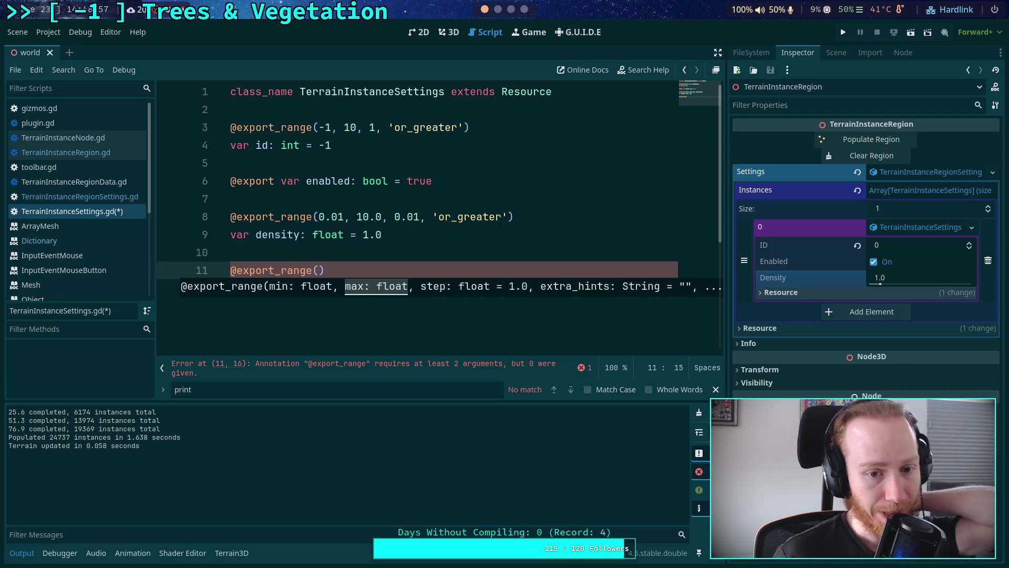
left_click(231, 253)
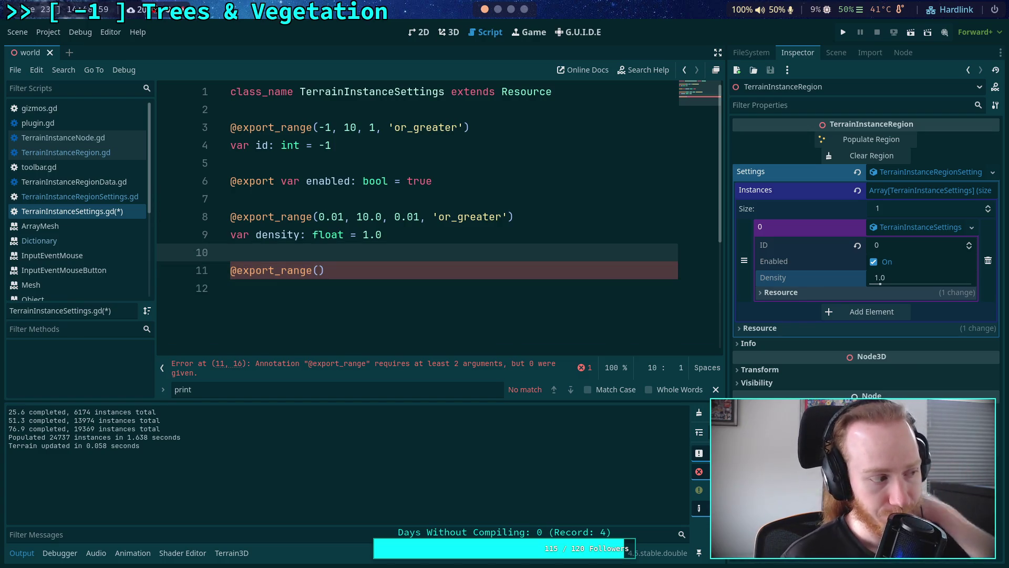
key("Return")
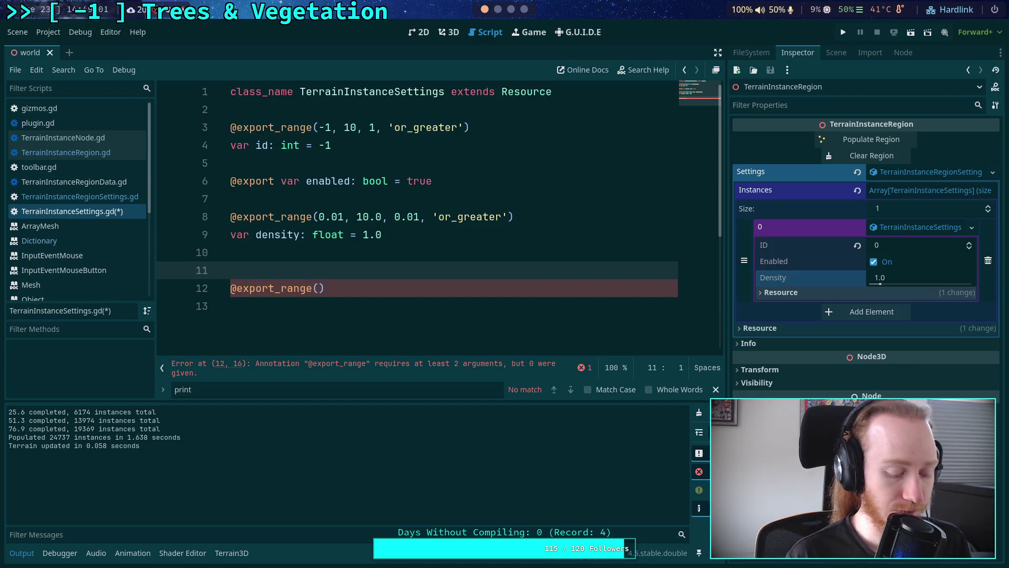
type("@expor")
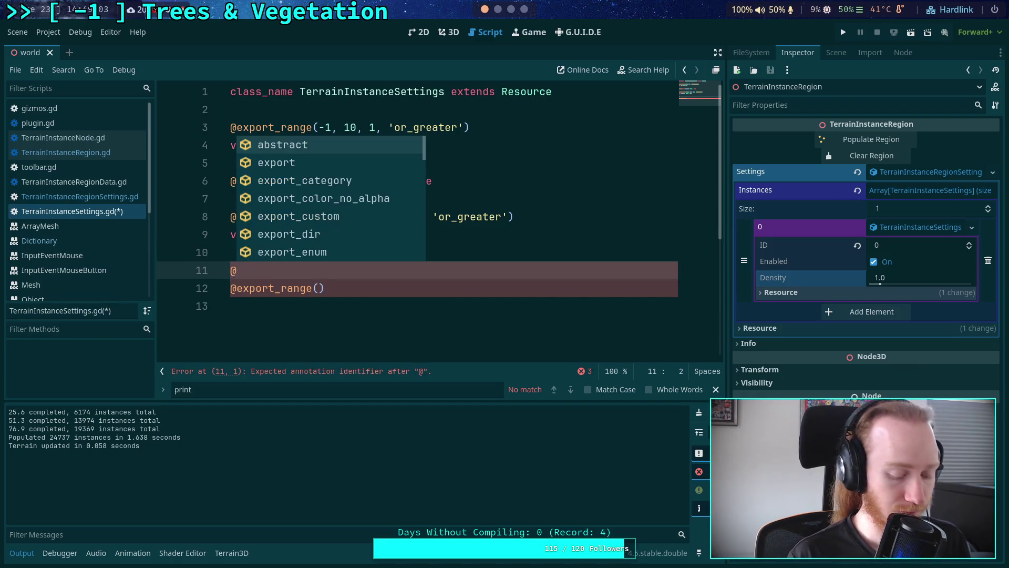
type("t")
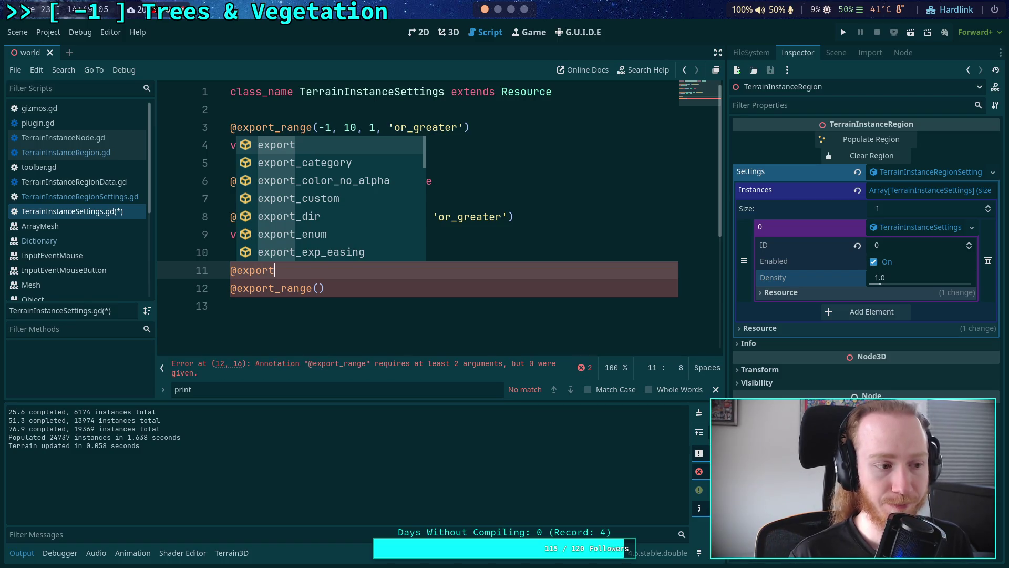
key("Return")
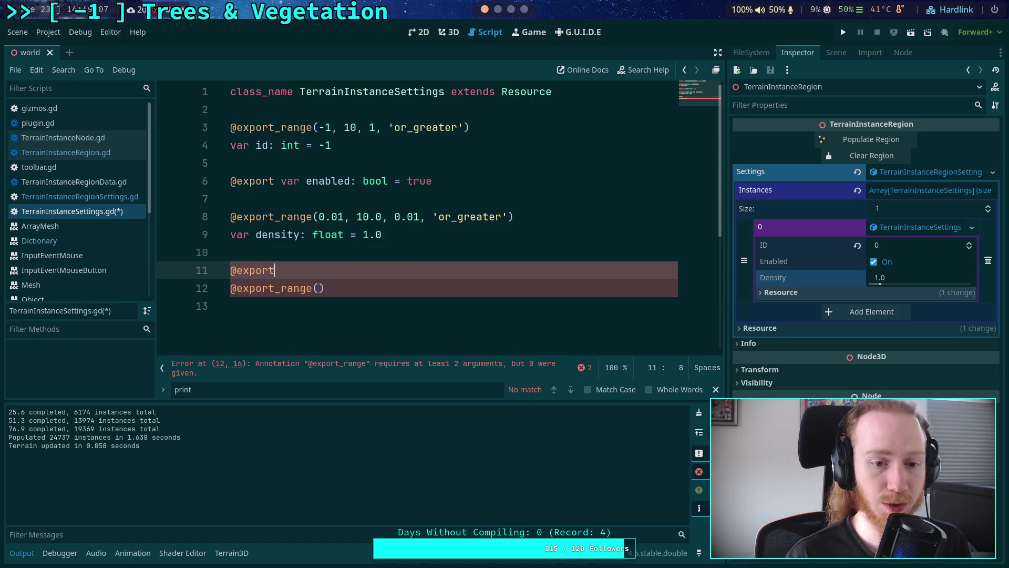
key("Return")
key("Return")
key("Up")
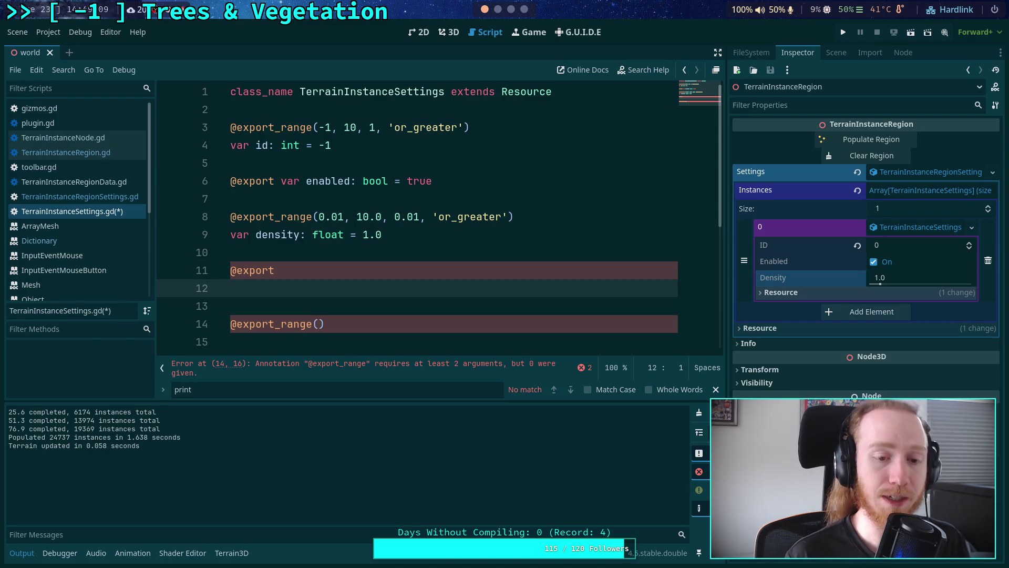
type("var enable_sel")
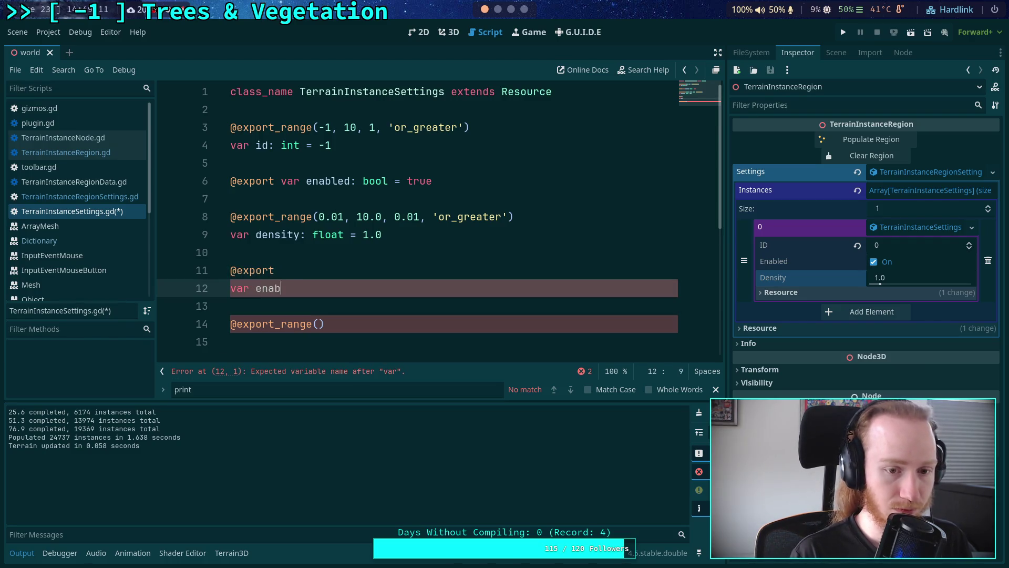
type("f_")
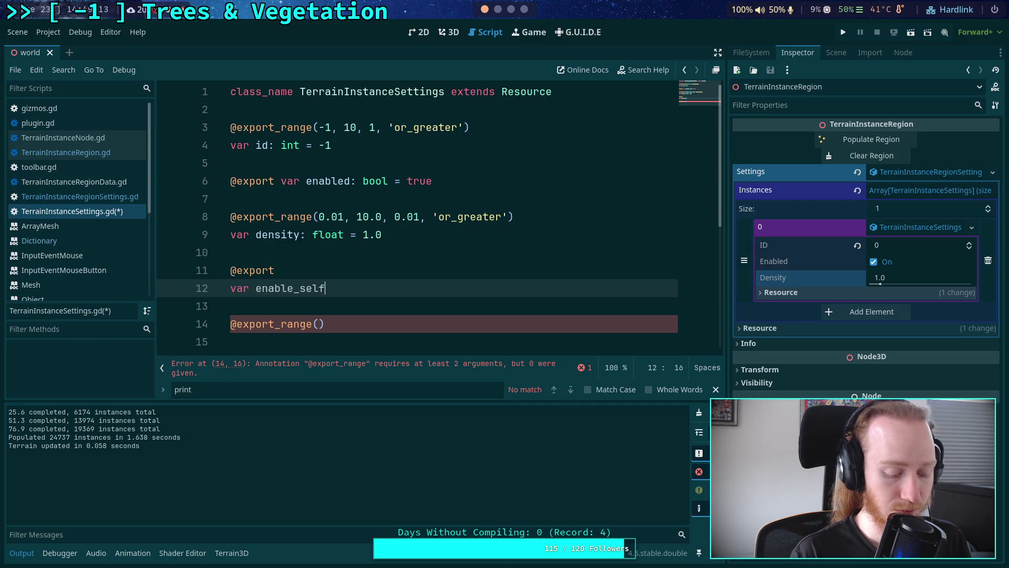
type("min_distance: ")
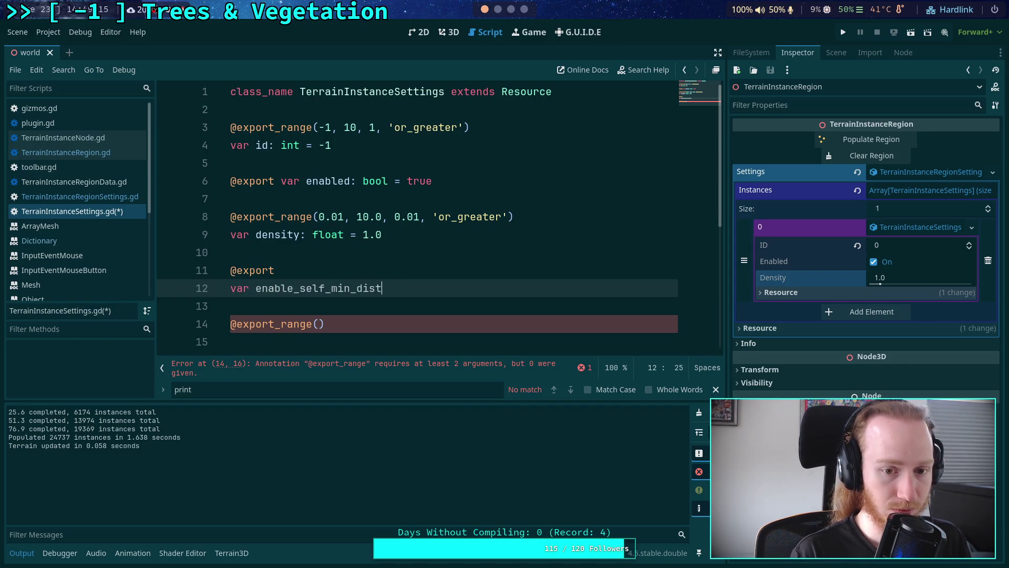
type("bool = ")
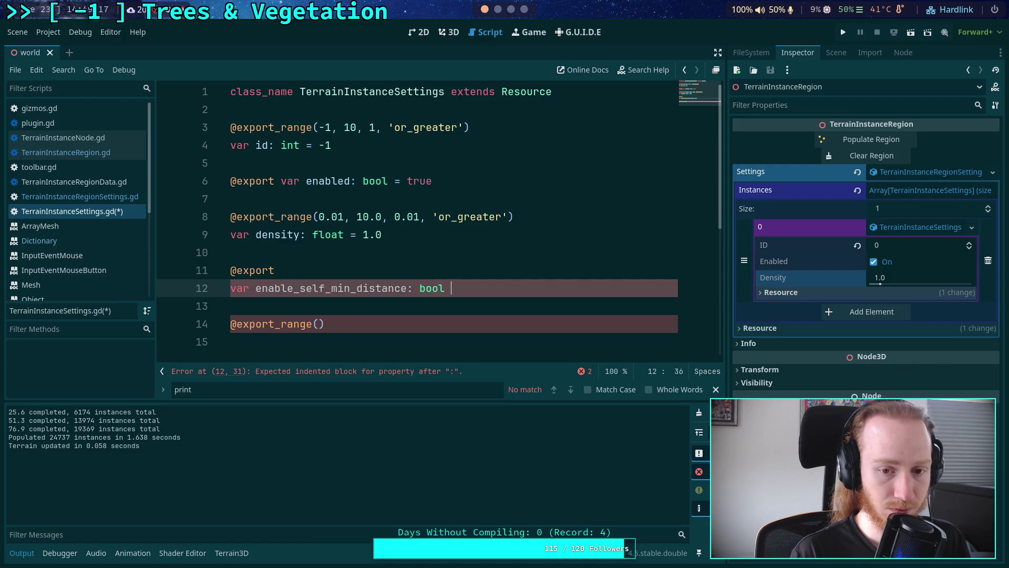
type("tr")
key("Return")
key("Up")
key("Up")
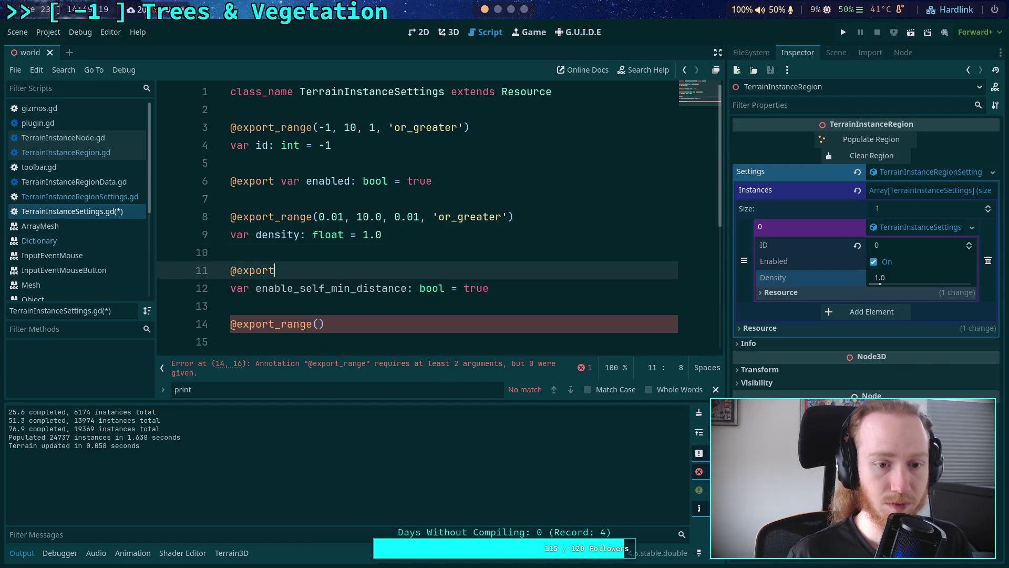
scroll(297, 263, "down", 3)
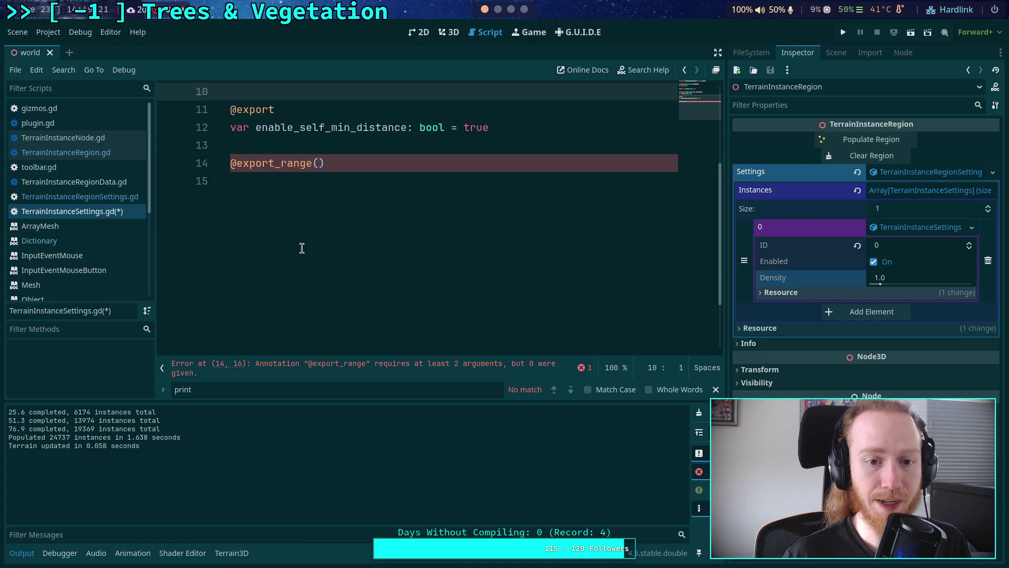
left_click(319, 163)
type("1.0, ")
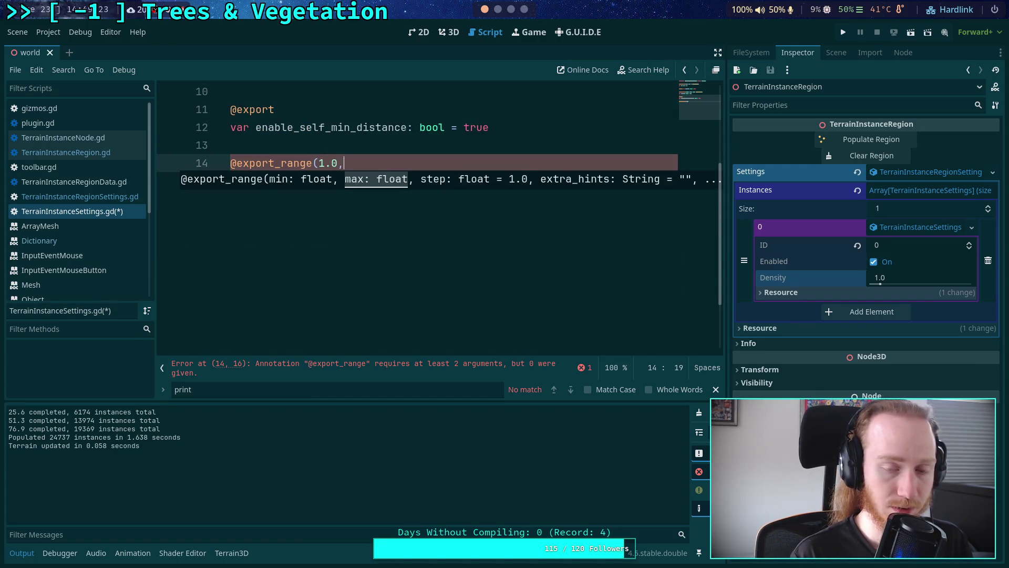
type("10.0,")
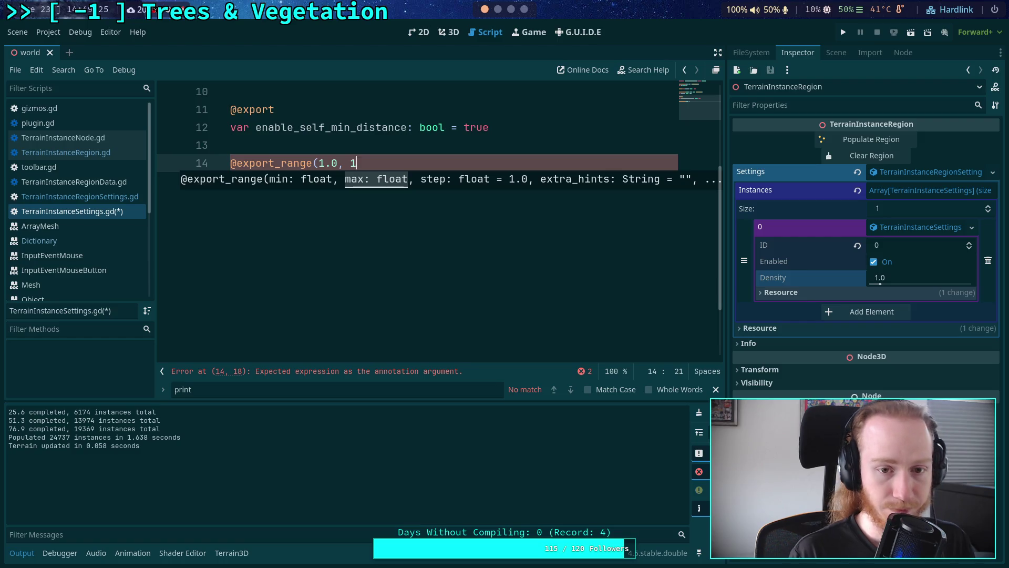
type(" 0.")
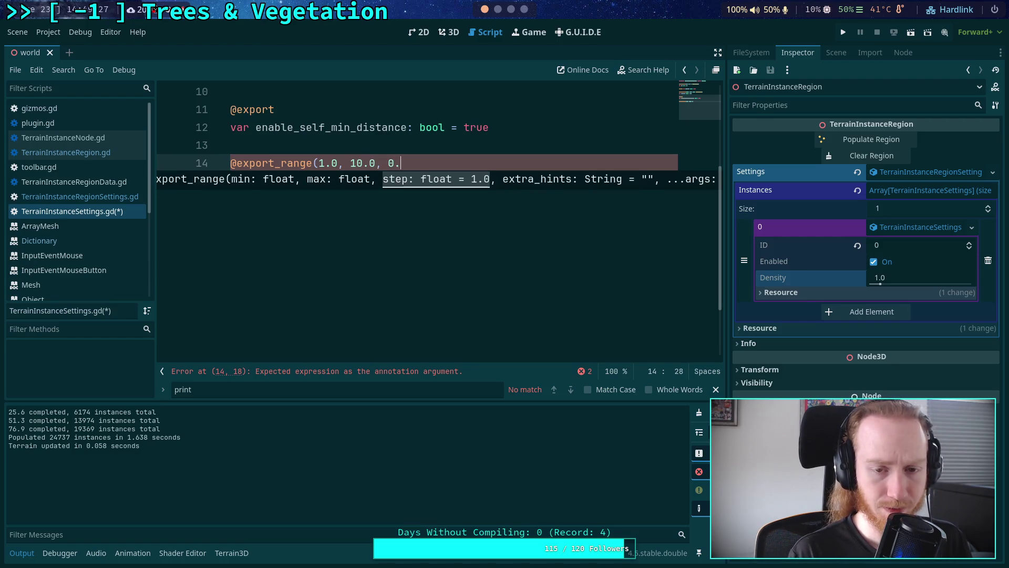
type("1,")
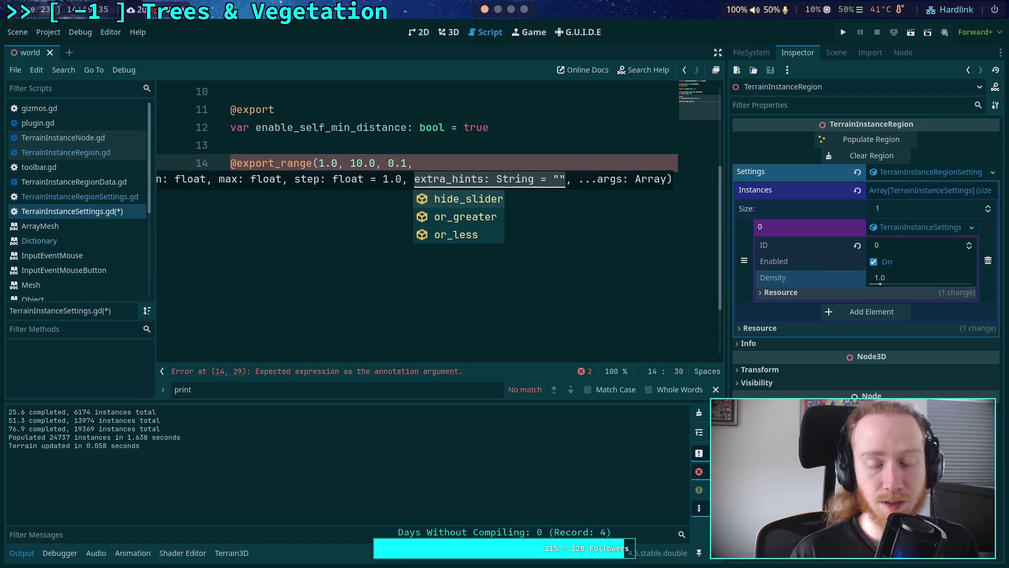
type("'o")
key("Return")
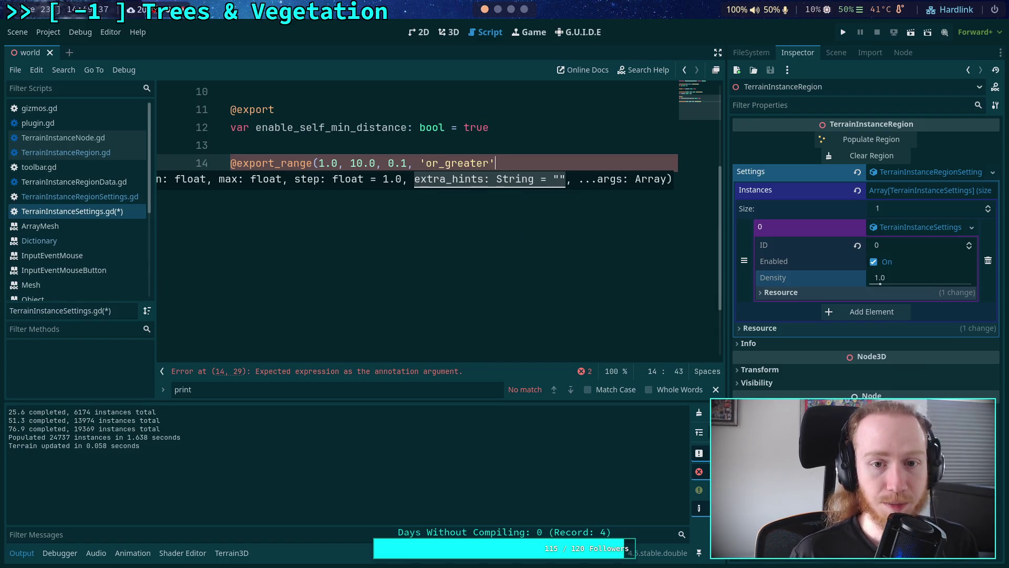
type(")")
key("Return")
type("var ")
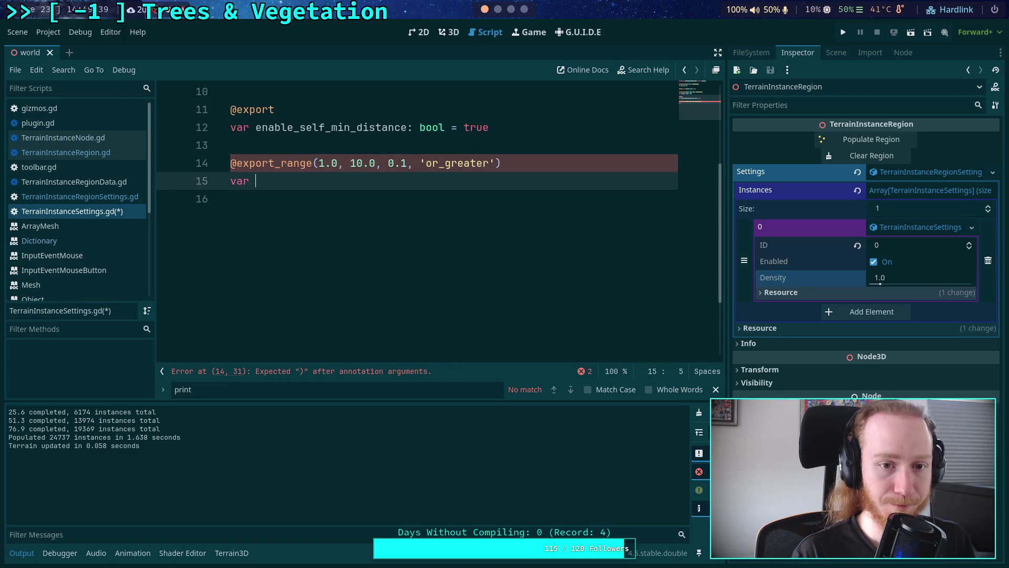
type("self_min_distance: float = ")
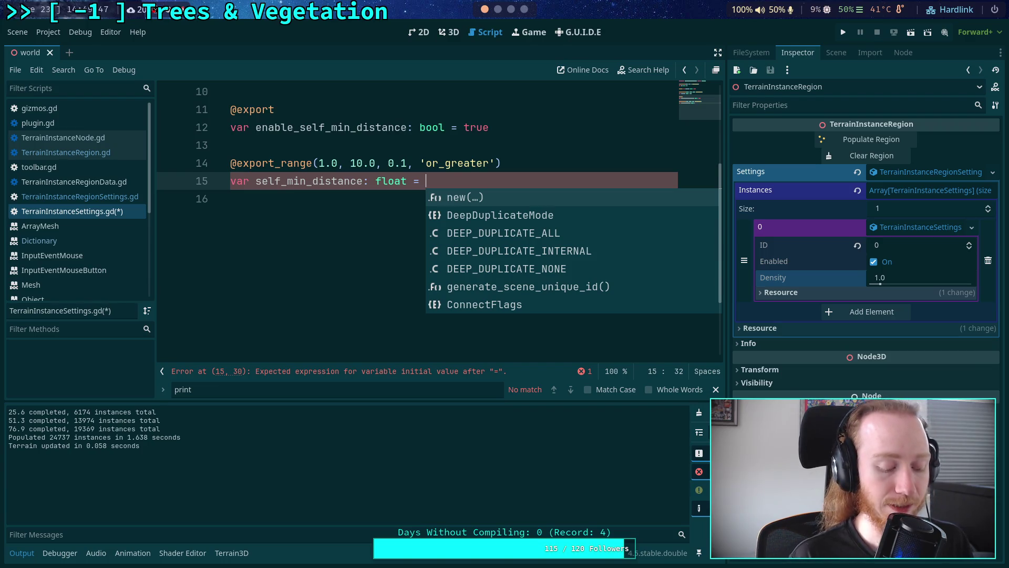
type("3.0")
Save TerrainInstanceSettings.gd so the new properties show on the instance.
key("ctrl+s")
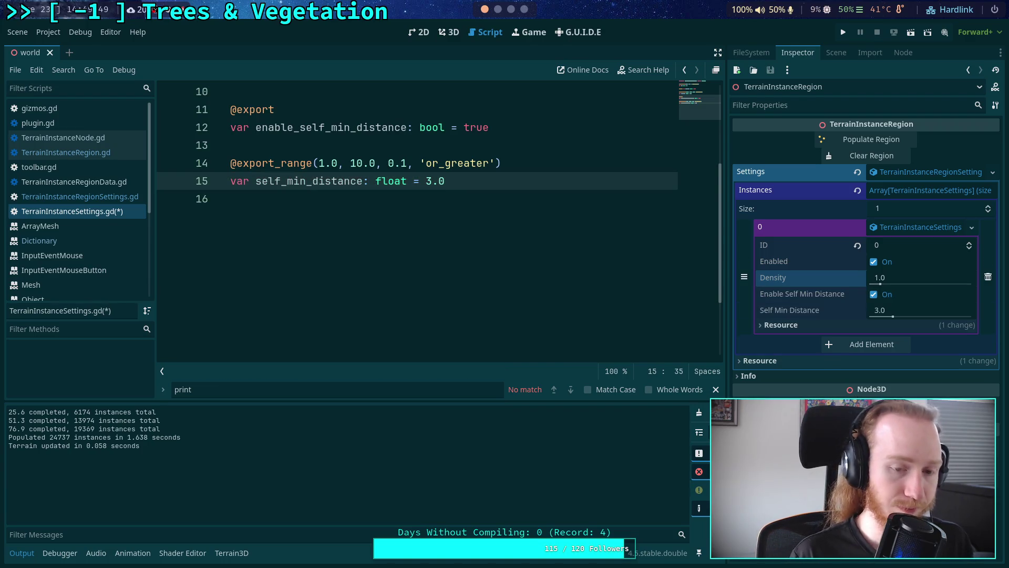
scroll(356, 174, "up", 1)
left_click(362, 147)
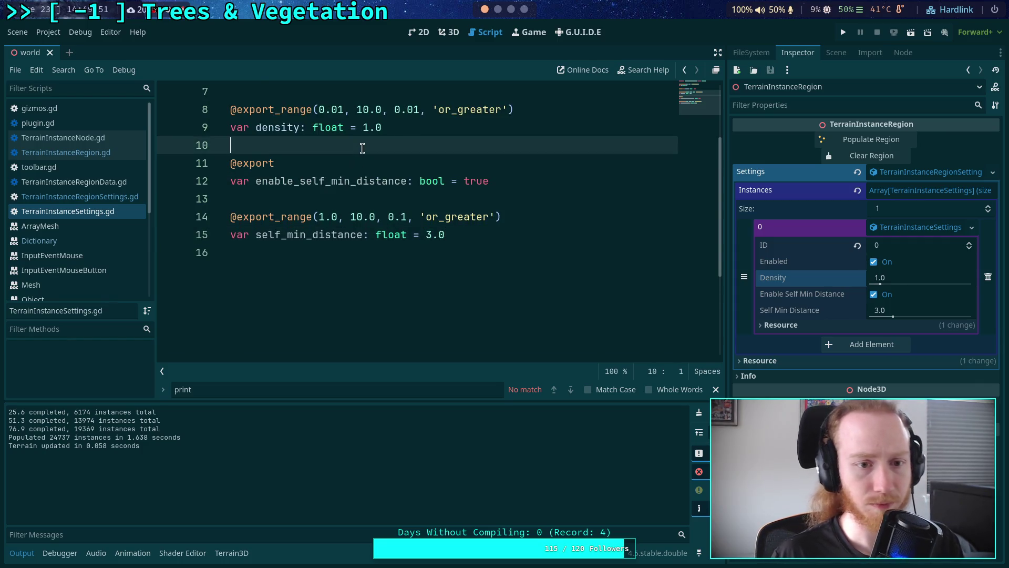
Write the doc comment '## If there should be a minimum distance between this instance'.
key("Return")
type("## ")
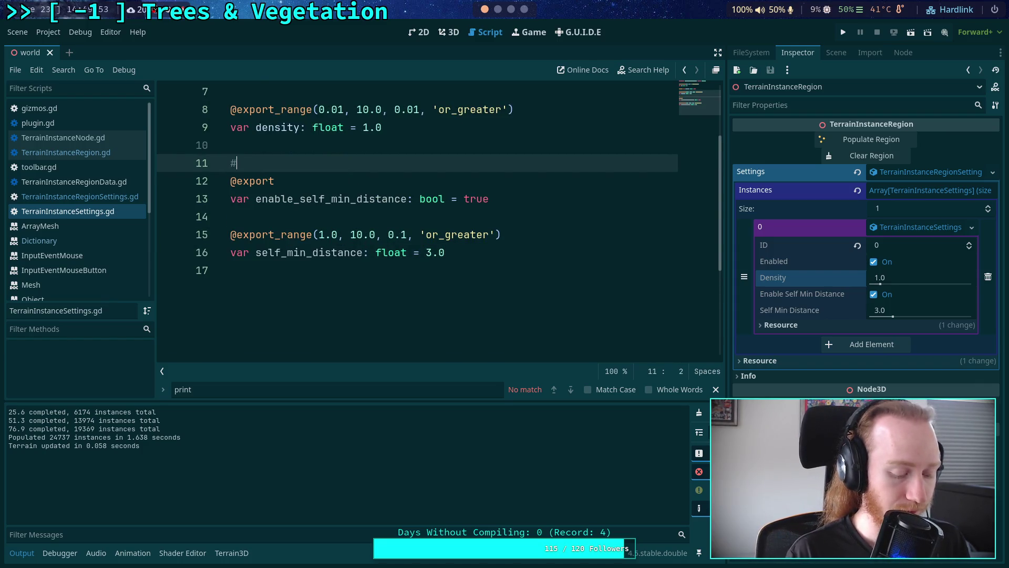
type("If there ")
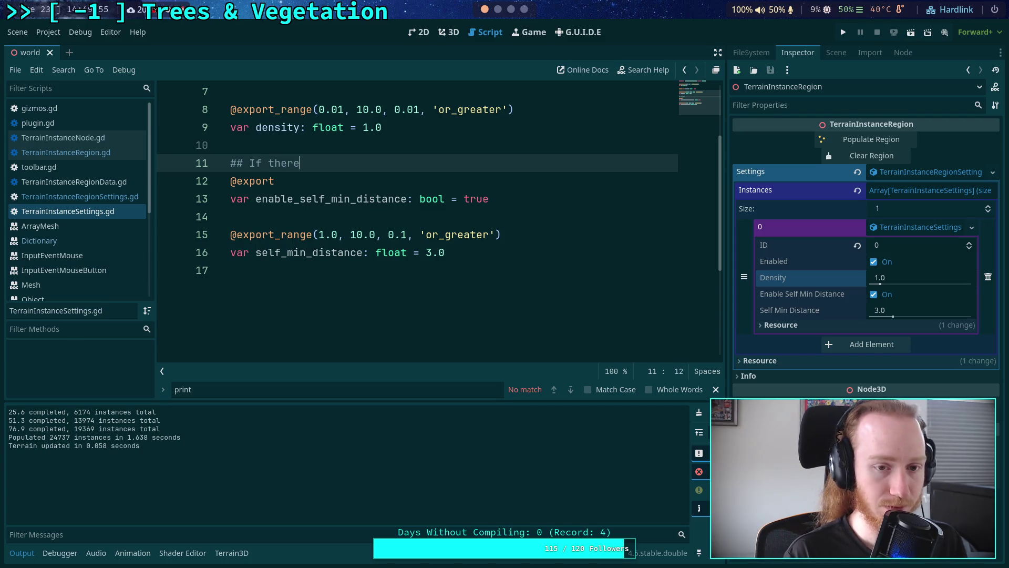
type("should be")
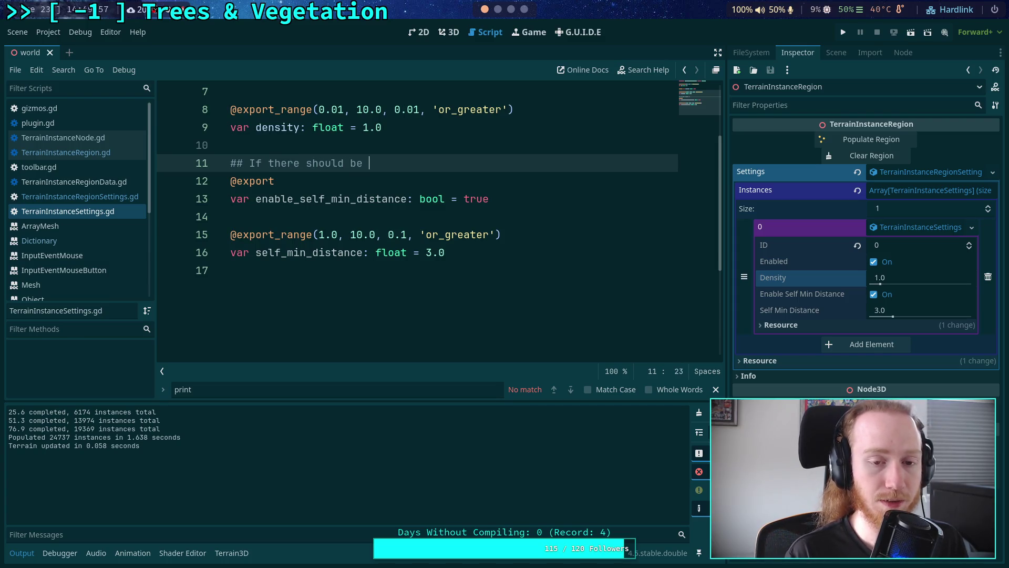
key("BackSpace")
key("BackSpace")
key("BackSpace")
type("should be a mun")
key("BackSpace")
key("BackSpace")
type("inimu")
type("n")
type("distance bet")
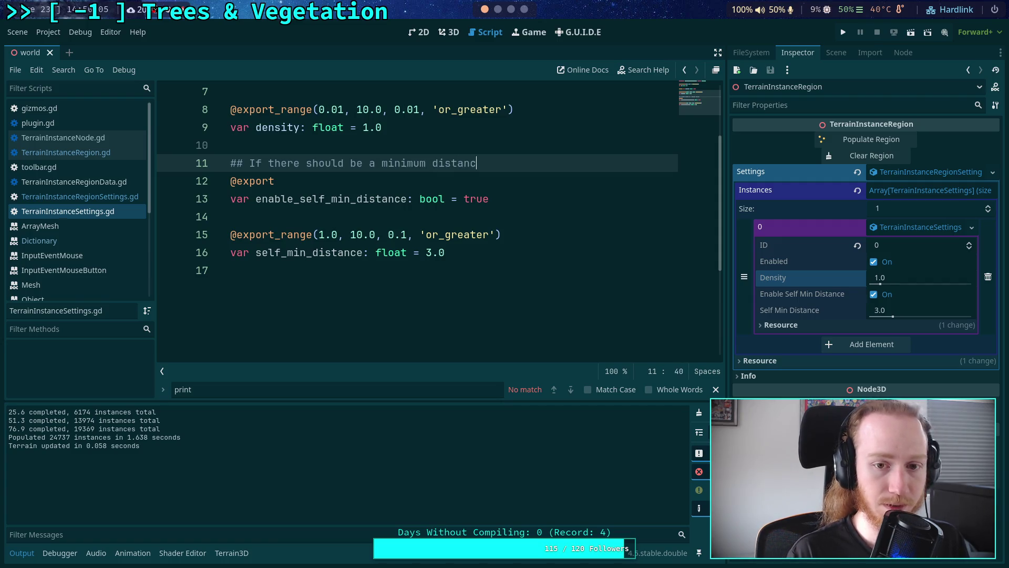
type("ween")
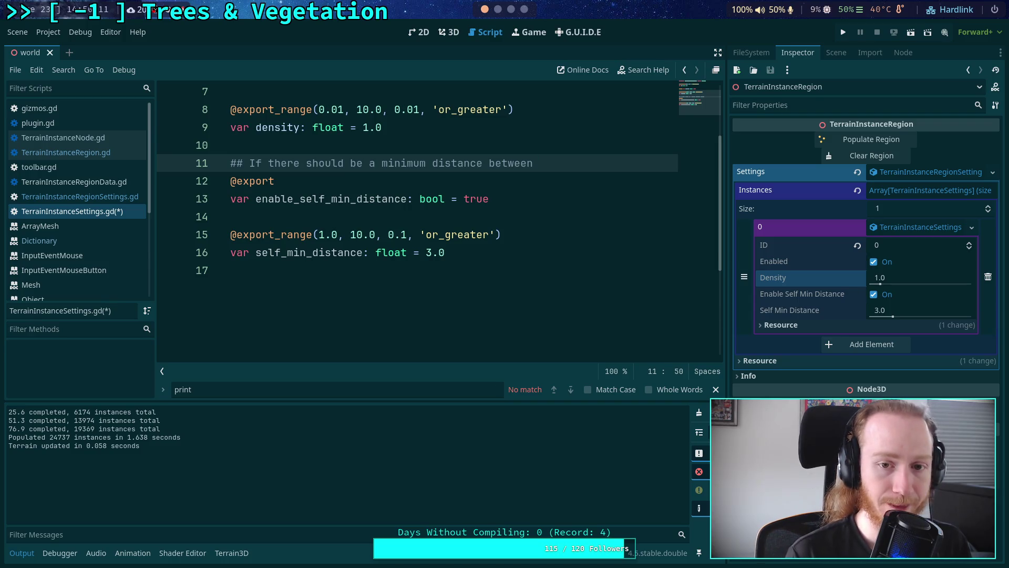
type("this is")
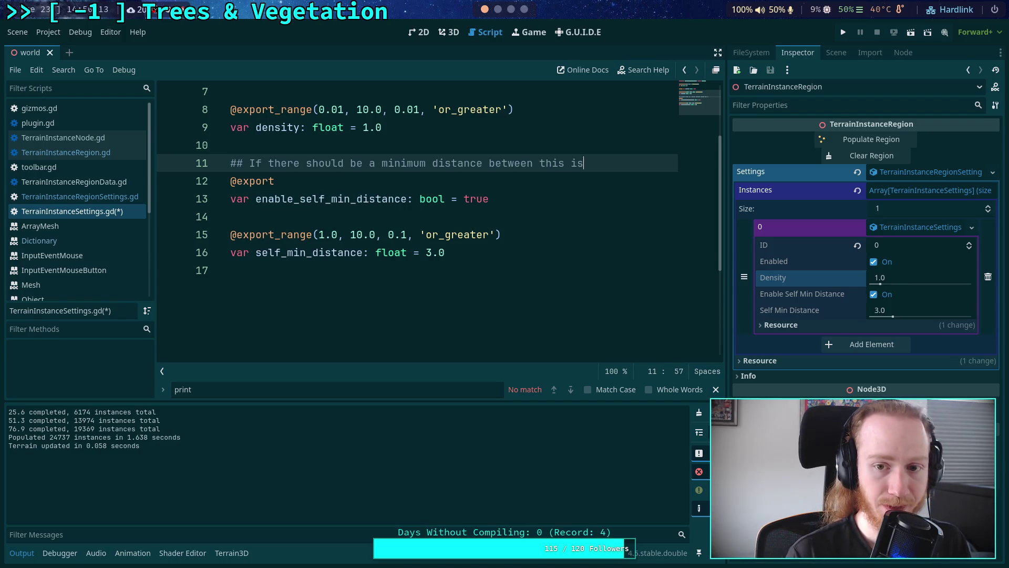
key("BackSpace")
type("nstance")
key("Return")
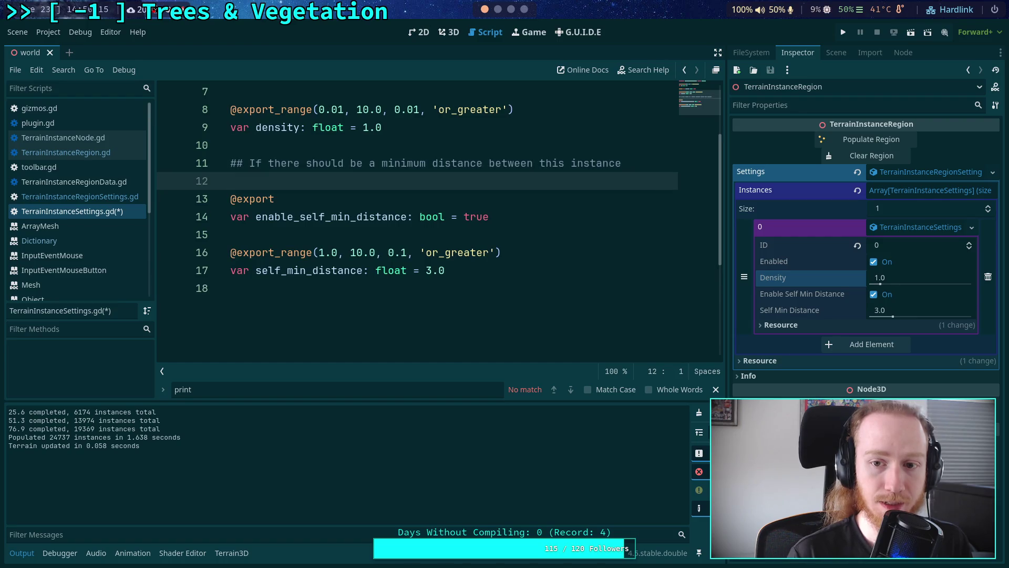
key("BackSpace")
type("and")
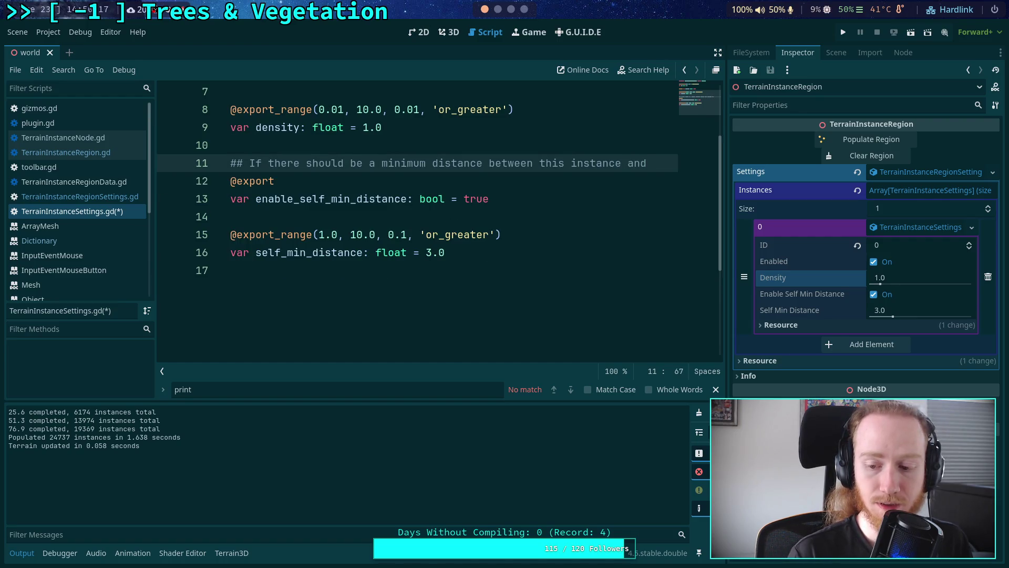
key("Return")
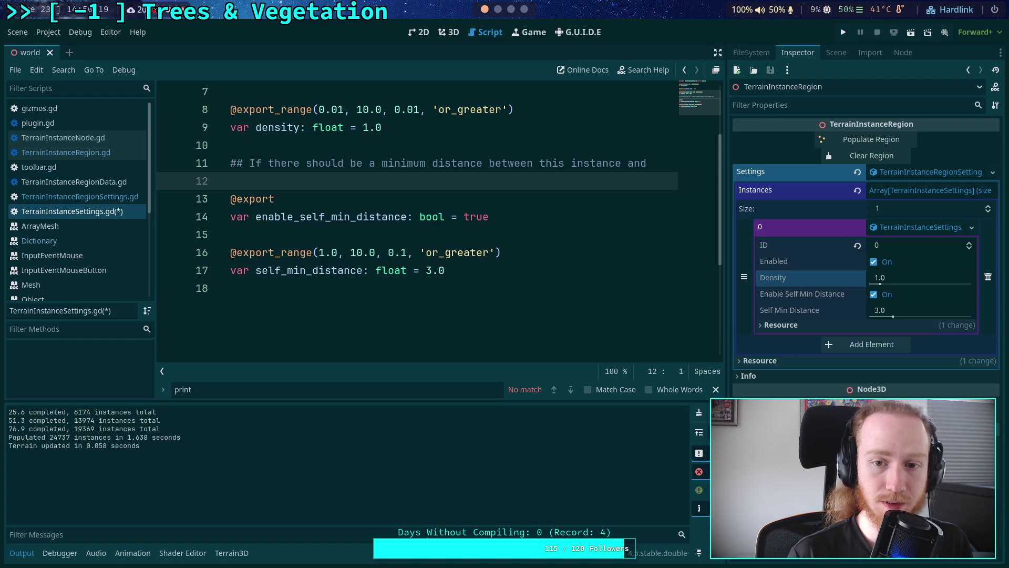
key("BackSpace")
key("BackSpace")
key("BackSpace")
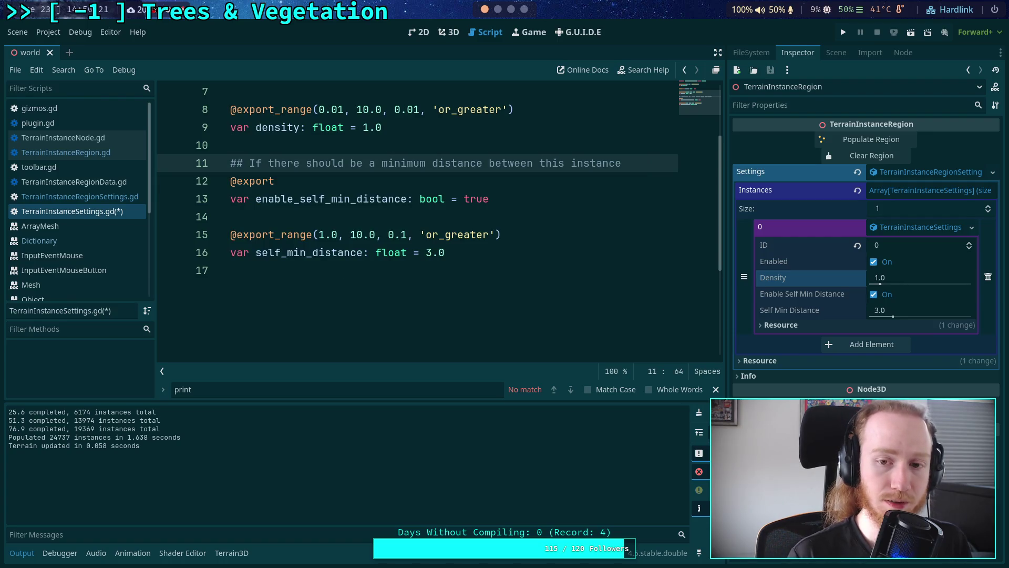
Add a second comment line: '## Disabling this should improve population speed.'.
key("Return")
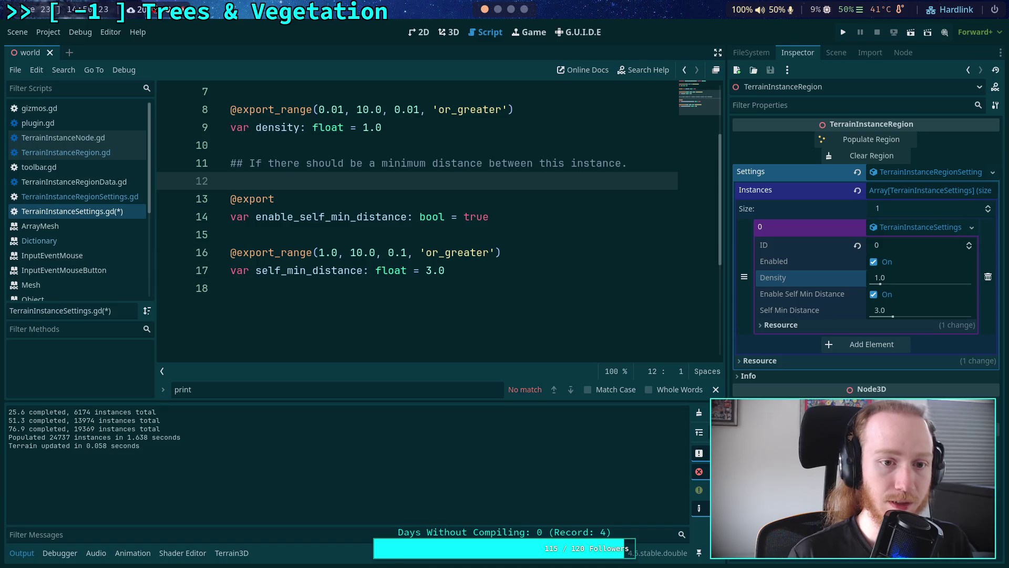
type("## Disabling this ")
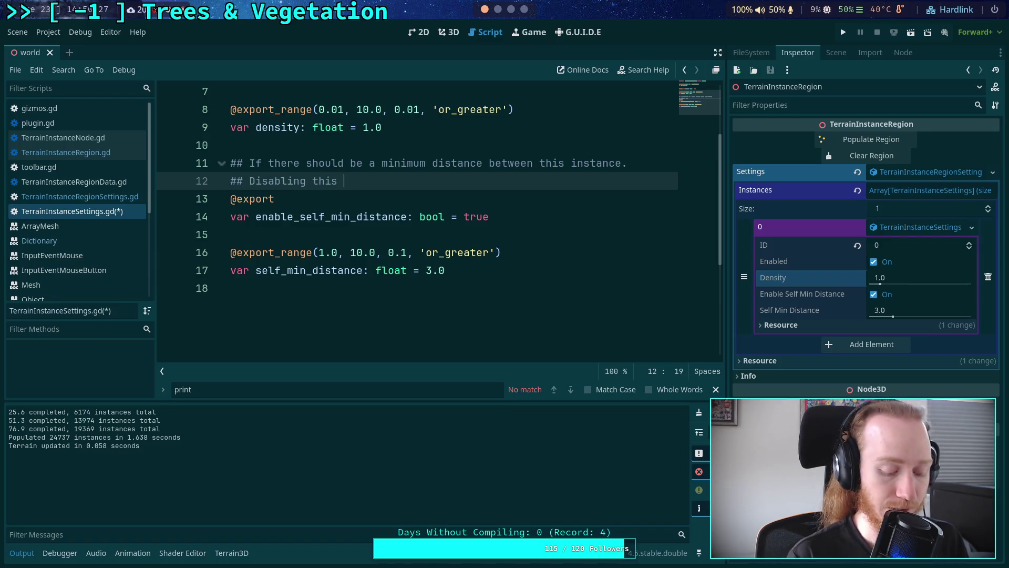
type("should allow")
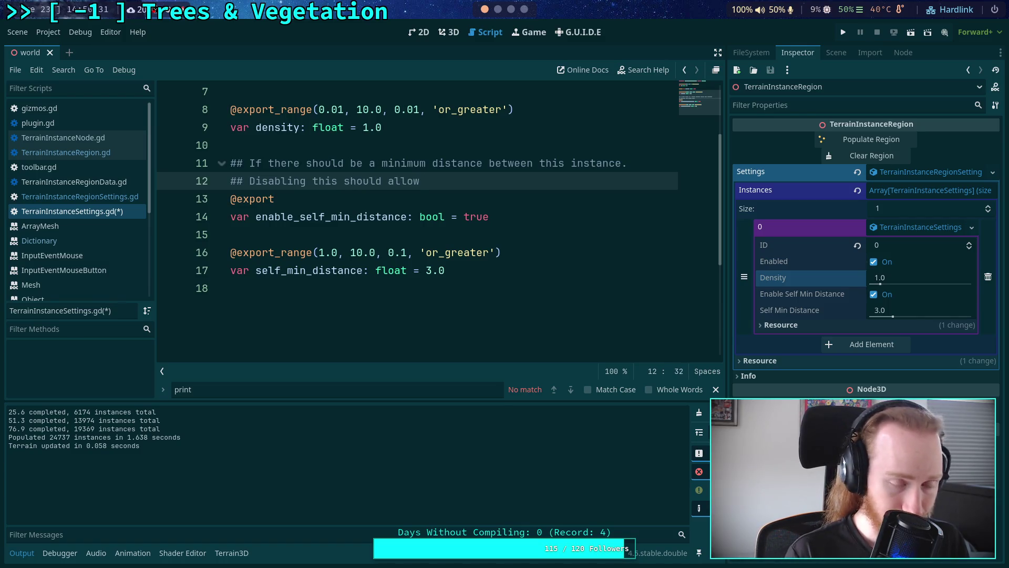
key("ctrl+BackSpace")
type("improve ")
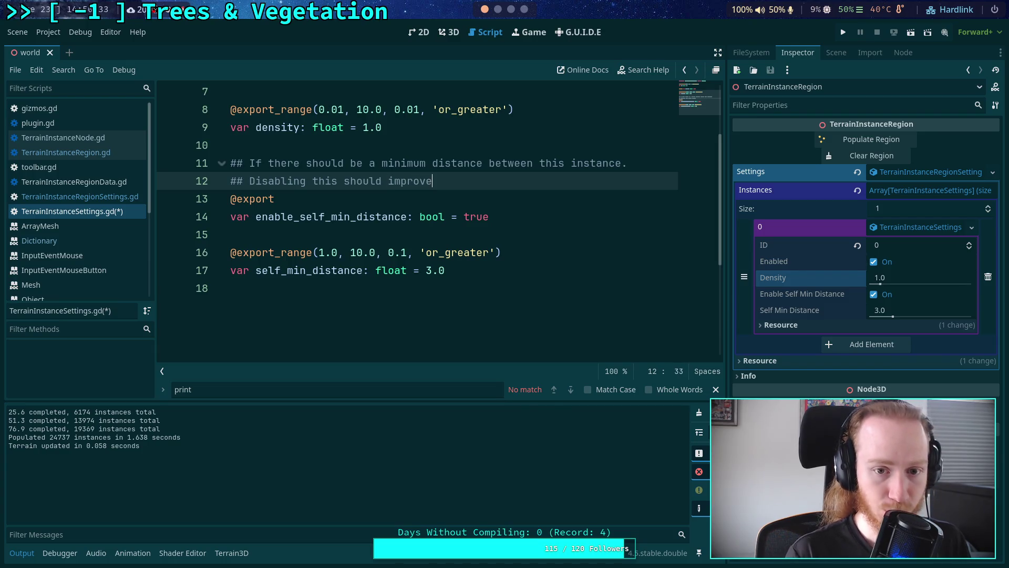
type("population ")
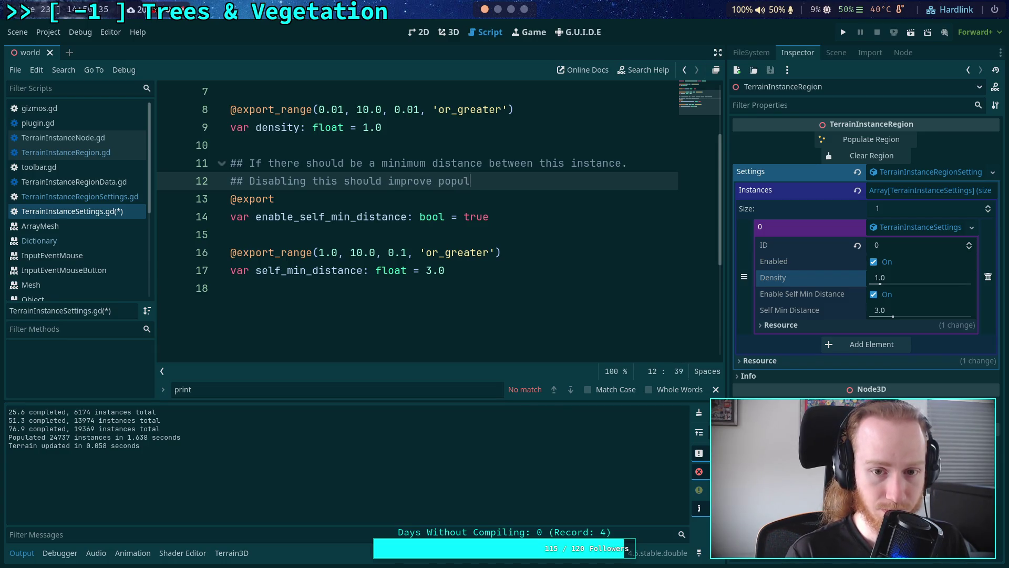
type("speed.")
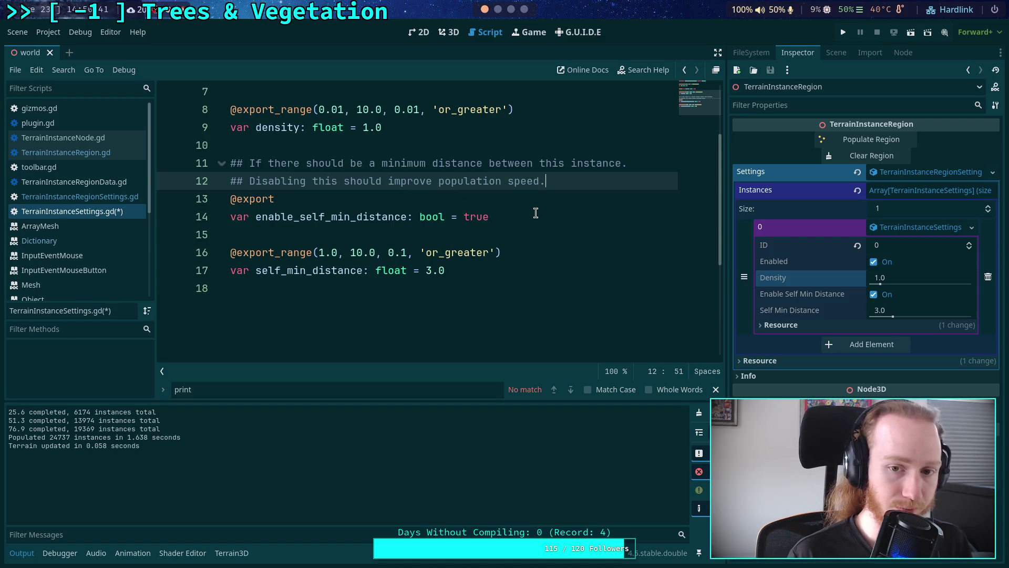
key("BackSpace")
type(", rather")
key("BackSpace")
key("BackSpace")
key("BackSpace")
key("BackSpace")
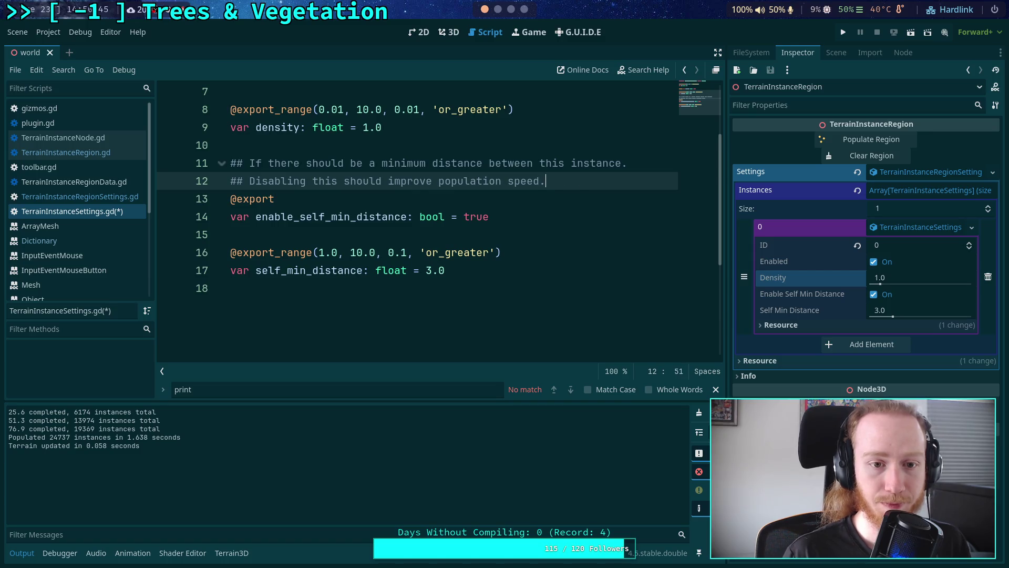
Save TerrainInstanceSettings.gd and switch to TerrainInstanceRegion.gd.
key("ctrl+s")
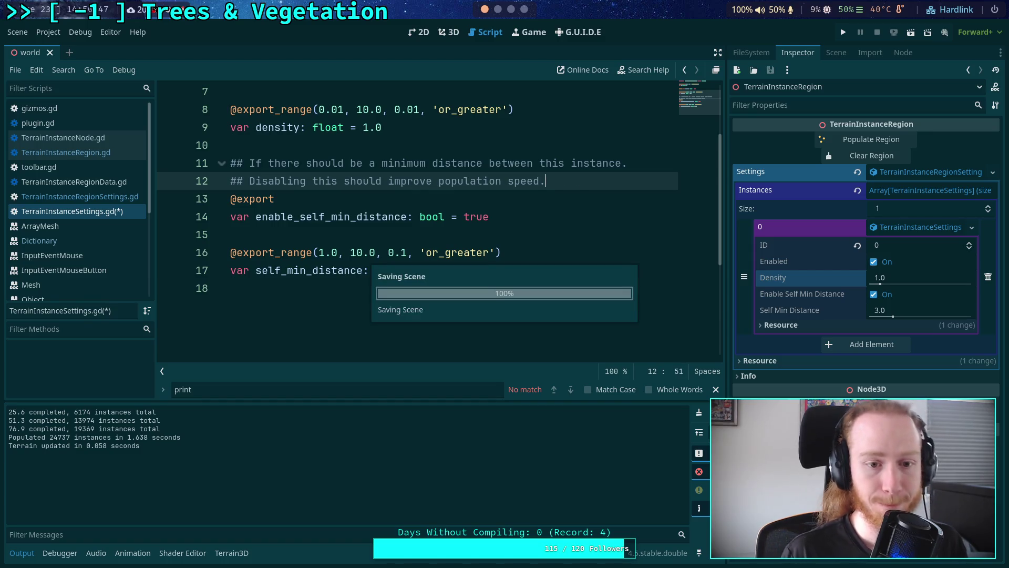
double_click(318, 252)
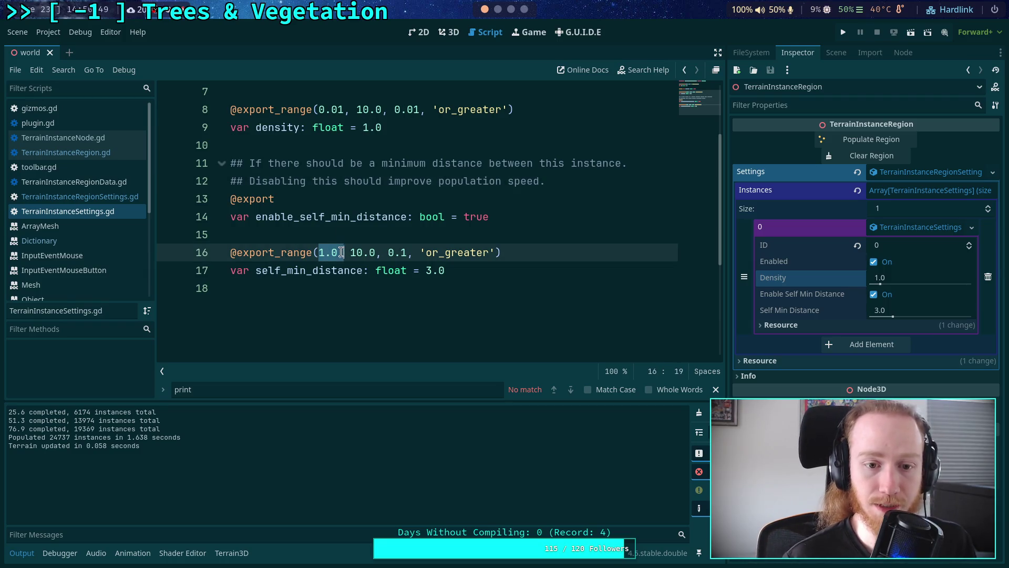
left_click(521, 263)
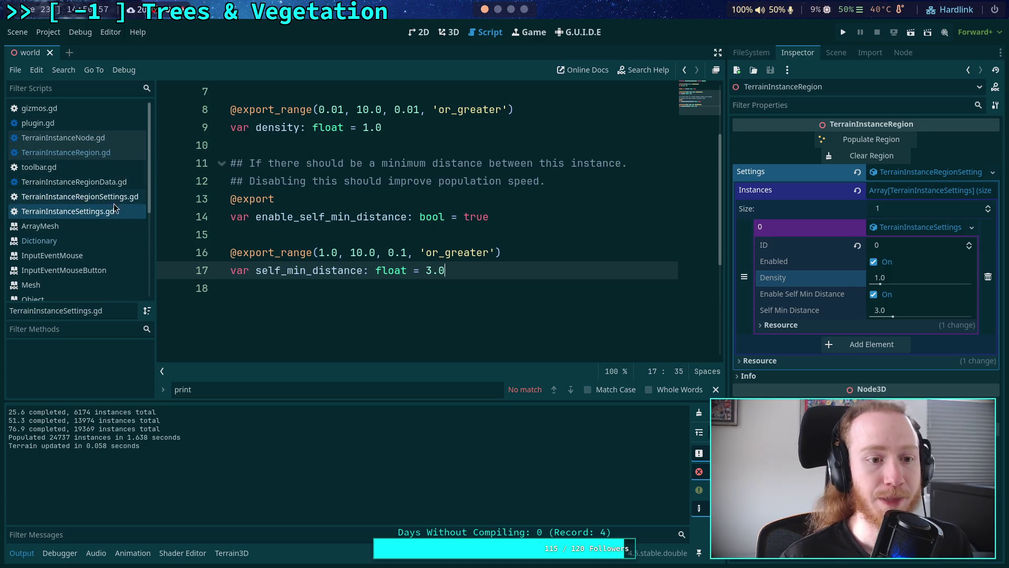
left_click(119, 151)
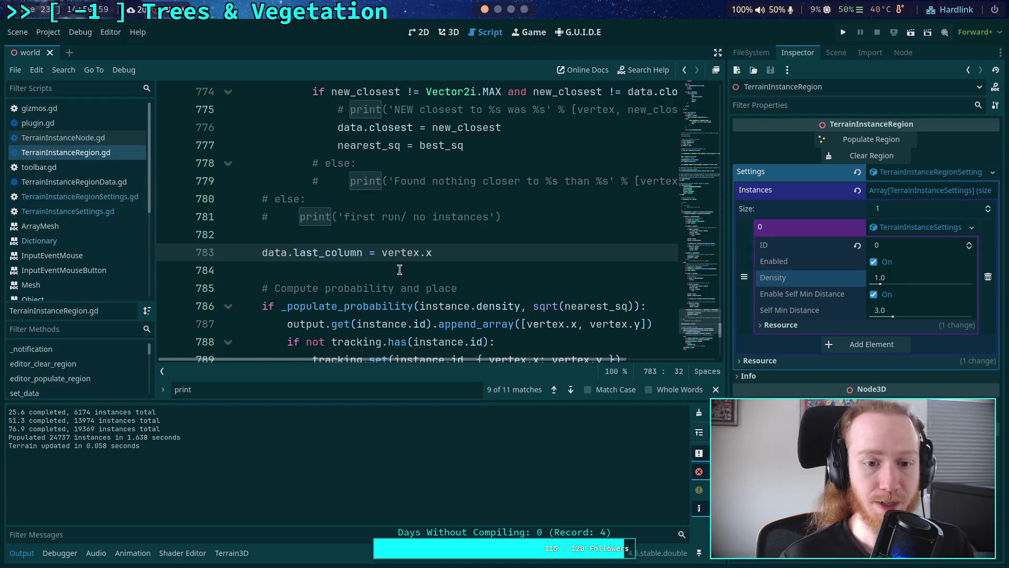
Hide the Output panel and review the _populate_instance placement code around line 712.
left_click(24, 553)
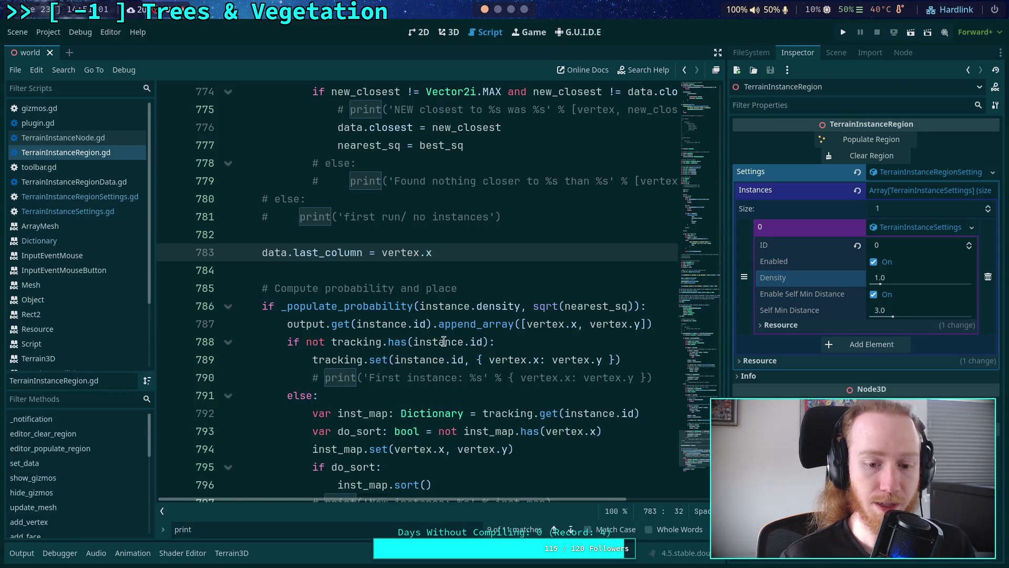
scroll(444, 335, "down", 3)
left_click(403, 361)
scroll(465, 323, "up", 13)
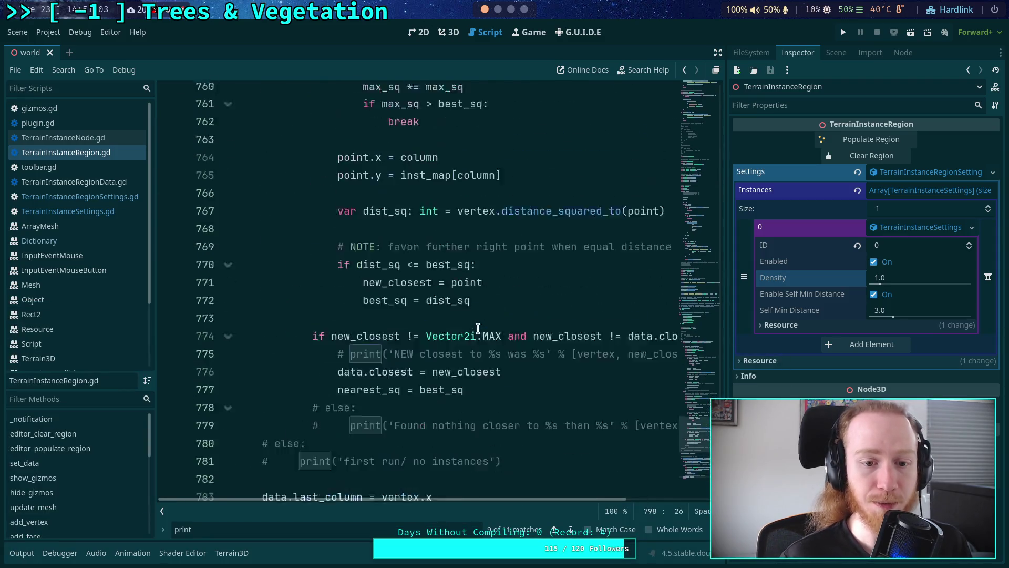
scroll(465, 323, "up", 14)
key("Escape")
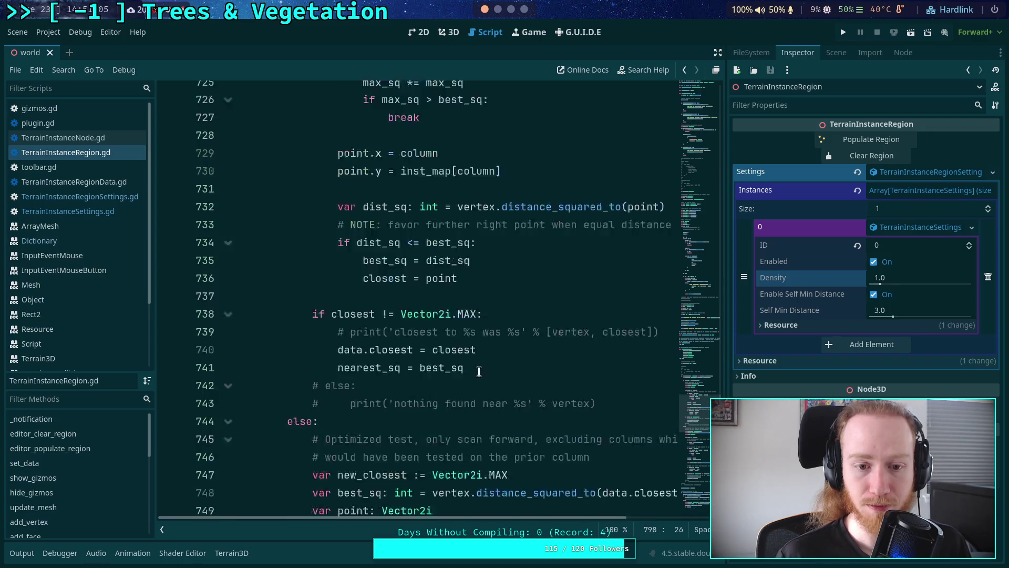
scroll(462, 350, "up", 5)
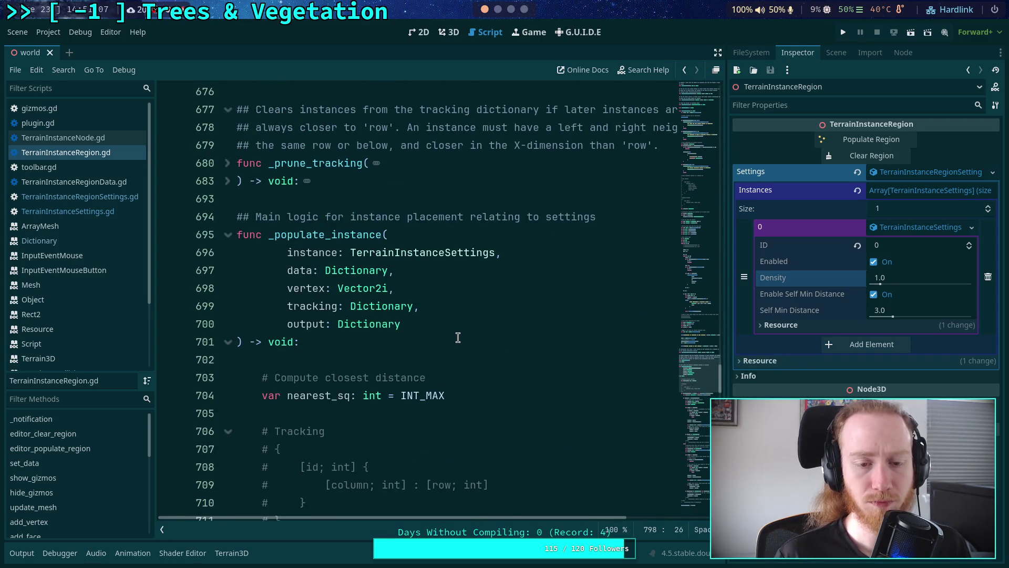
scroll(458, 338, "down", 3)
scroll(449, 326, "down", 1)
scroll(439, 314, "up", 1)
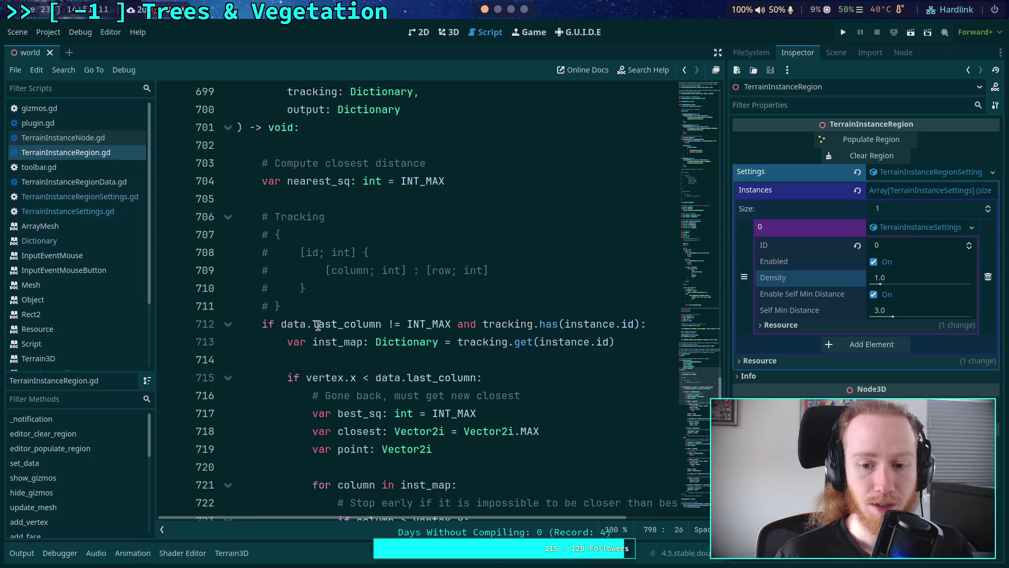
left_click(274, 324)
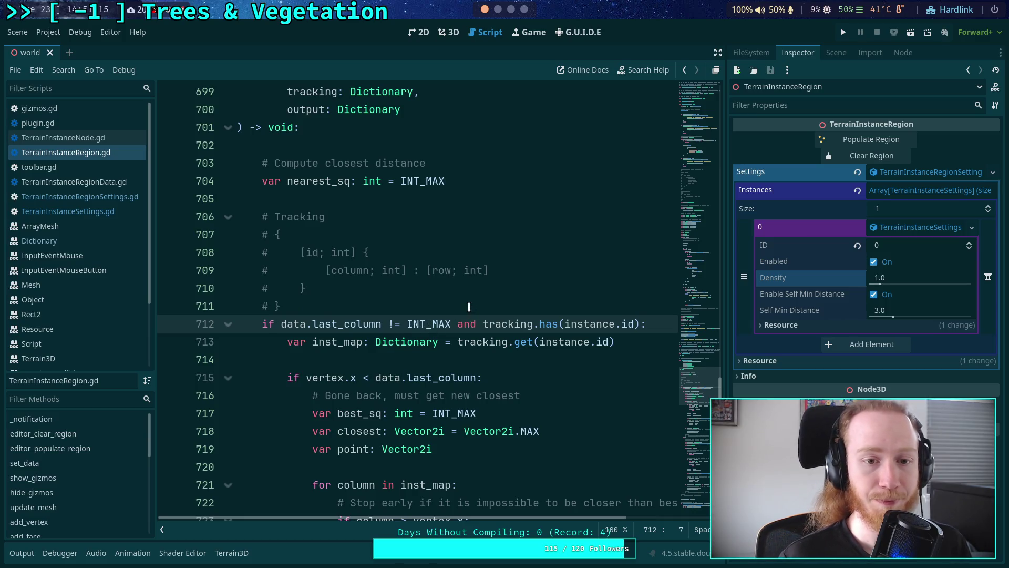
scroll(461, 300, "down", 4)
scroll(461, 300, "down", 17)
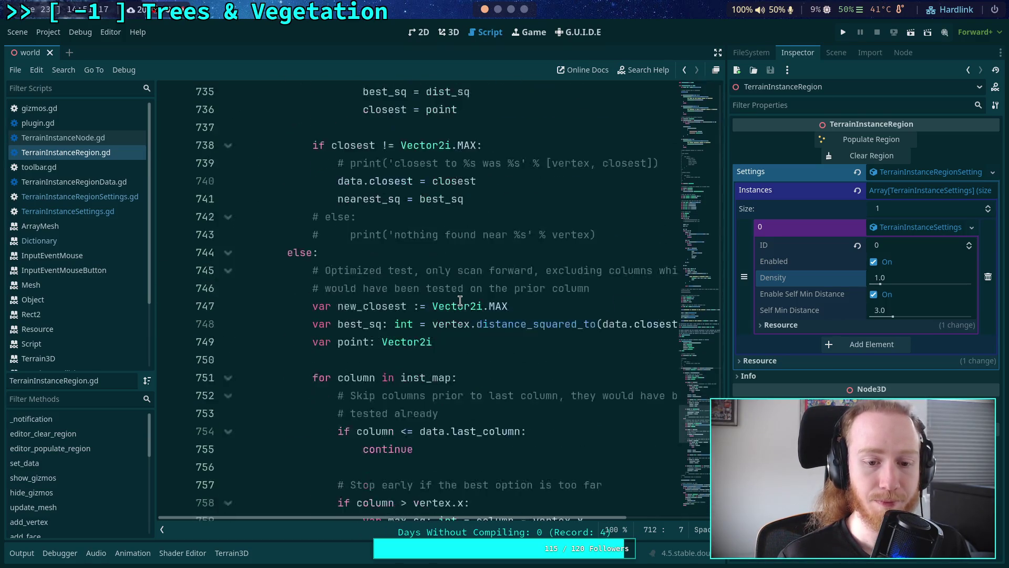
scroll(460, 300, "down", 6)
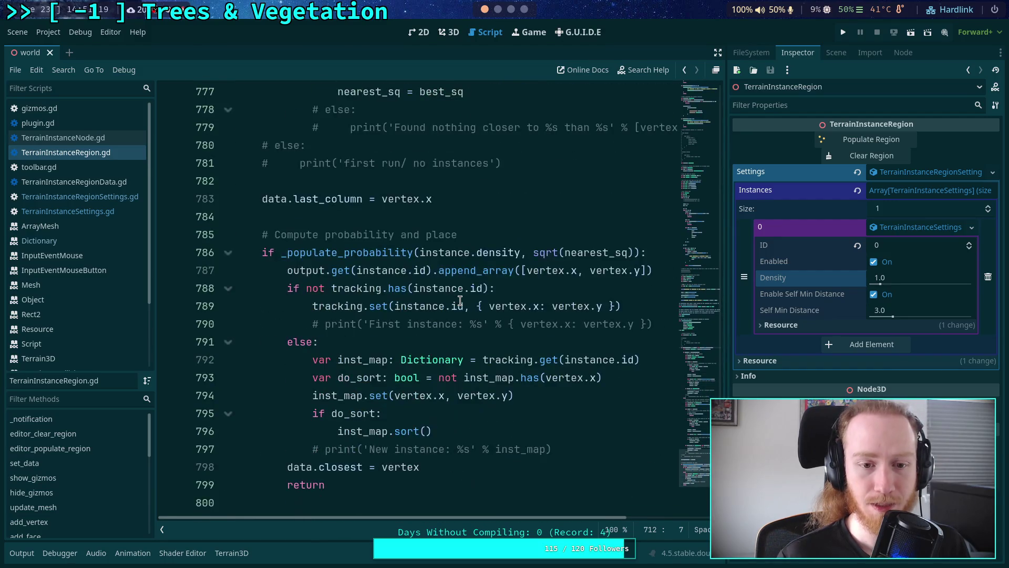
scroll(450, 304, "up", 5)
scroll(450, 303, "up", 1)
scroll(447, 299, "down", 3)
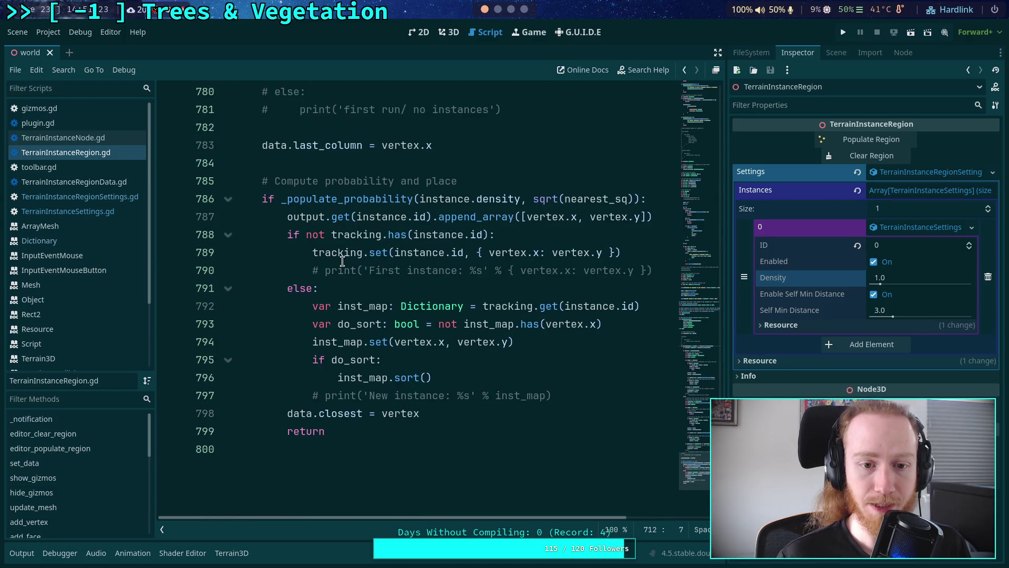
Select the tracking-check block on lines 786–799, then open TerrainInstanceRegionSettings.gd.
left_click(342, 257)
left_click(289, 237)
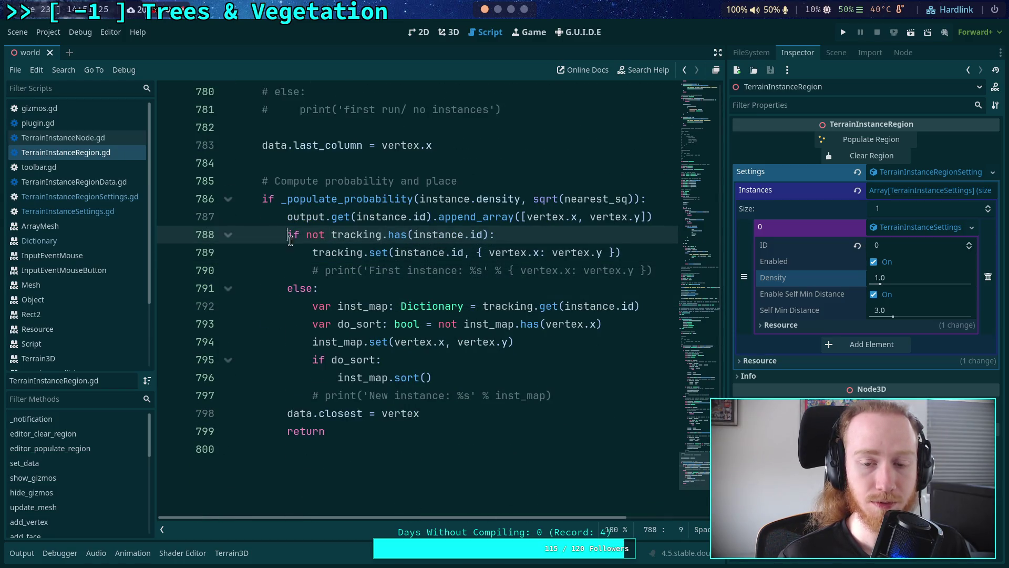
left_click_drag(288, 238, 314, 254)
mouse_move(260, 198)
left_mouse_down()
mouse_move(294, 202)
mouse_move(338, 279)
left_mouse_up()
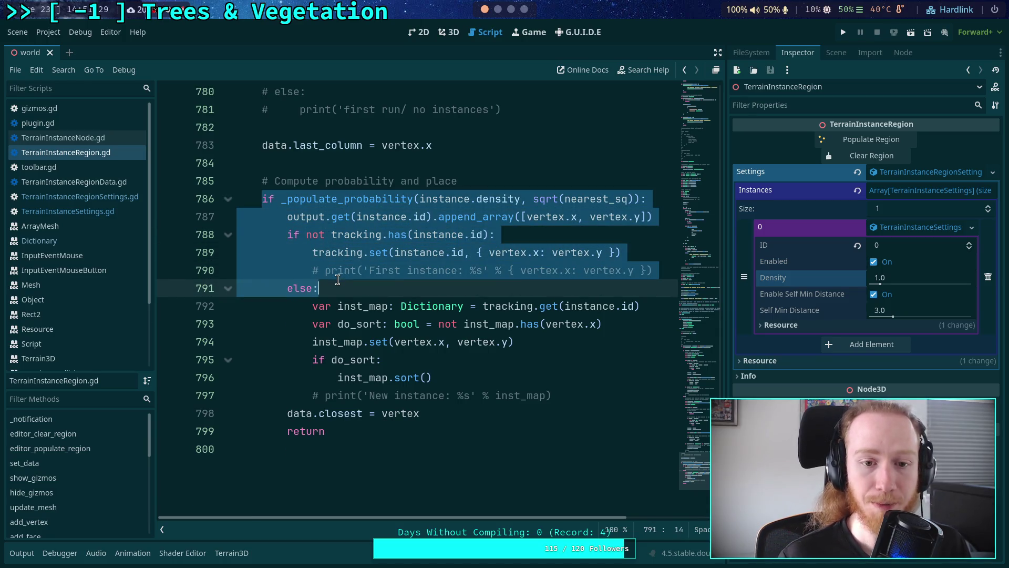
left_click_drag(337, 280, 385, 424)
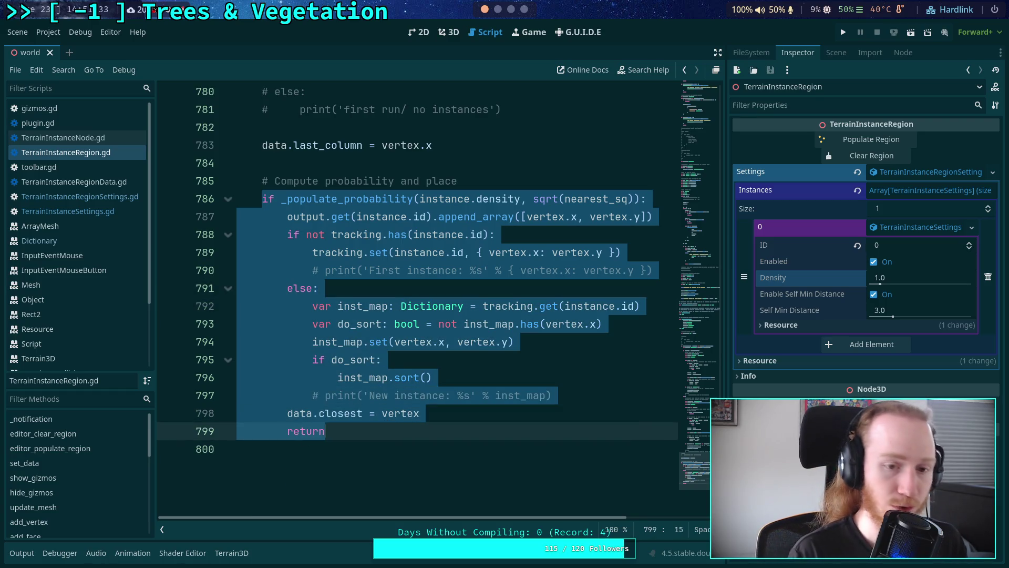
scroll(392, 350, "up", 20)
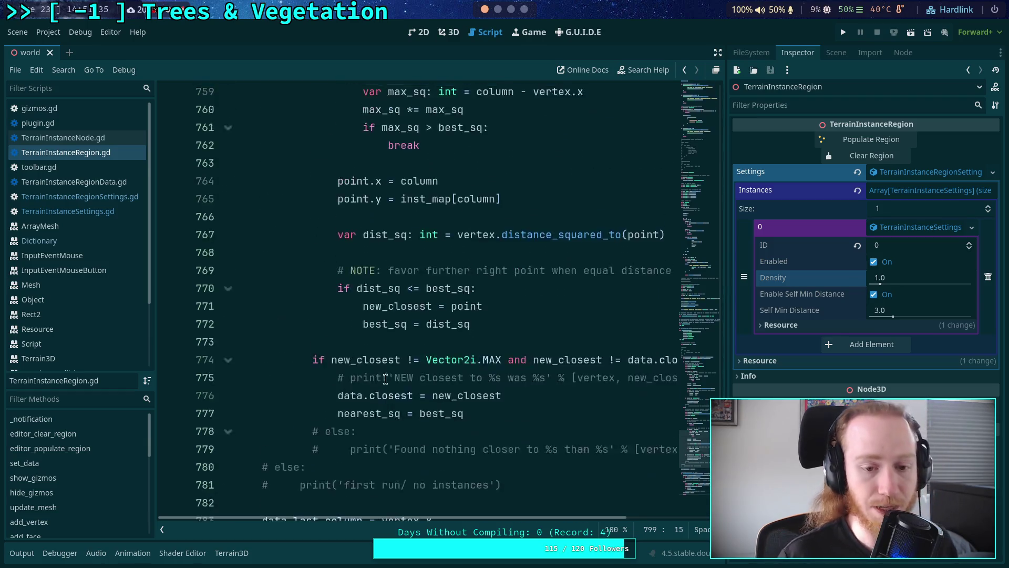
scroll(392, 344, "up", 4)
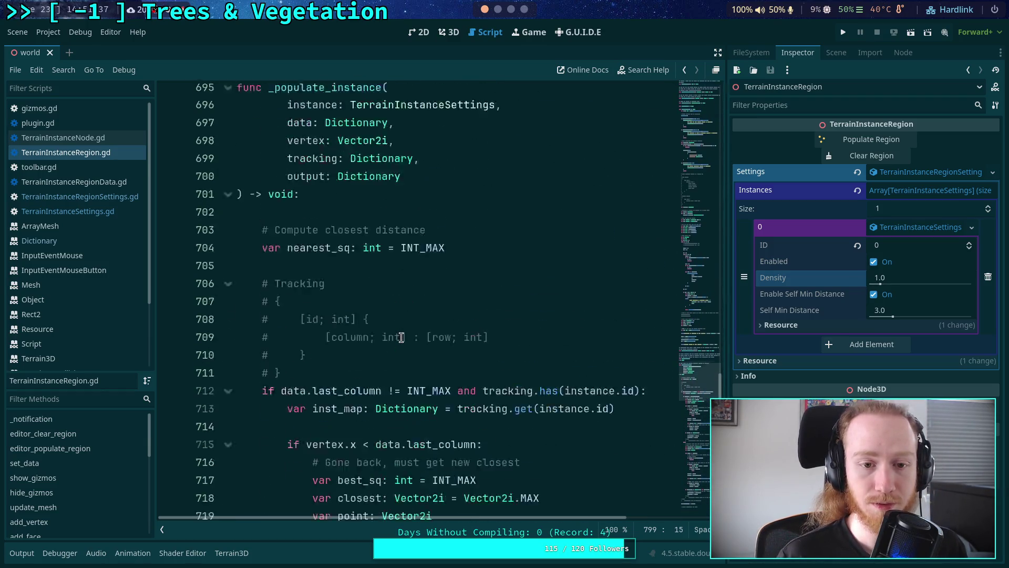
left_click(385, 305)
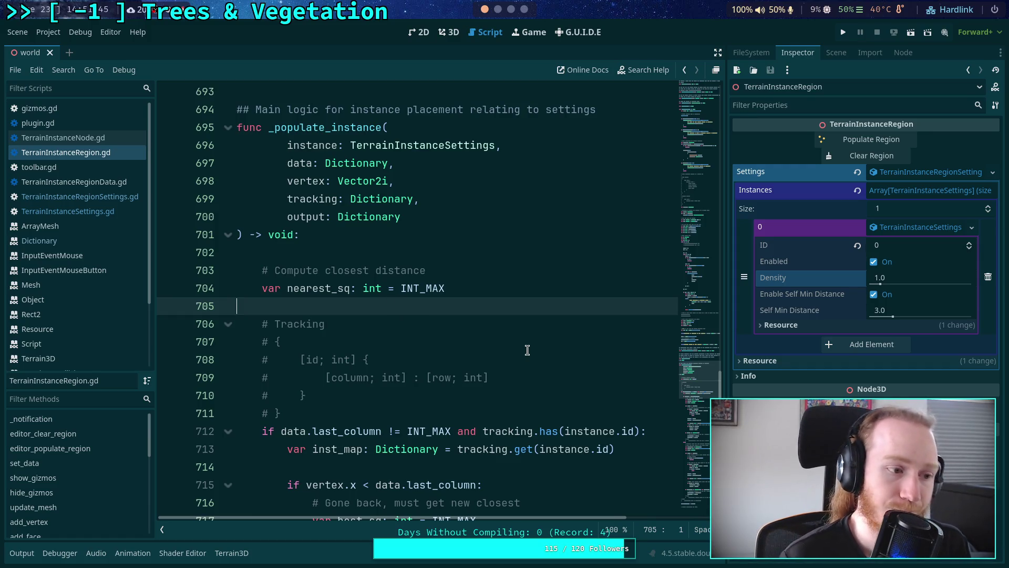
left_click(105, 198)
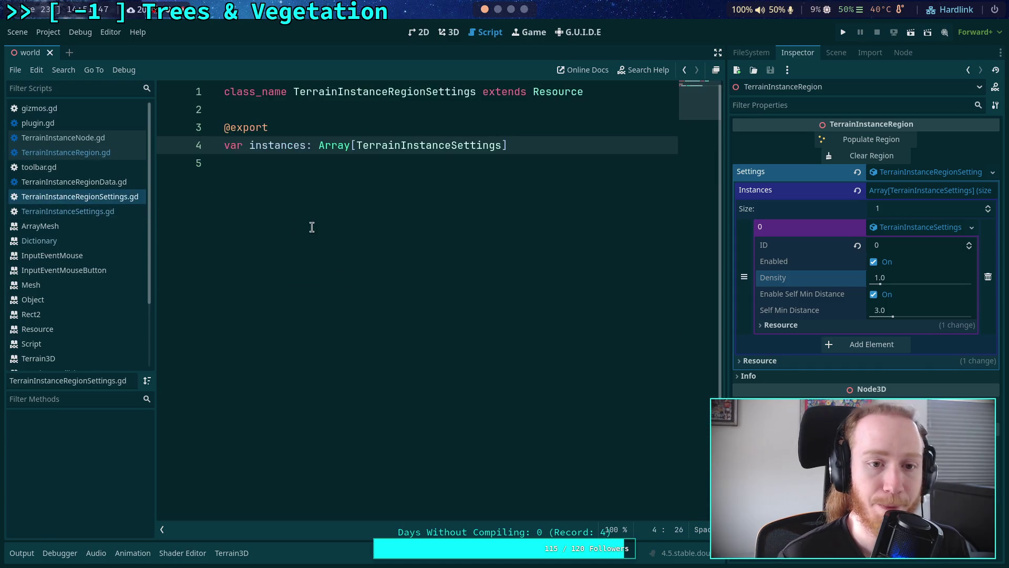
Rename enable_self_min_distance to enable_min_distance, then delete lines 11–17 holding the distance comments and exports.
left_click(92, 213)
scroll(352, 238, "up", 2)
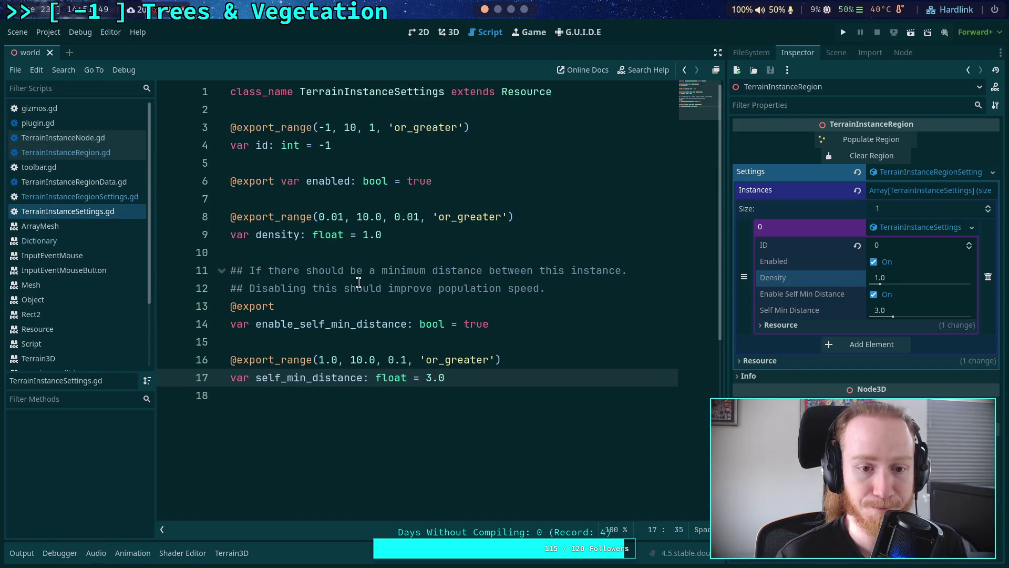
left_click_drag(331, 325, 300, 325)
key("BackSpace")
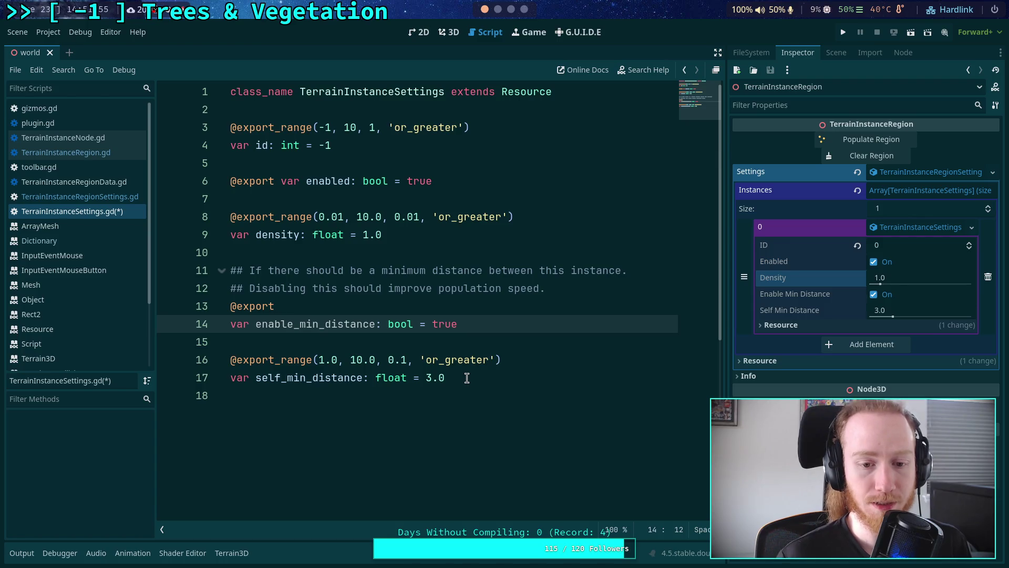
mouse_move(474, 377)
left_mouse_down()
mouse_move(226, 306)
mouse_move(181, 269)
left_mouse_up()
key("BackSpace")
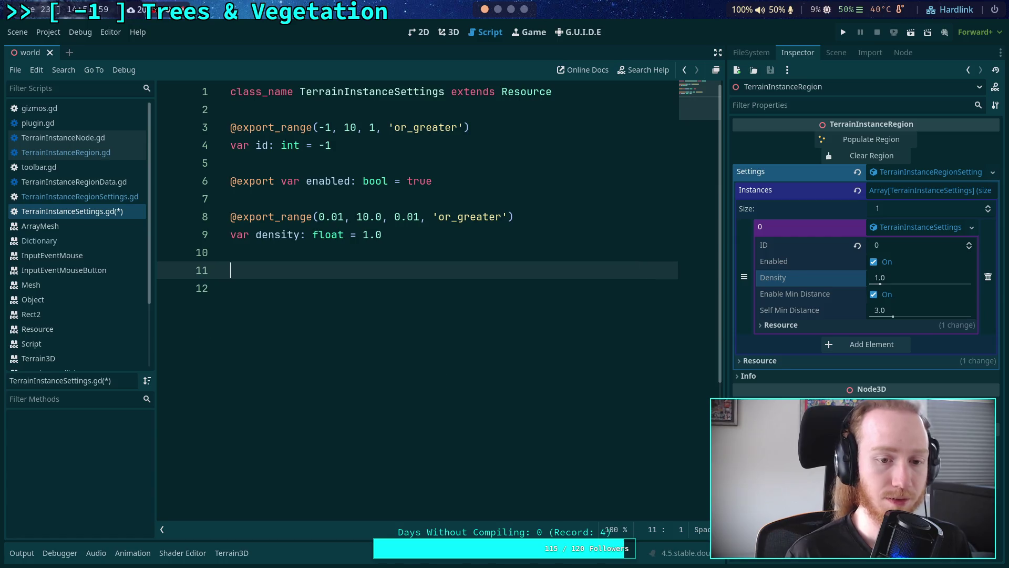
type("@export")
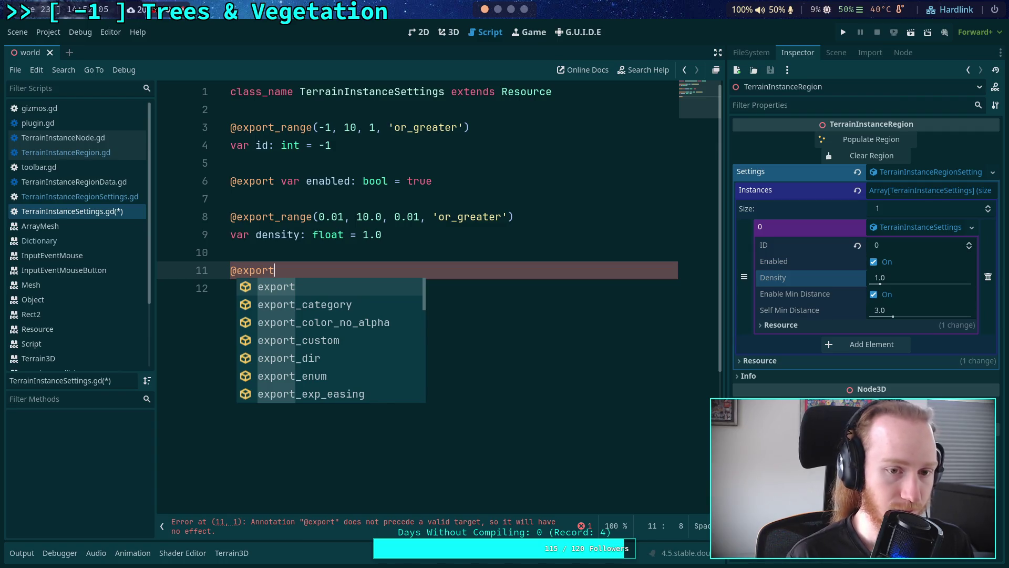
type(" var dist")
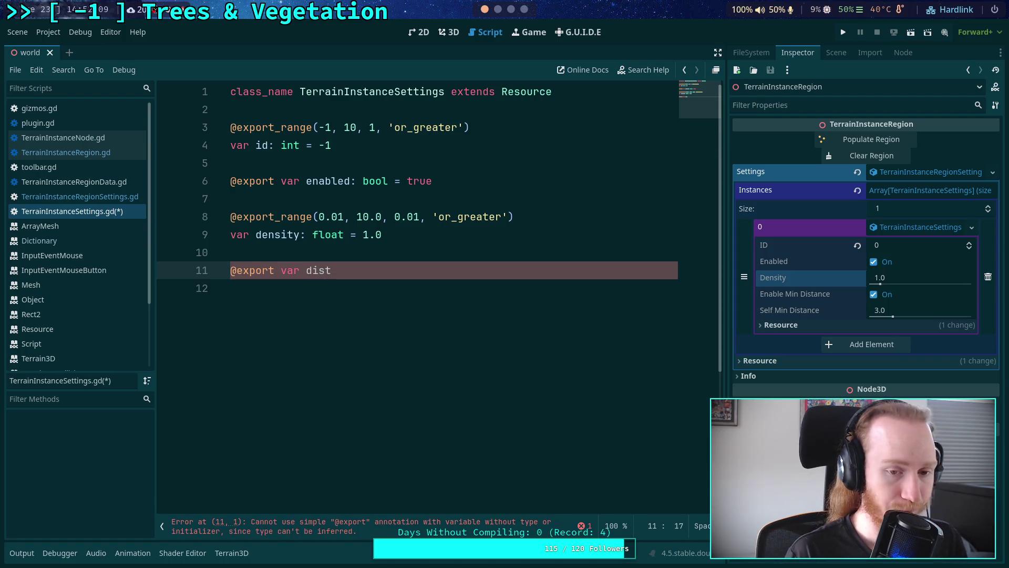
key("BackSpace")
key("BackSpace")
key("BackSpace")
type("min_")
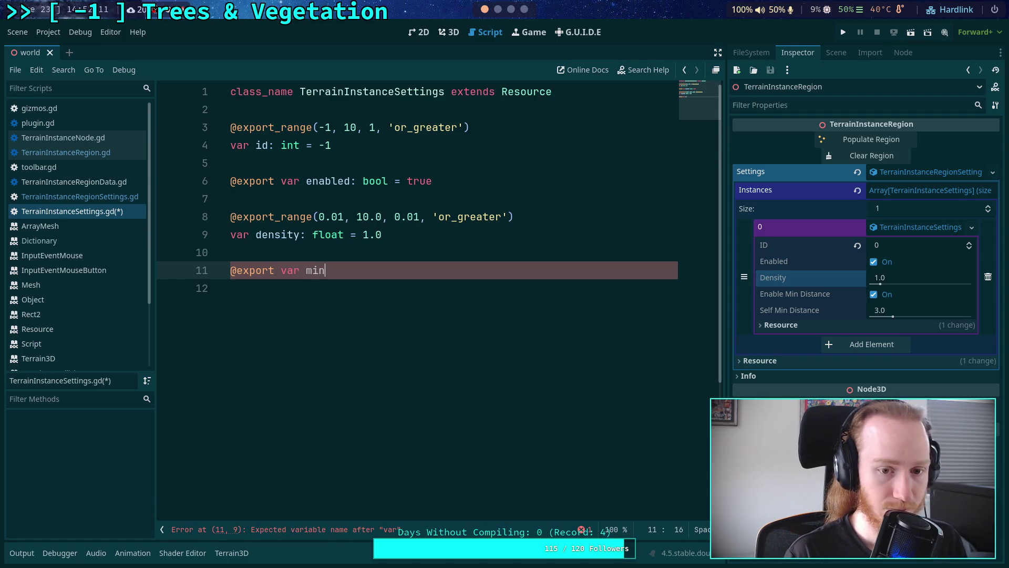
type("di")
key("BackSpace")
key("BackSpace")
key("BackSpace")
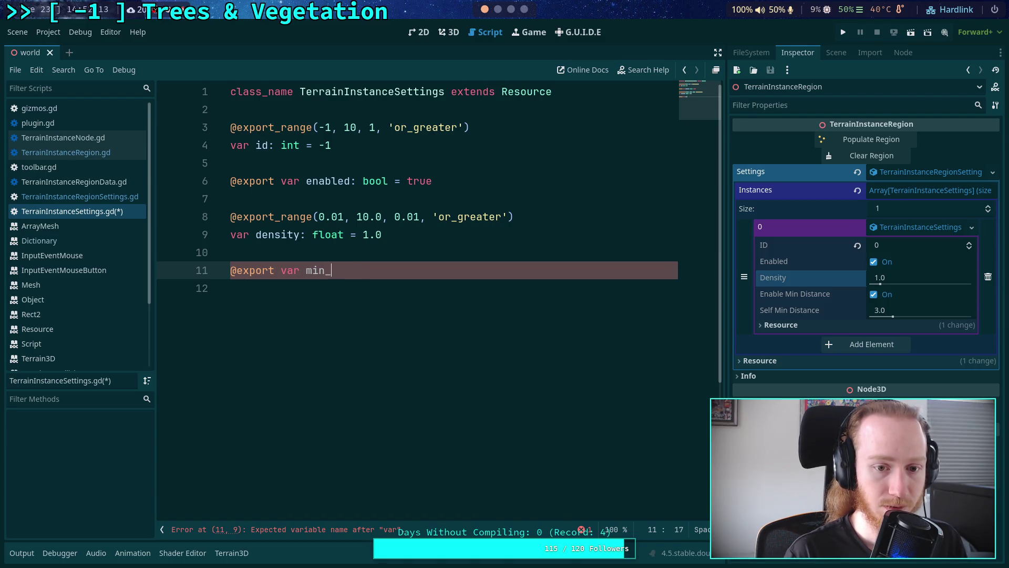
type("um_distances: ")
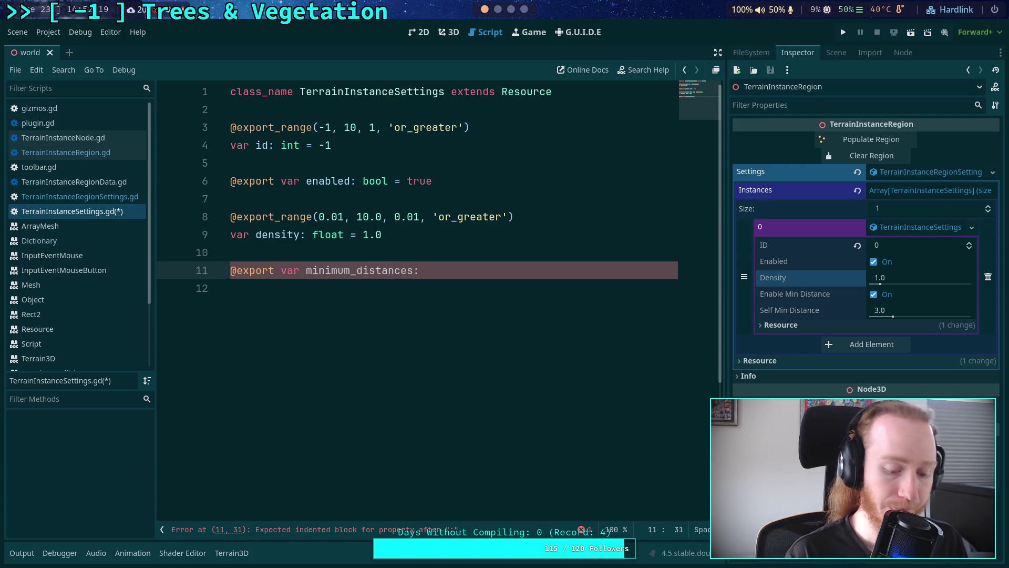
type("Array[")
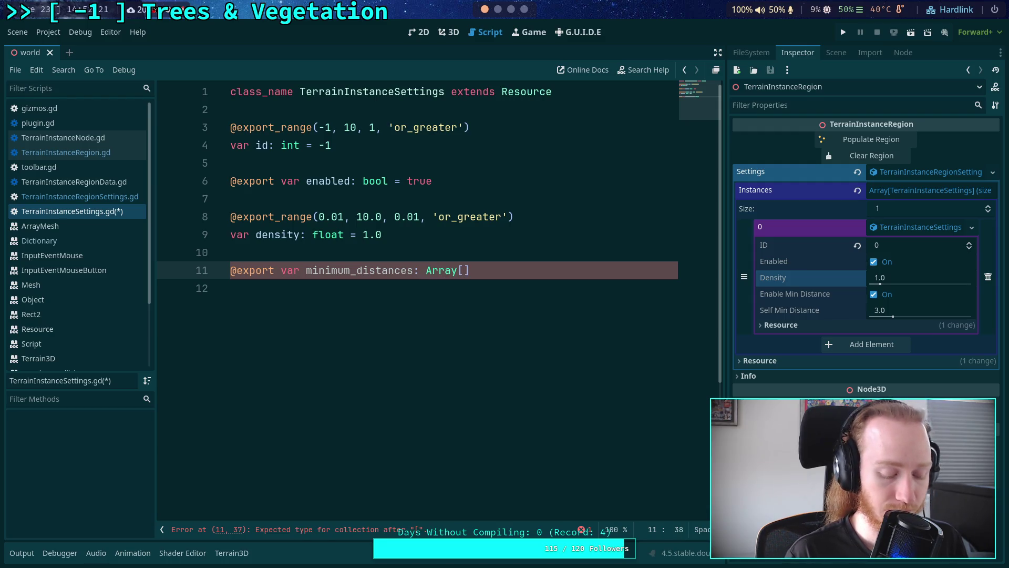
type("int, float")
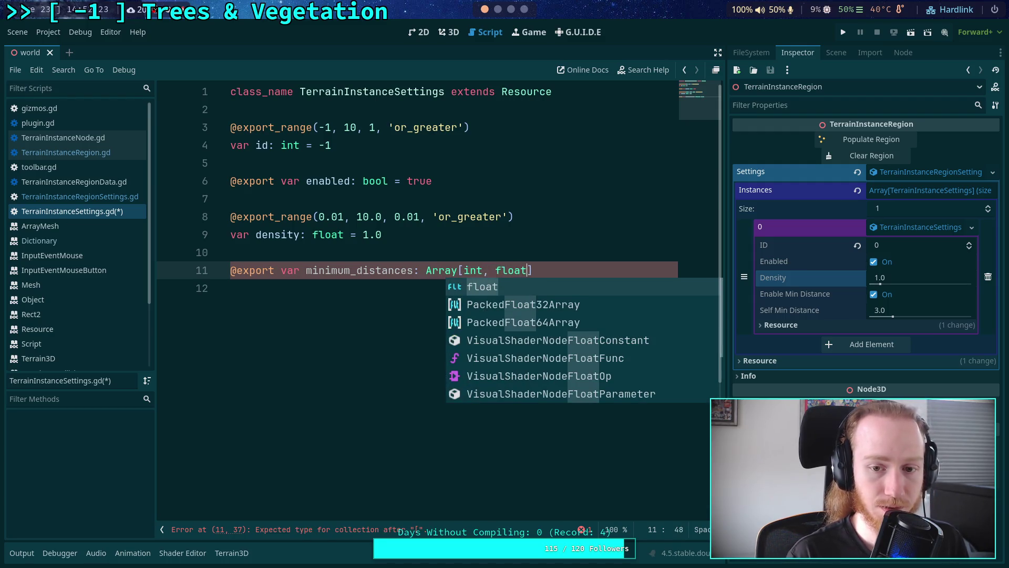
left_click(282, 270)
key("Return")
left_click(536, 284)
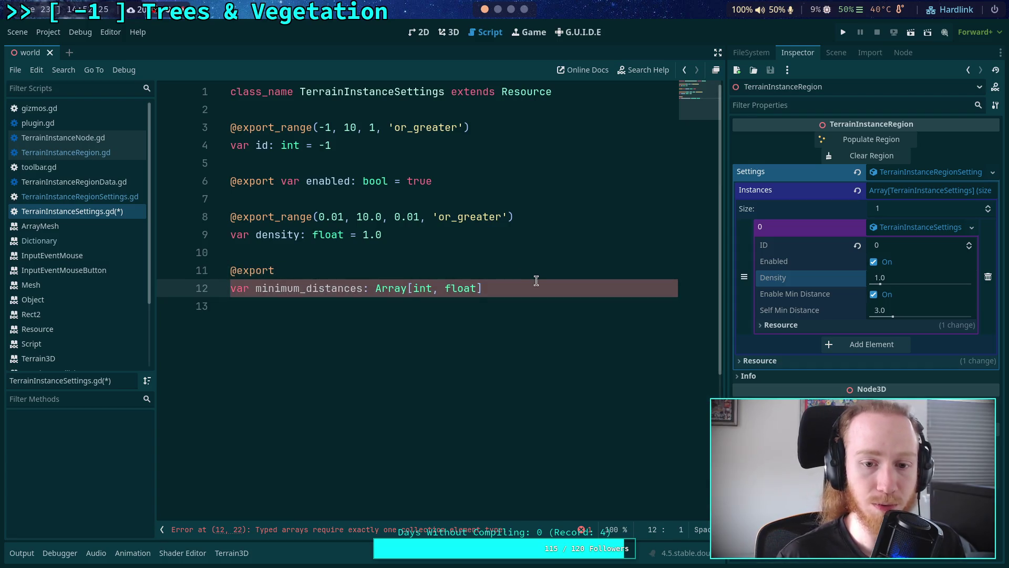
key("Up")
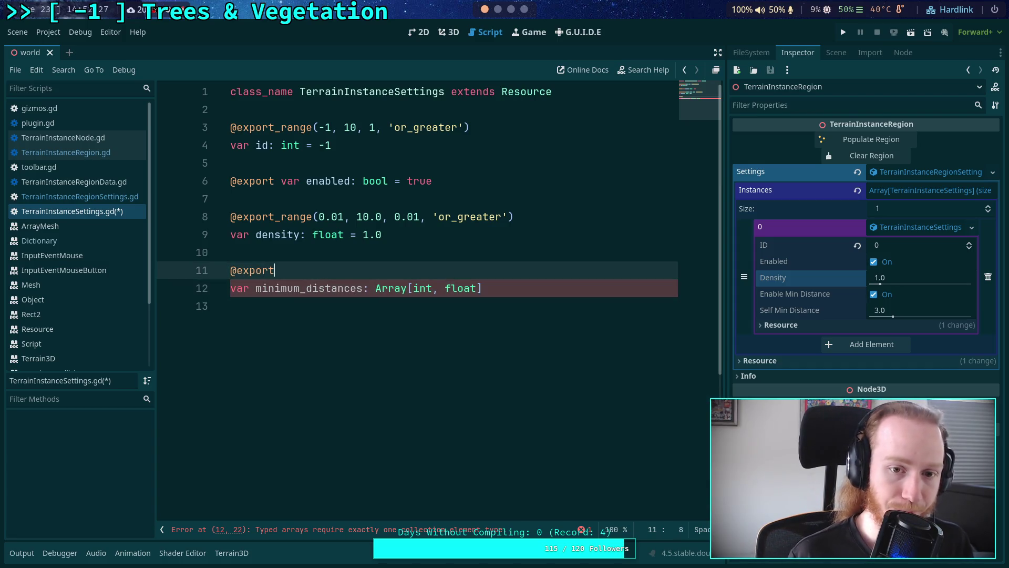
type("custa")
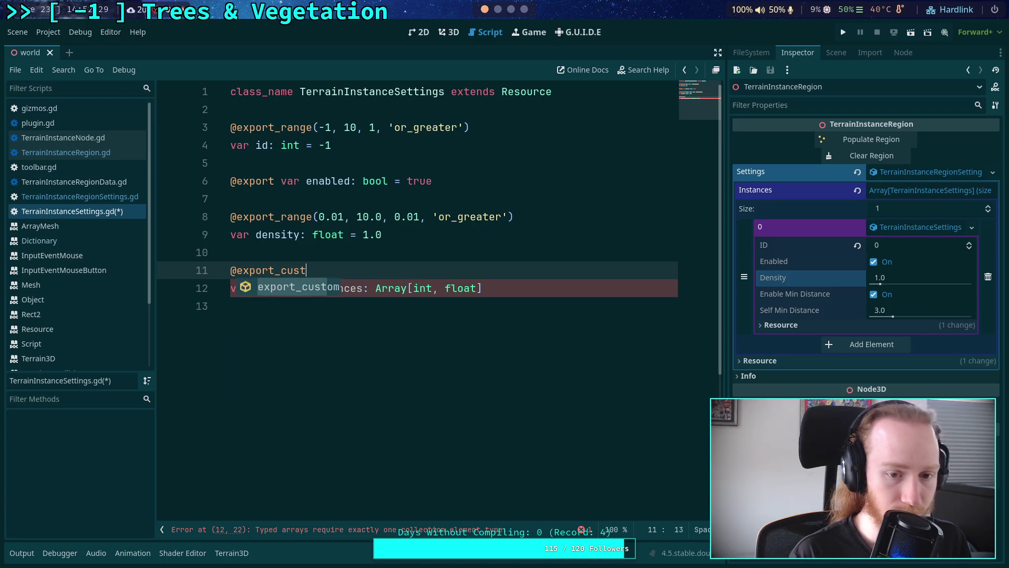
type("(")
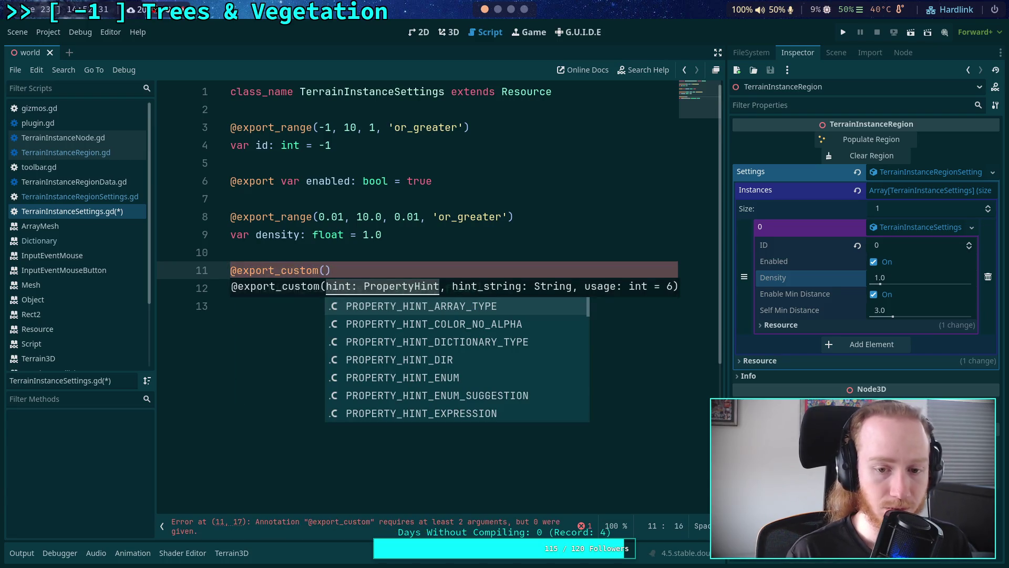
key("Return")
type(",")
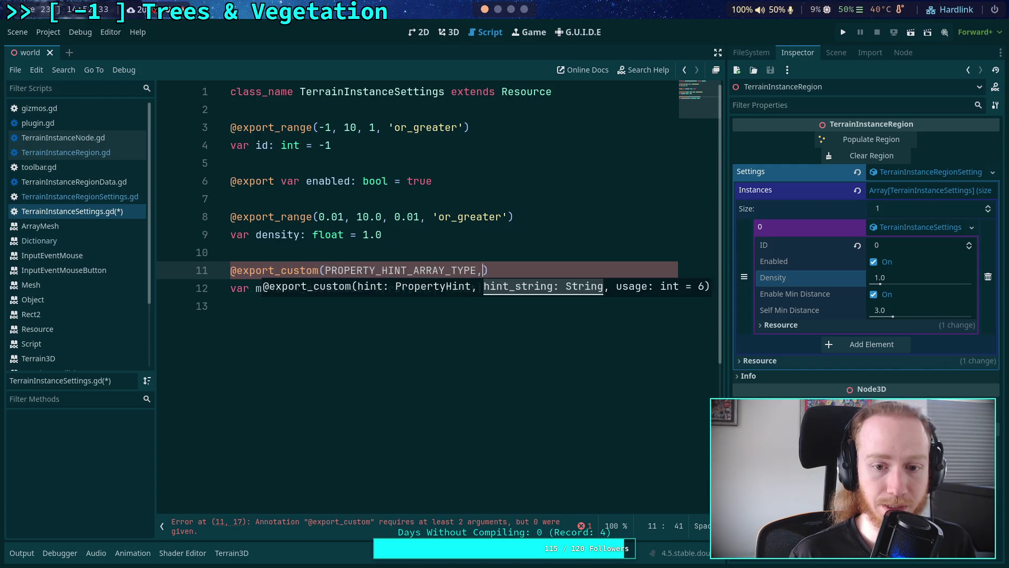
key("super+3")
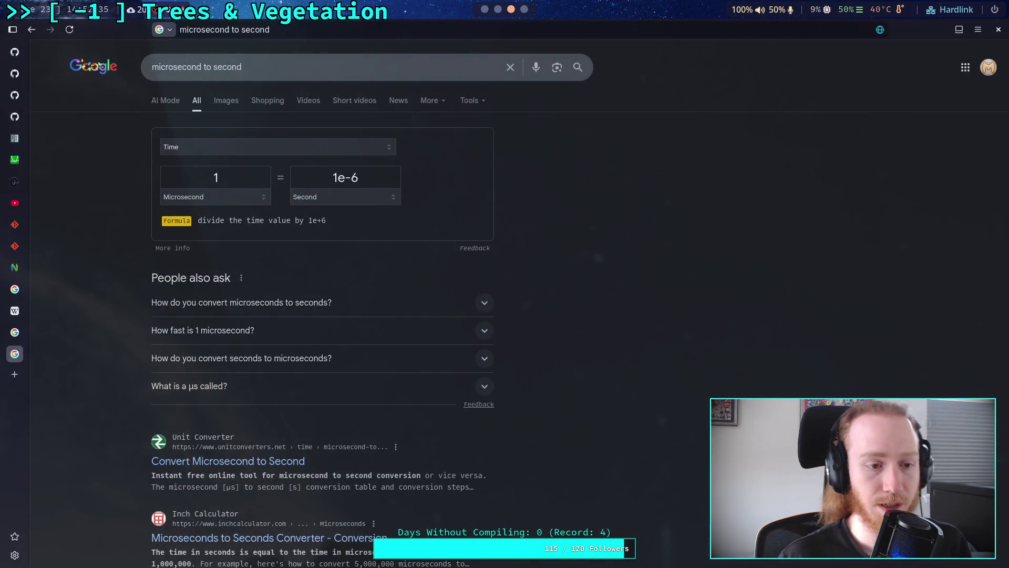
left_click(15, 139)
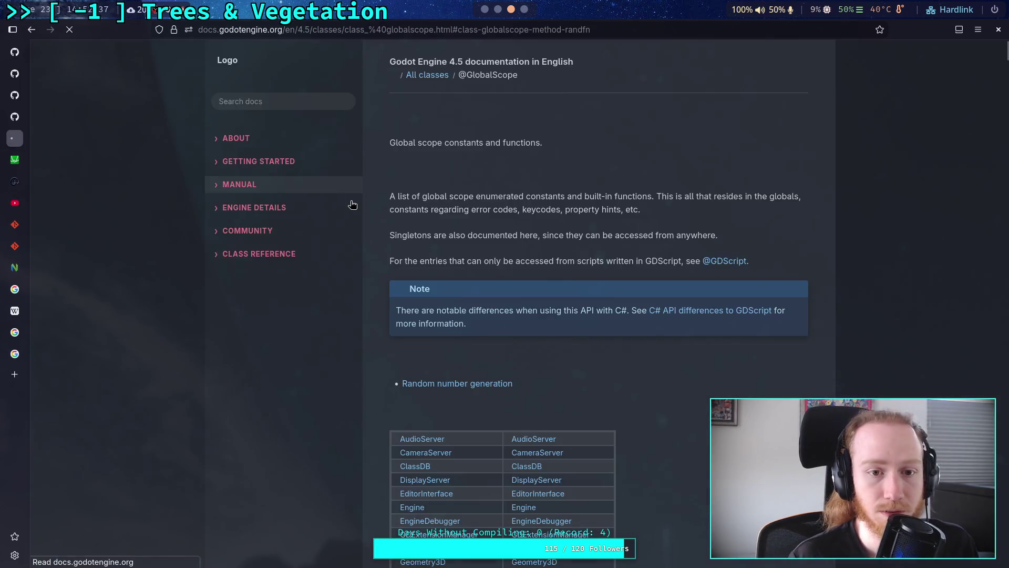
left_click(294, 58)
type("@export_custom")
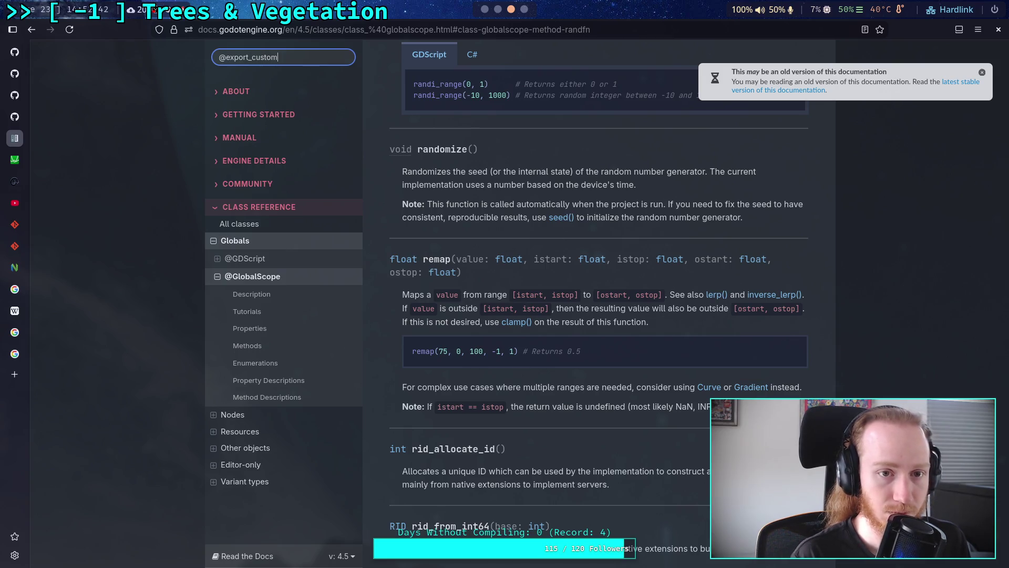
key("Return")
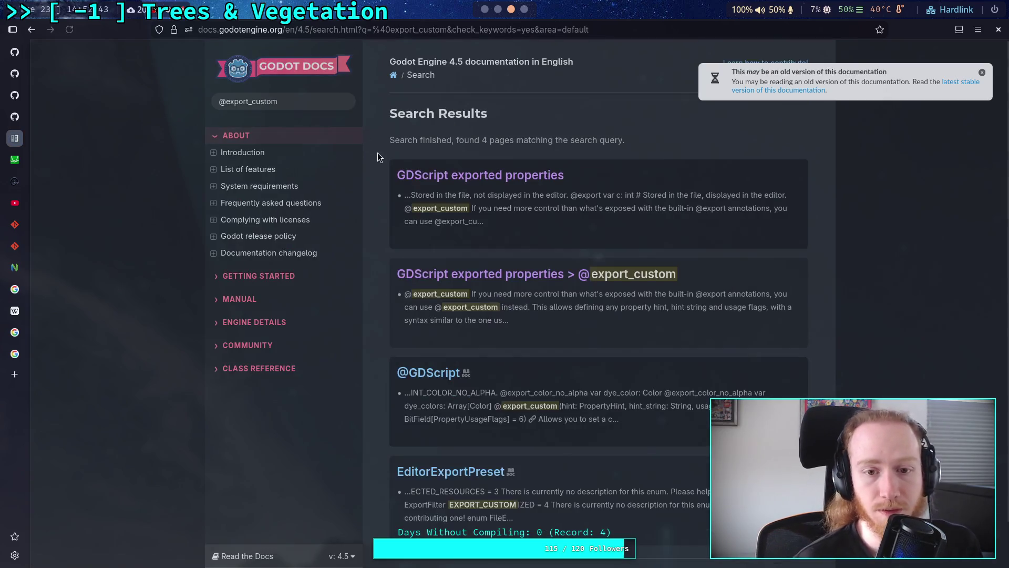
left_click(506, 275)
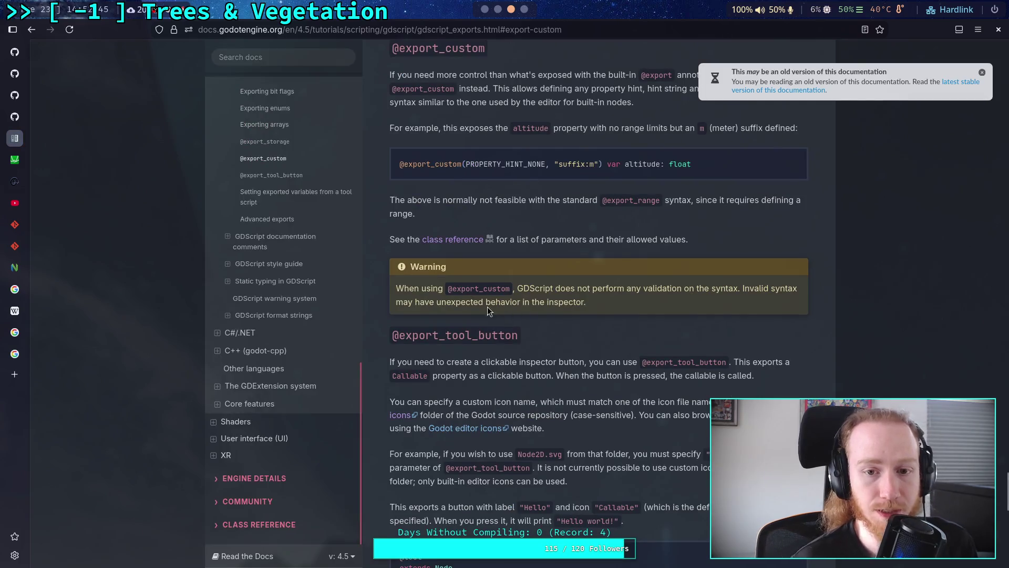
left_click(457, 243)
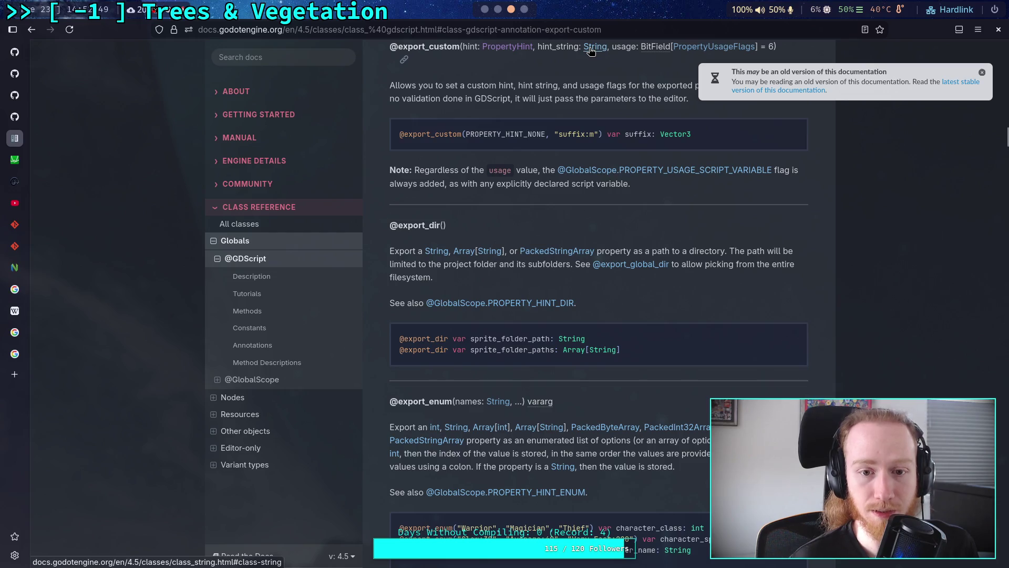
scroll(546, 198, "up", 2)
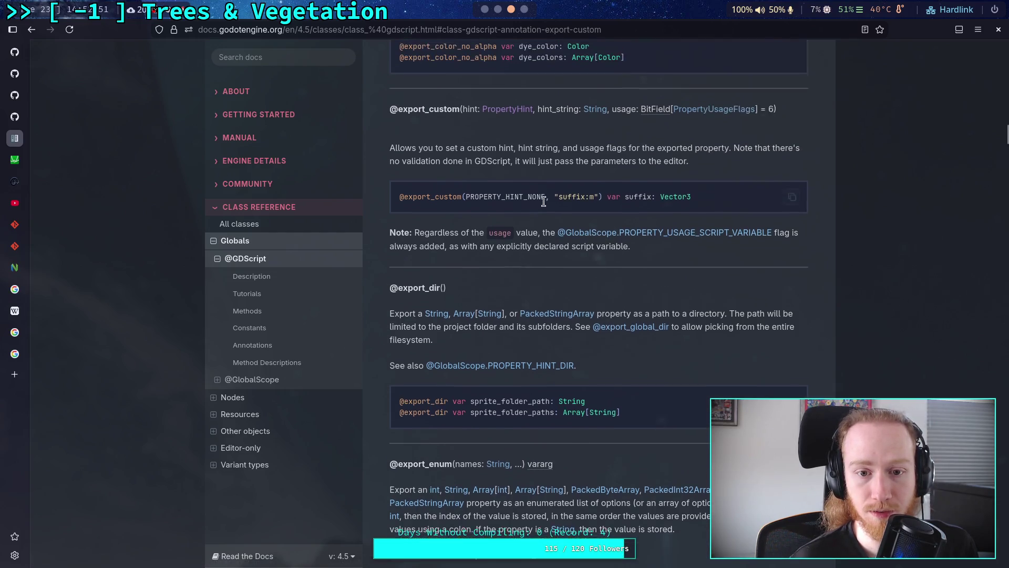
scroll(632, 211, "up", 3)
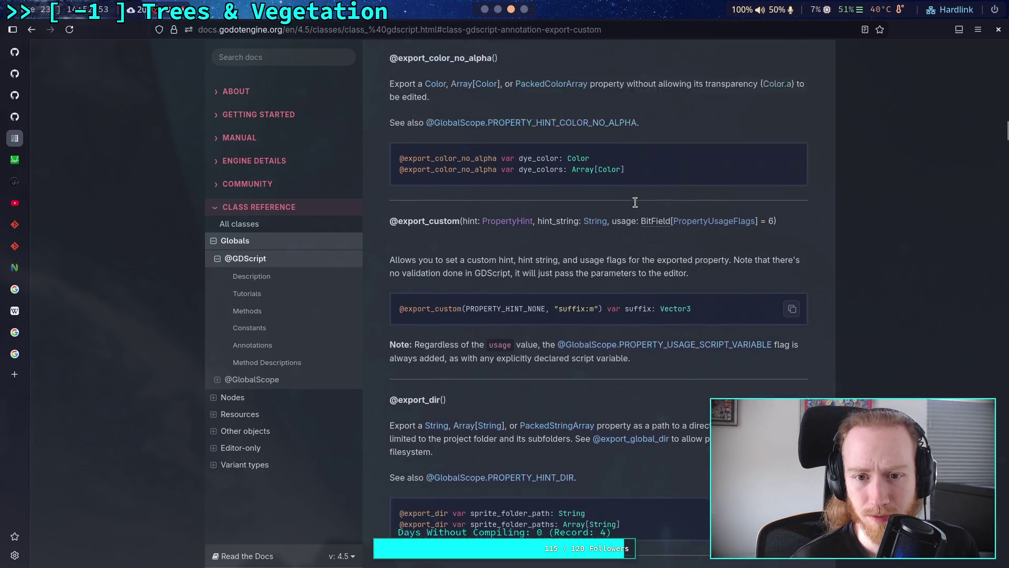
scroll(627, 213, "down", 9)
scroll(531, 239, "down", 15)
scroll(604, 295, "up", 9)
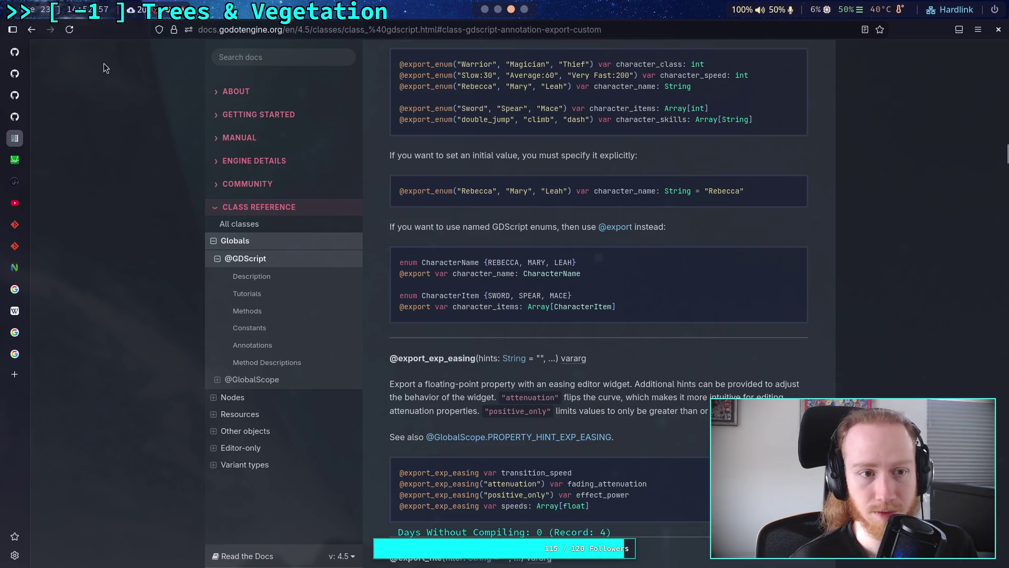
left_click(31, 30)
scroll(533, 197, "up", 2)
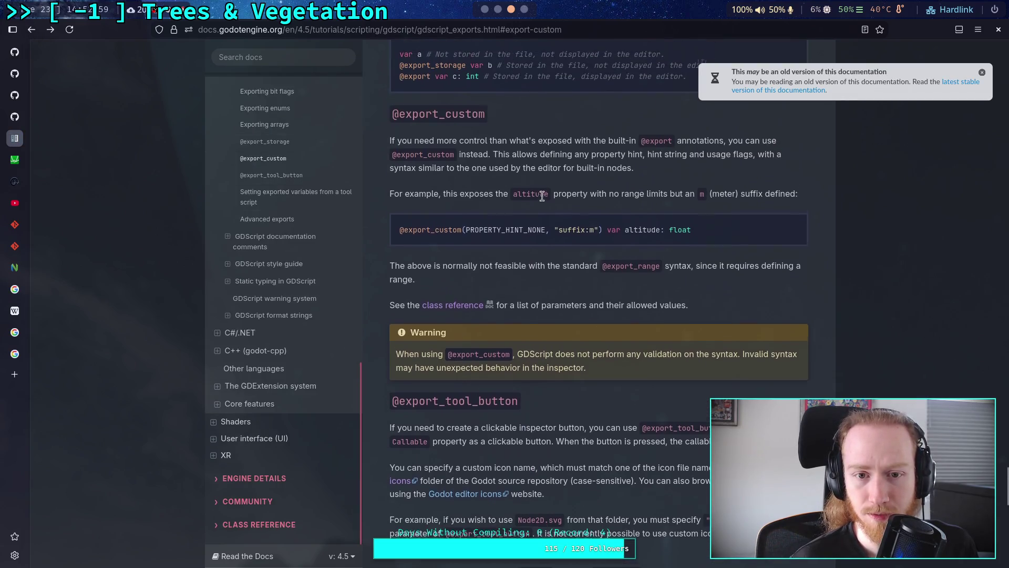
scroll(575, 223, "down", 6)
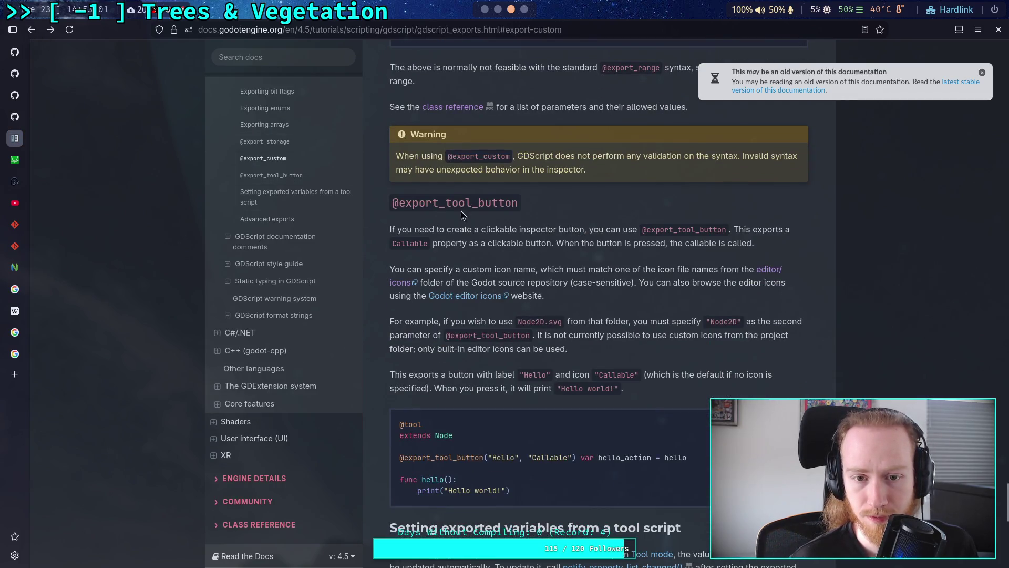
left_click(454, 107)
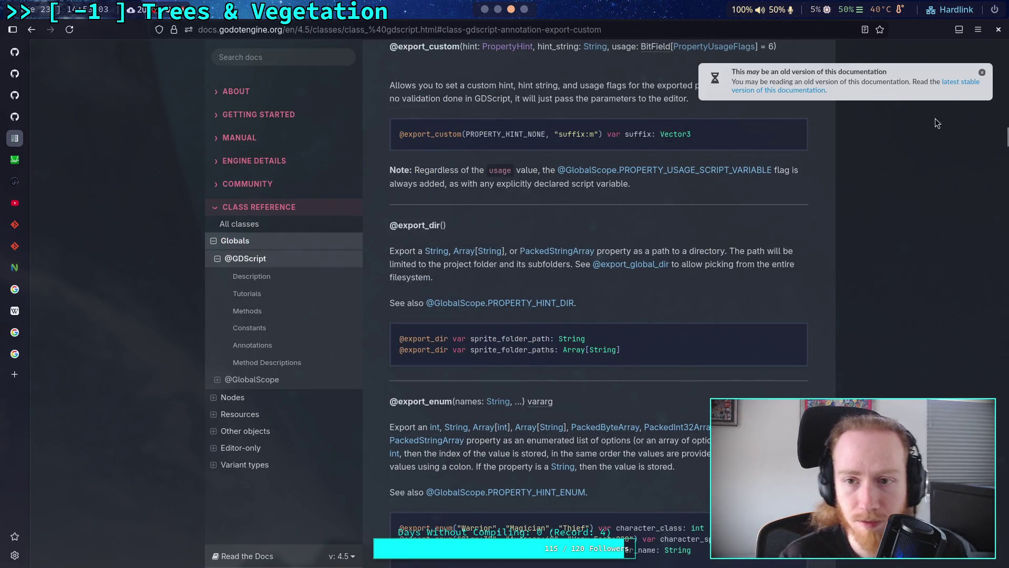
left_click(982, 72)
scroll(678, 202, "up", 1)
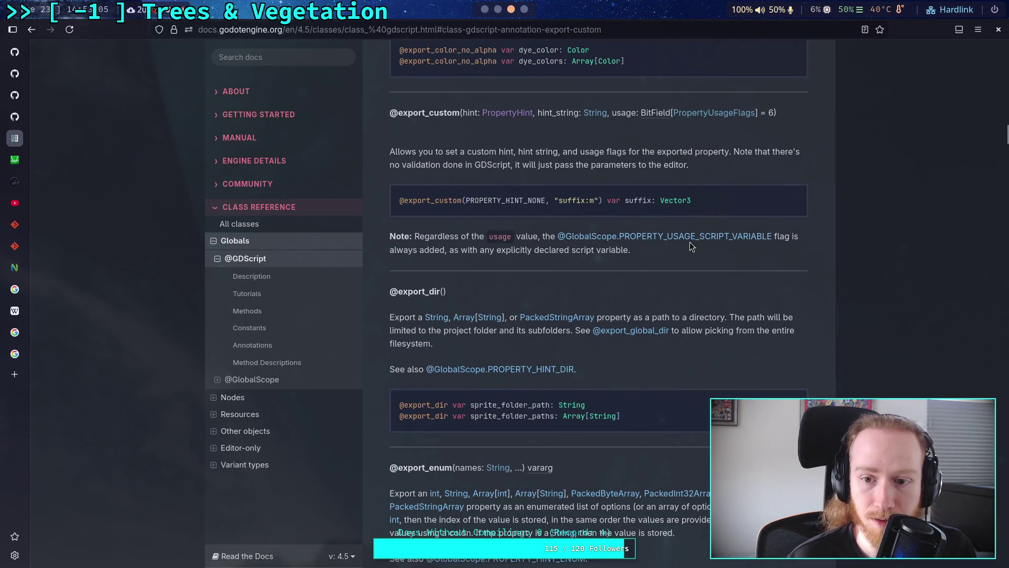
left_click(494, 114)
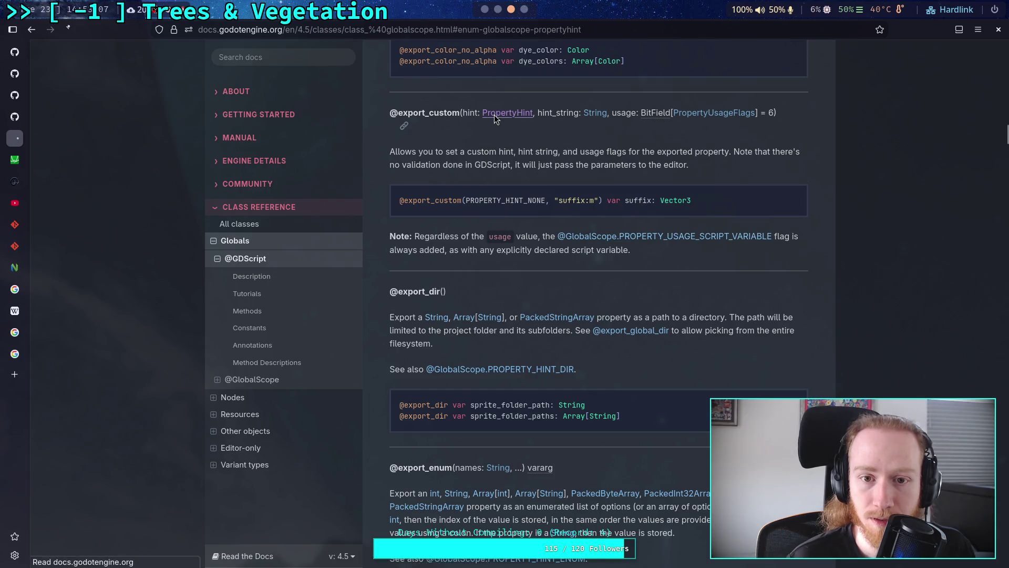
Scroll the PropertyHint enum down to PROPERTY_HINT_ARRAY_TYPE (31) and its hint-string description.
scroll(636, 269, "down", 15)
scroll(639, 263, "down", 10)
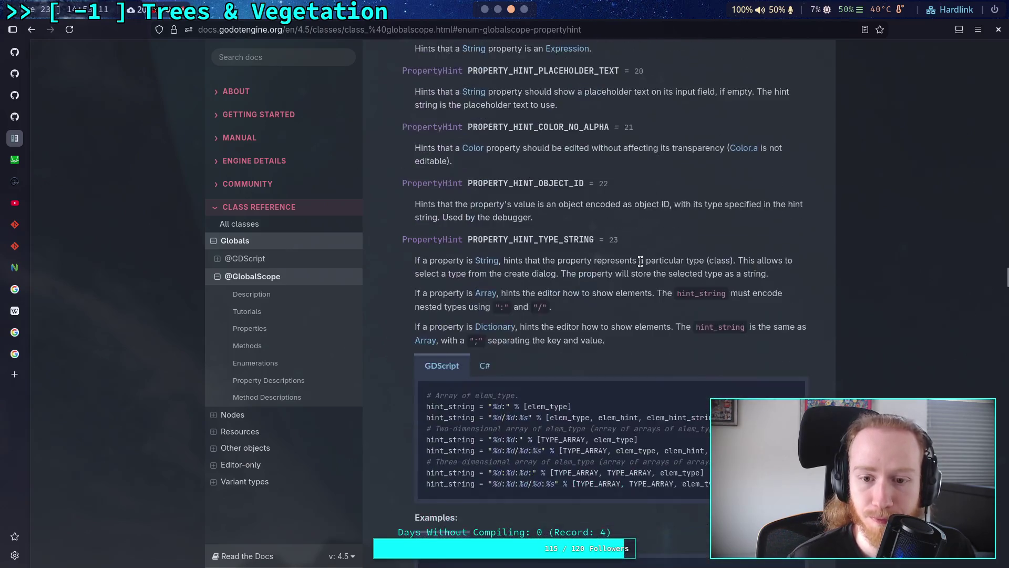
scroll(642, 262, "down", 3)
scroll(638, 264, "down", 5)
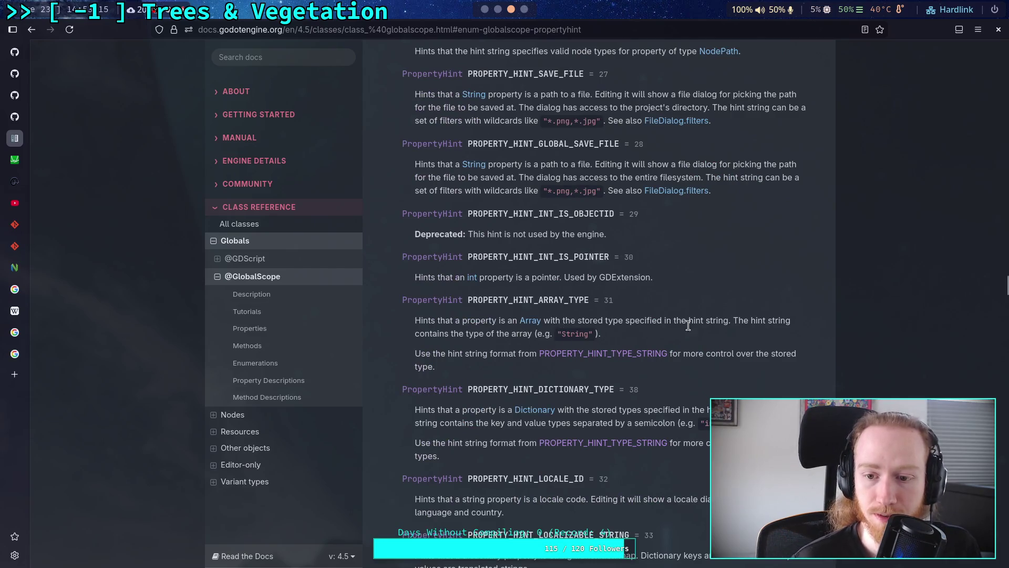
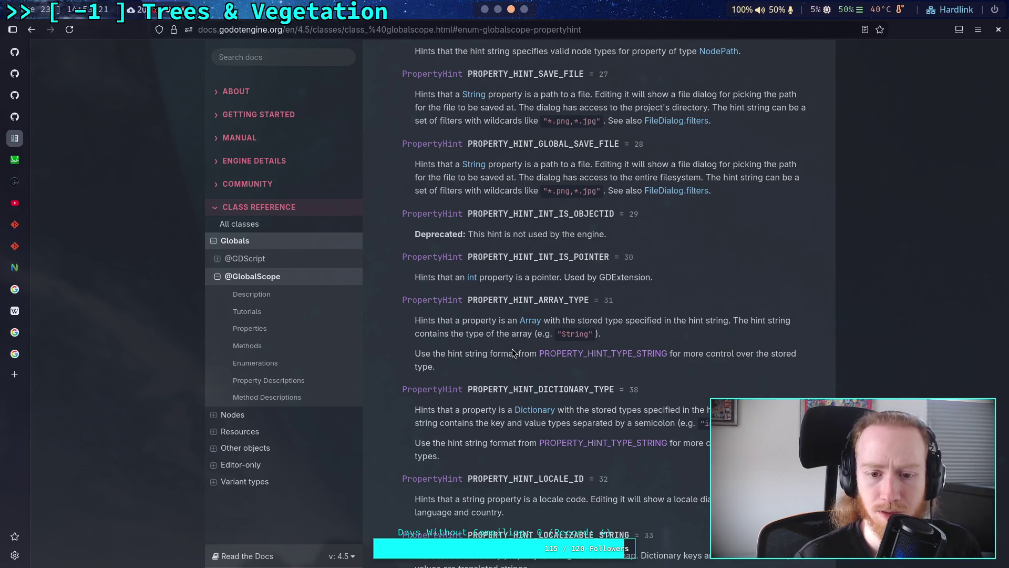
Read the PROPERTY_HINT_TYPE_STRING description and its hint-string Examples block in the docs.
left_click(594, 354)
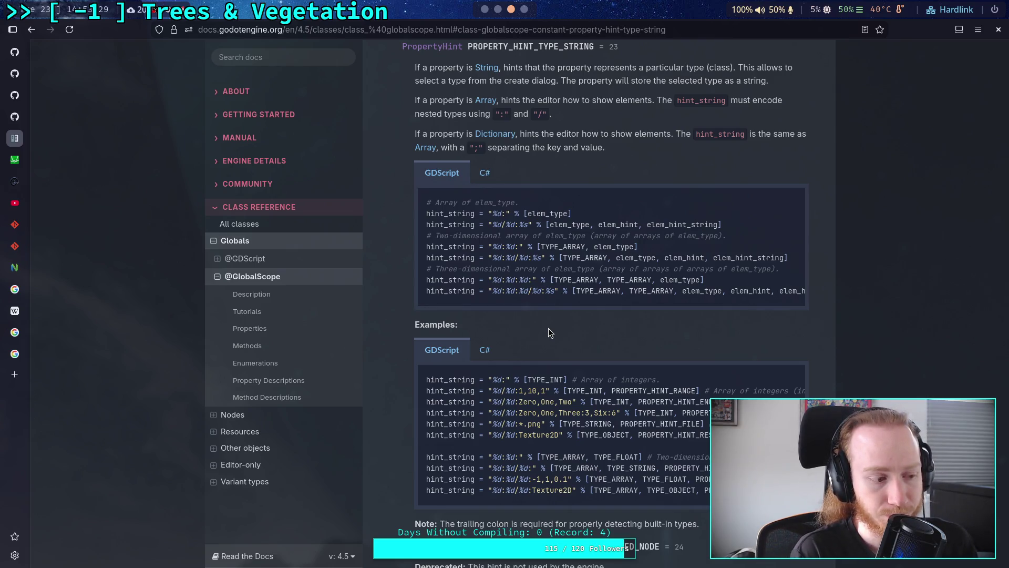
scroll(548, 327, "down", 2)
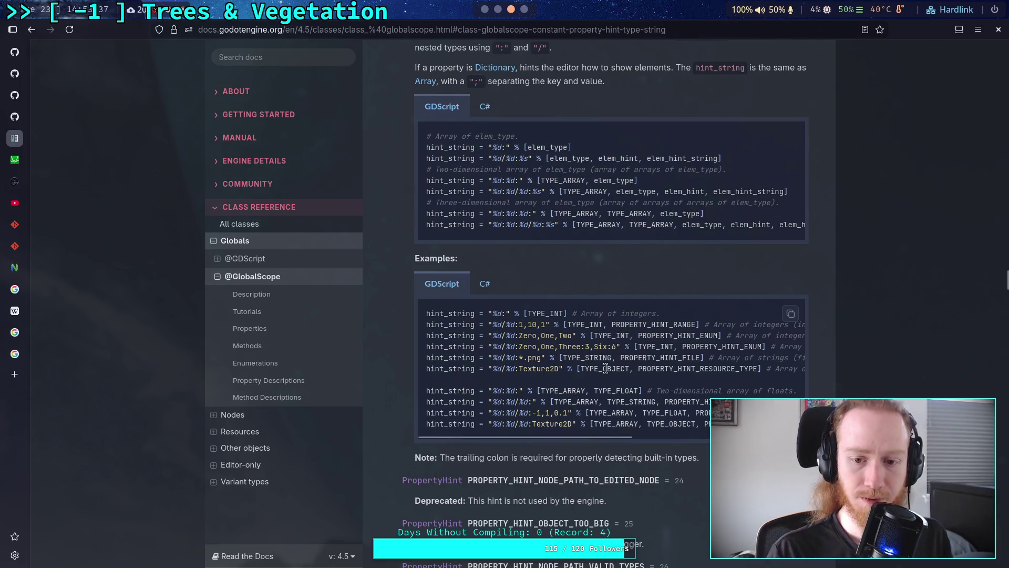
key("super+1")
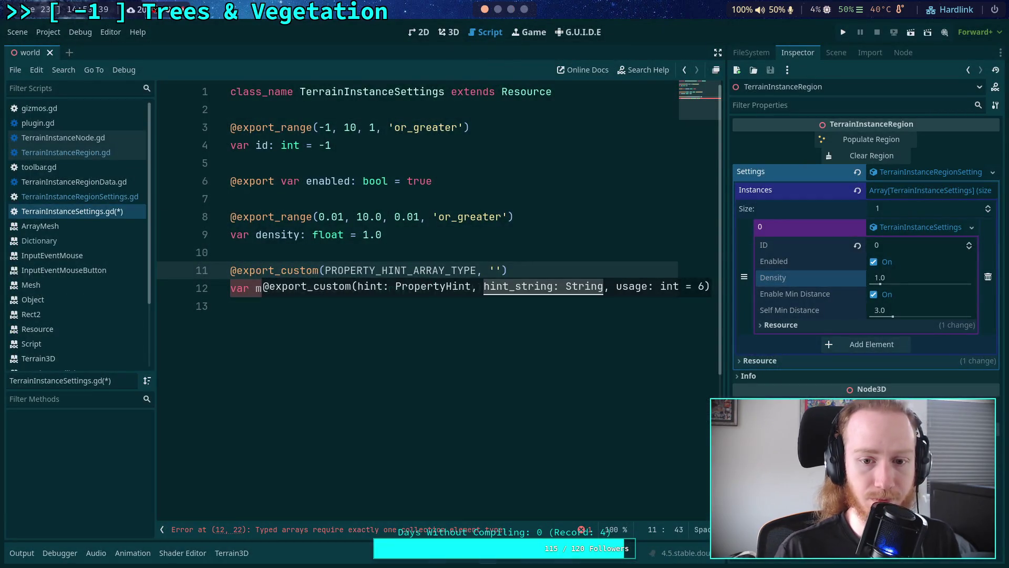
Select the ARRAY_TYPE hint, then look through TerrainInstanceRegionData.gd.
left_click_drag(413, 270, 476, 270)
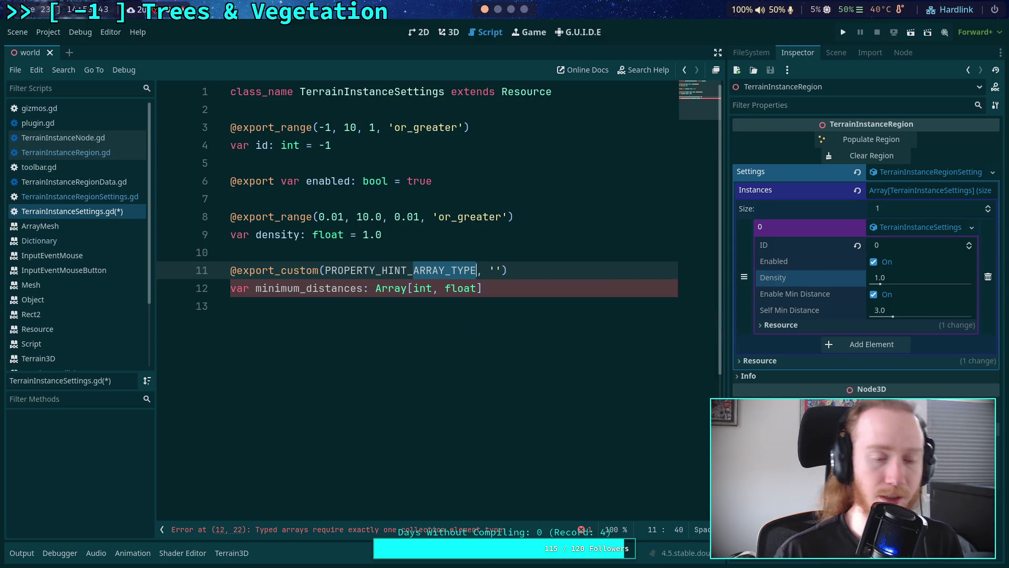
left_click(100, 196)
left_click(105, 182)
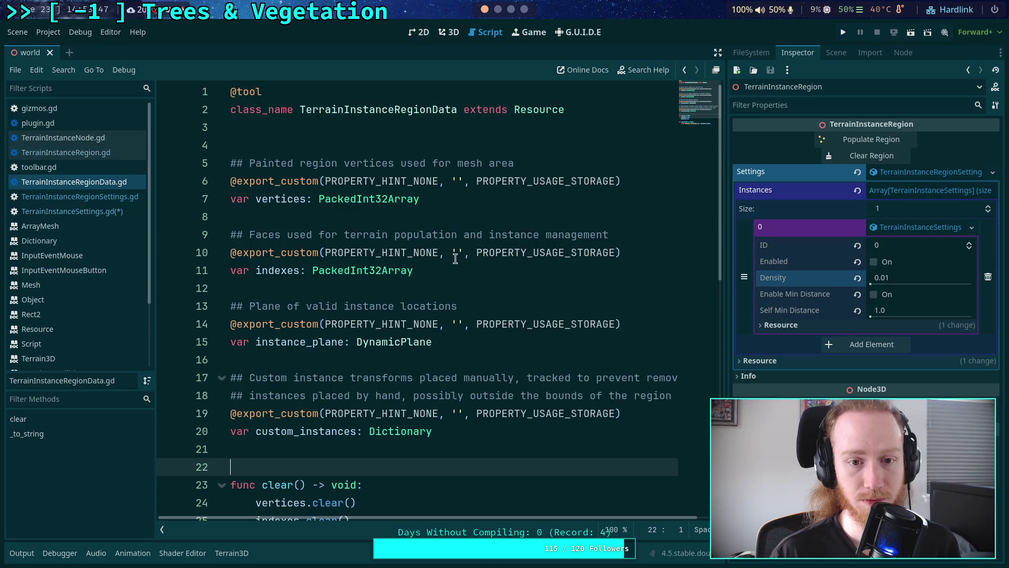
scroll(455, 258, "down", 2)
scroll(531, 330, "down", 2)
scroll(531, 331, "up", 4)
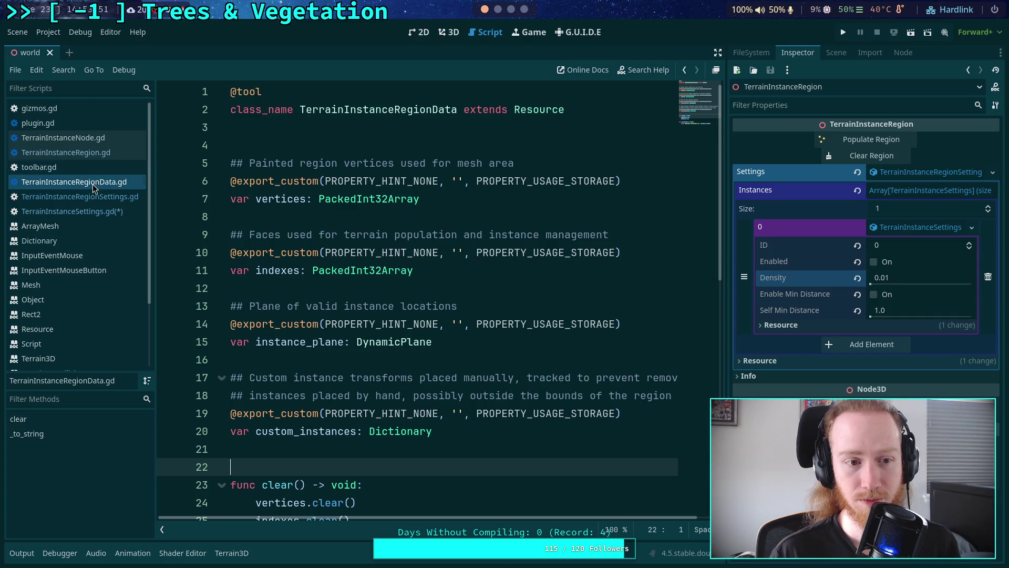
Look through the top of TerrainInstanceRegion.gd.
left_click(66, 152)
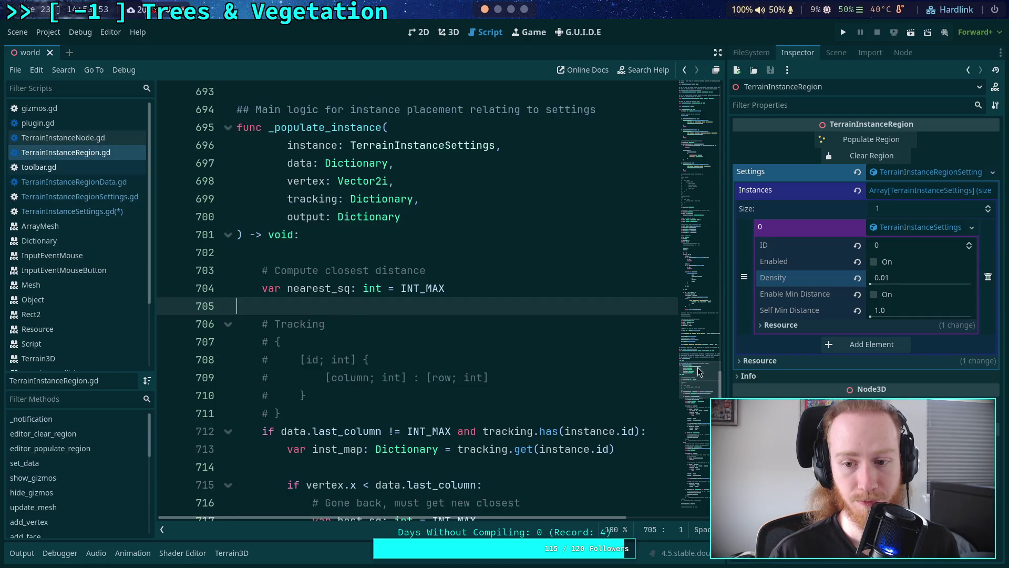
left_click_drag(698, 364, 699, 90)
scroll(517, 253, "down", 5)
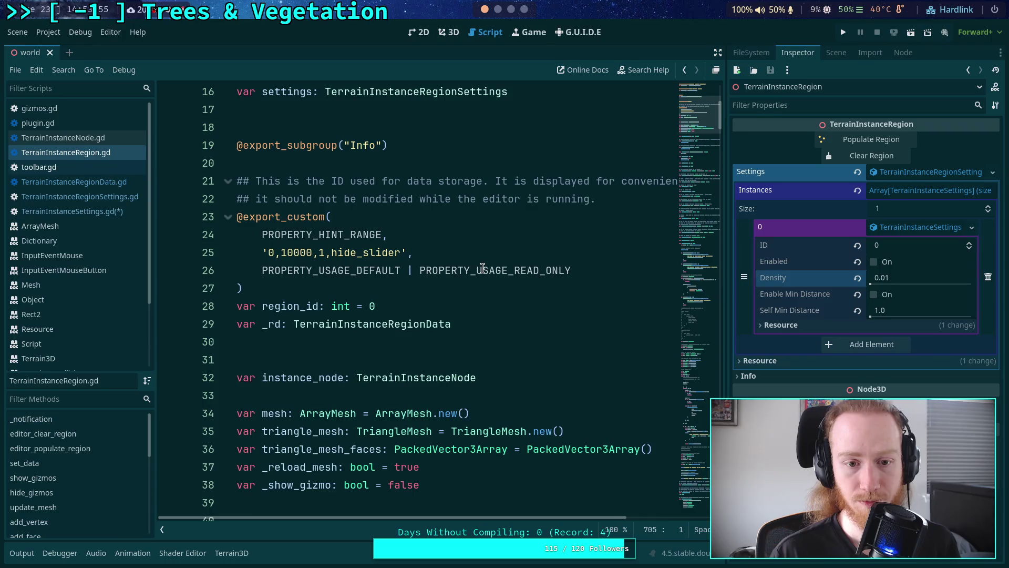
scroll(370, 290, "down", 1)
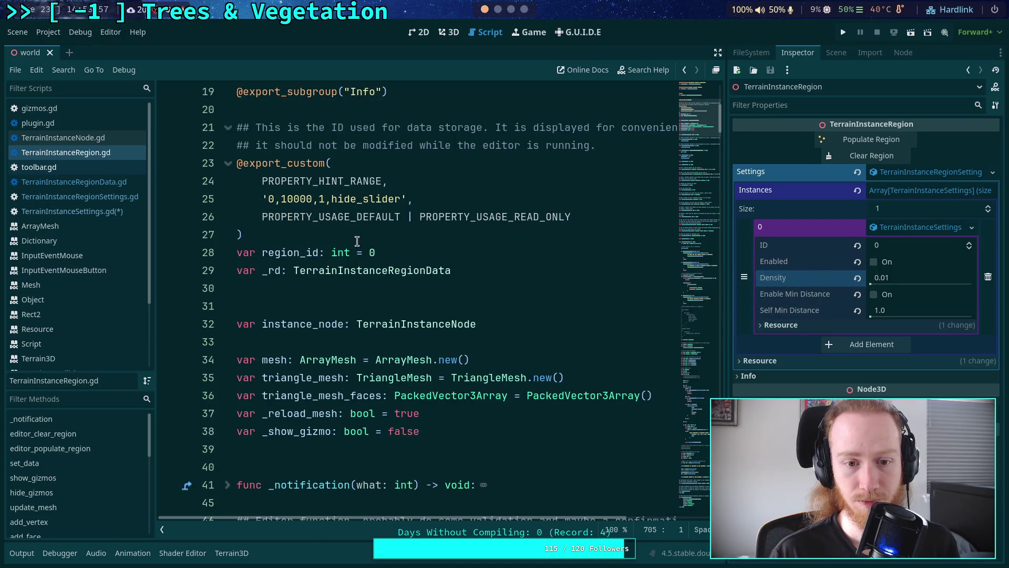
scroll(343, 239, "down", 1)
scroll(343, 239, "up", 7)
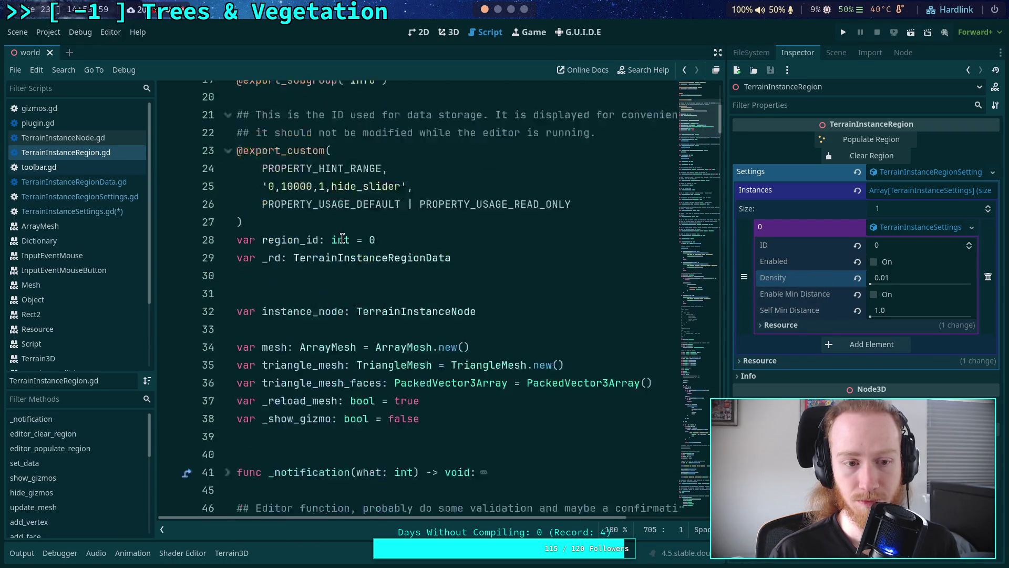
Paste TerrainInstanceNode.gd's line-31 PROPERTY_HINT_DICTIONARY_TYPE export over line 11 of TerrainInstanceSettings.gd.
left_click(90, 138)
mouse_move(695, 326)
left_mouse_down()
mouse_move(689, 88)
mouse_move(698, 132)
left_mouse_up()
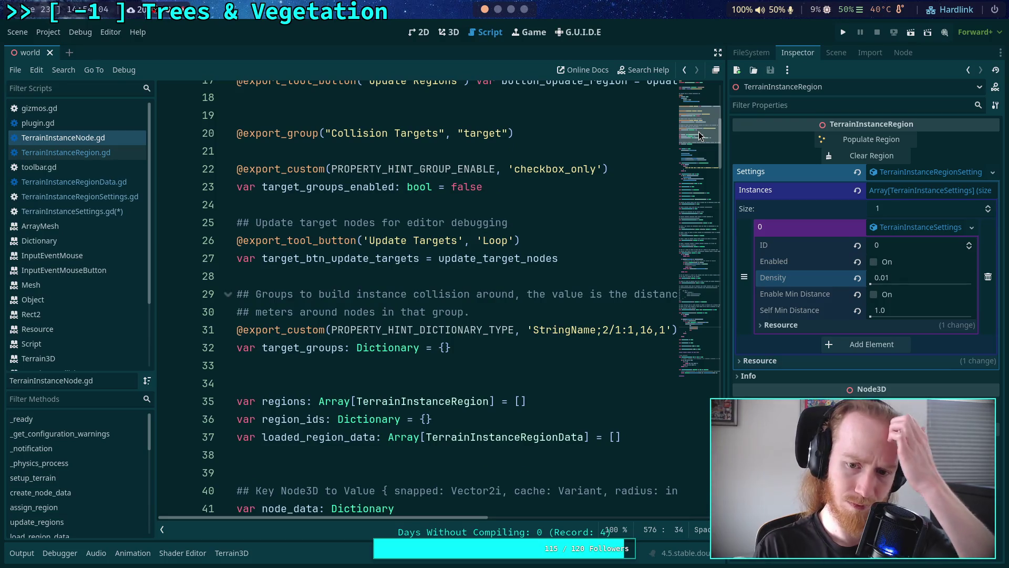
left_click(432, 329)
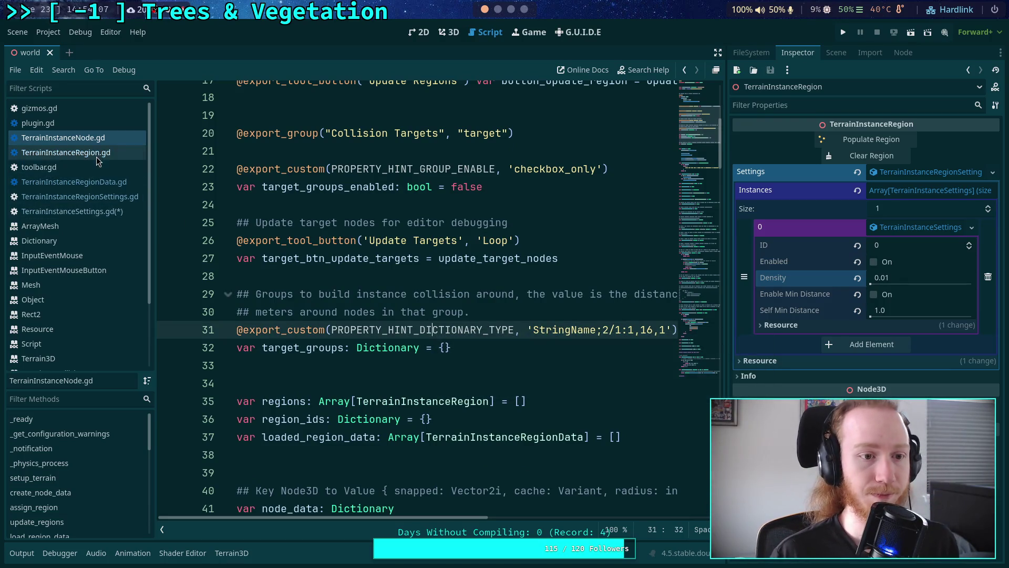
left_click(72, 211)
left_click_drag(532, 272, 191, 263)
type("@export_custom(PROPERTY_HINT_DICTIONARY_TYPE, 'StringName;2/1:1,16,1')")
Remove the empty line and change the hint key from StringName to int: 'int;2/1:1,16,1'.
key("BackSpace")
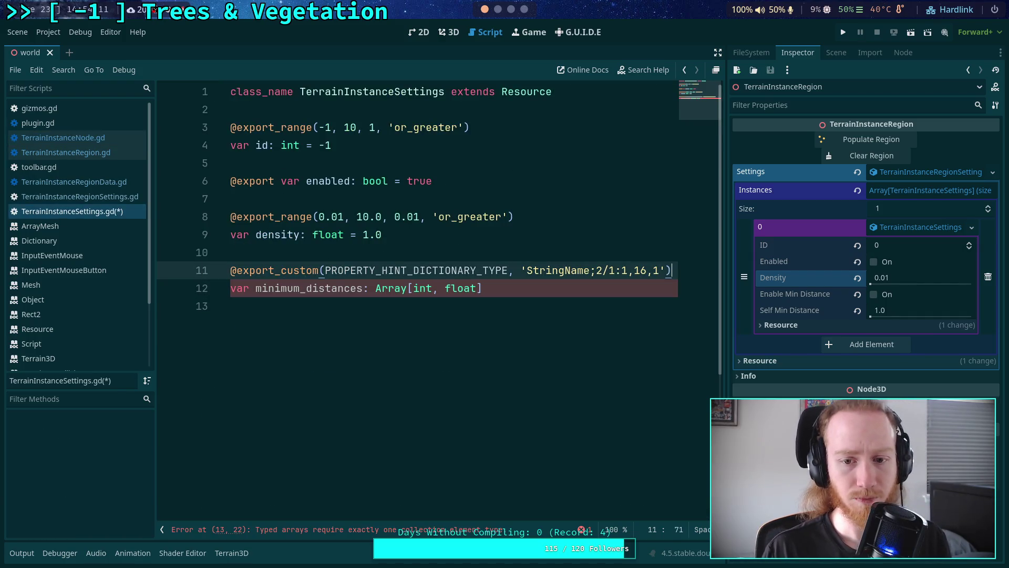
double_click(558, 270)
type("int")
left_click(594, 269)
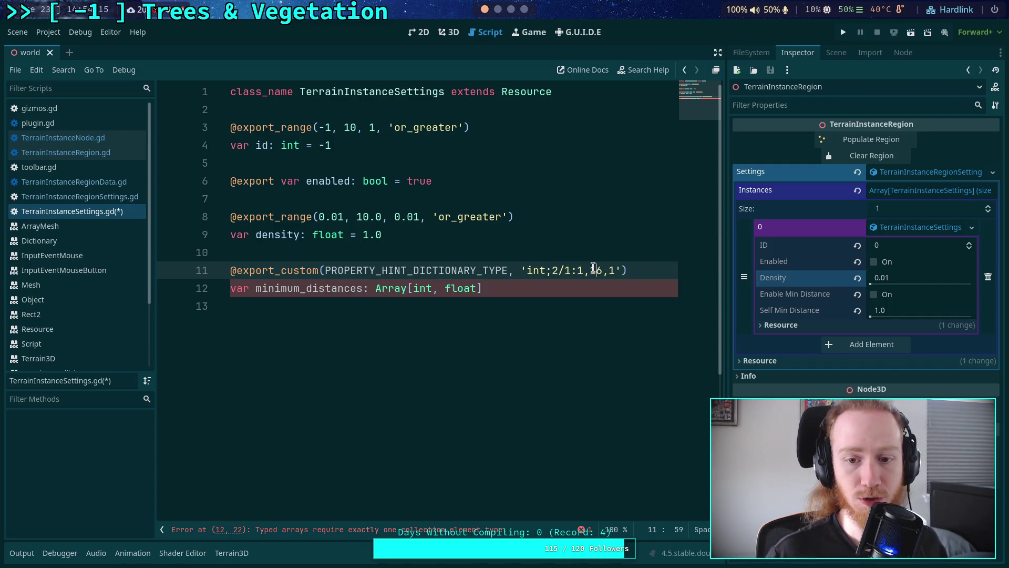
double_click(543, 269)
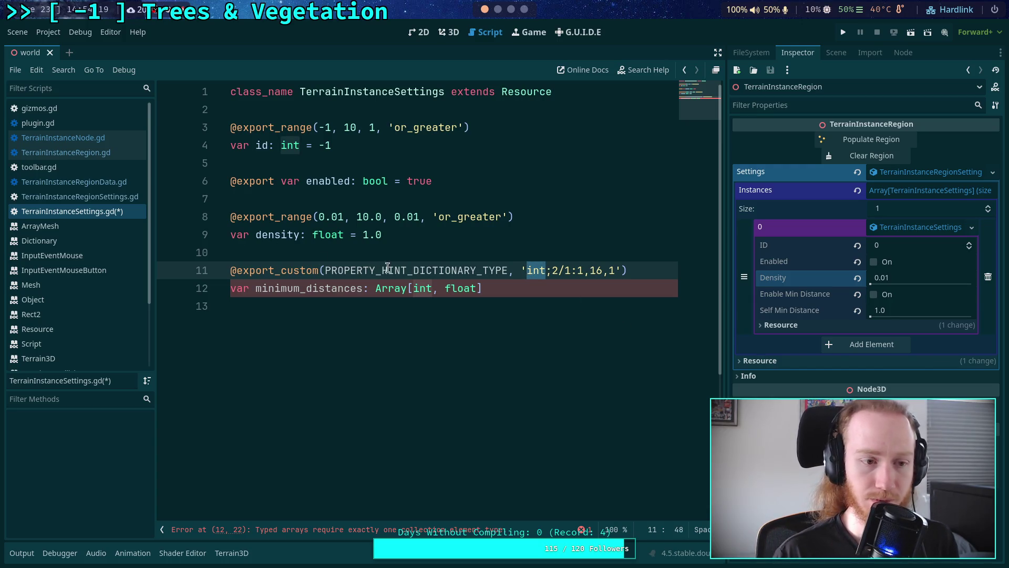
left_click(552, 270)
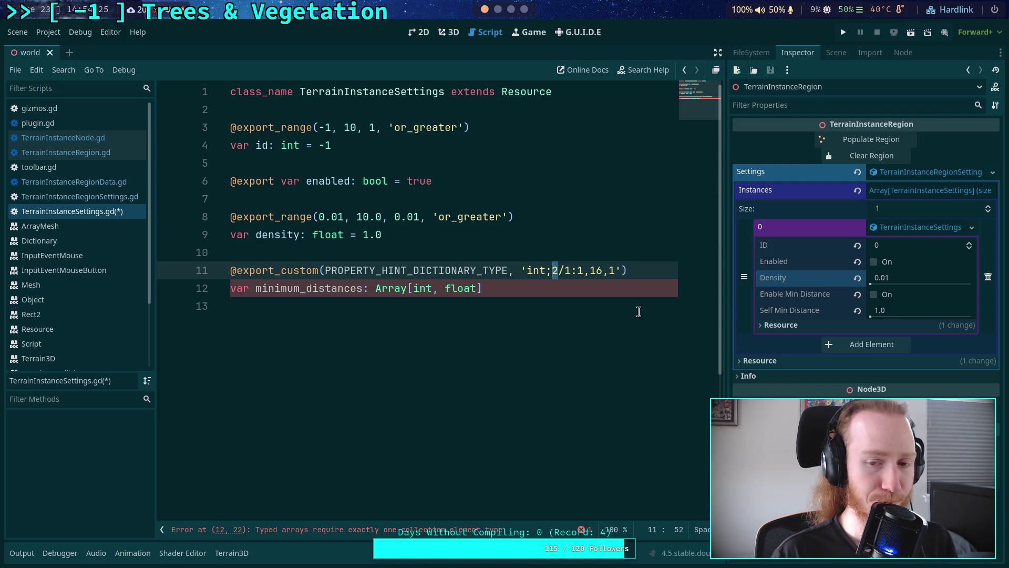
key("super+3")
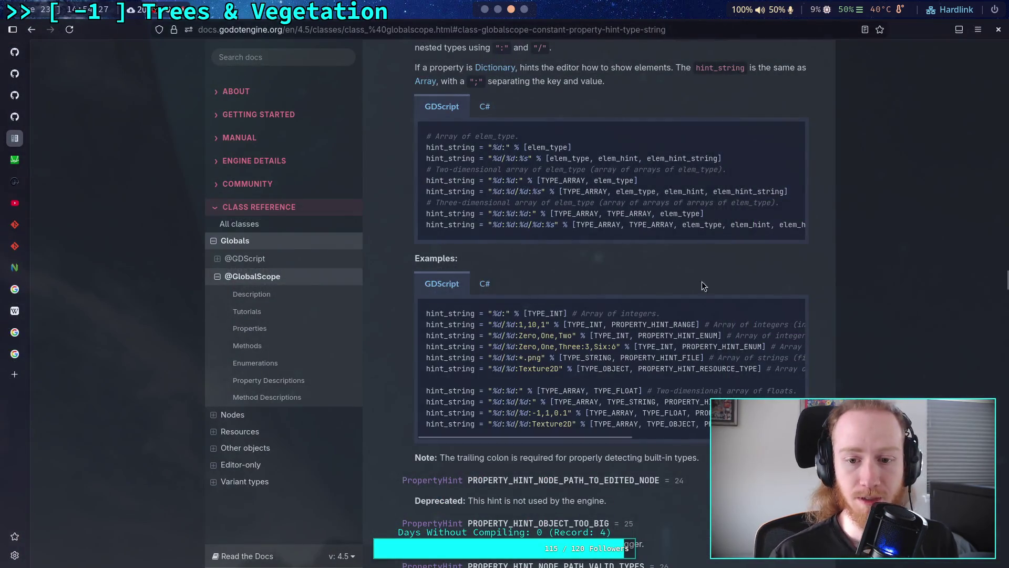
Check the Dictionary source in nvim, then place the caret after 2/ in the hint string.
scroll(705, 277, "down", 1)
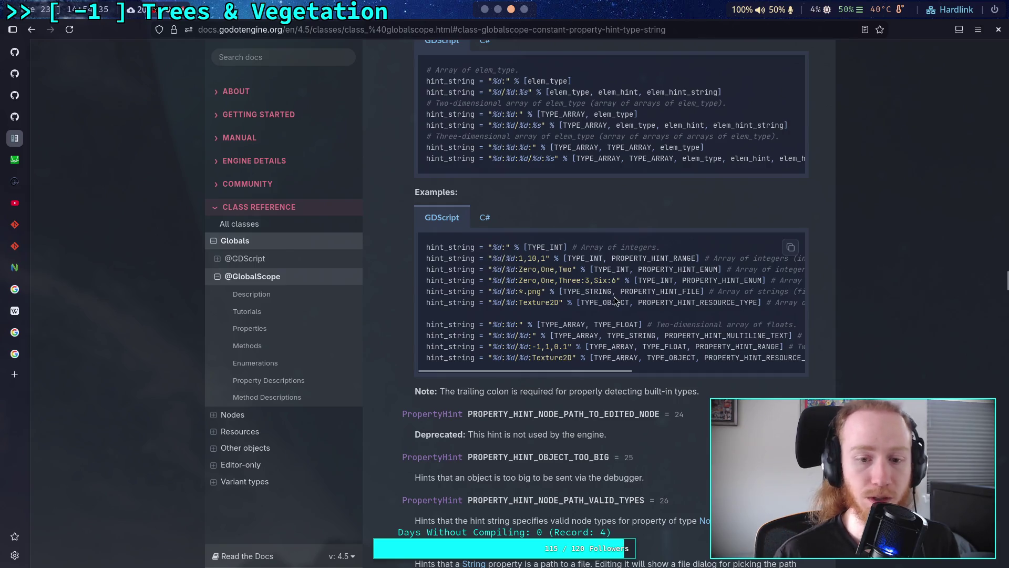
key("alt+Tab")
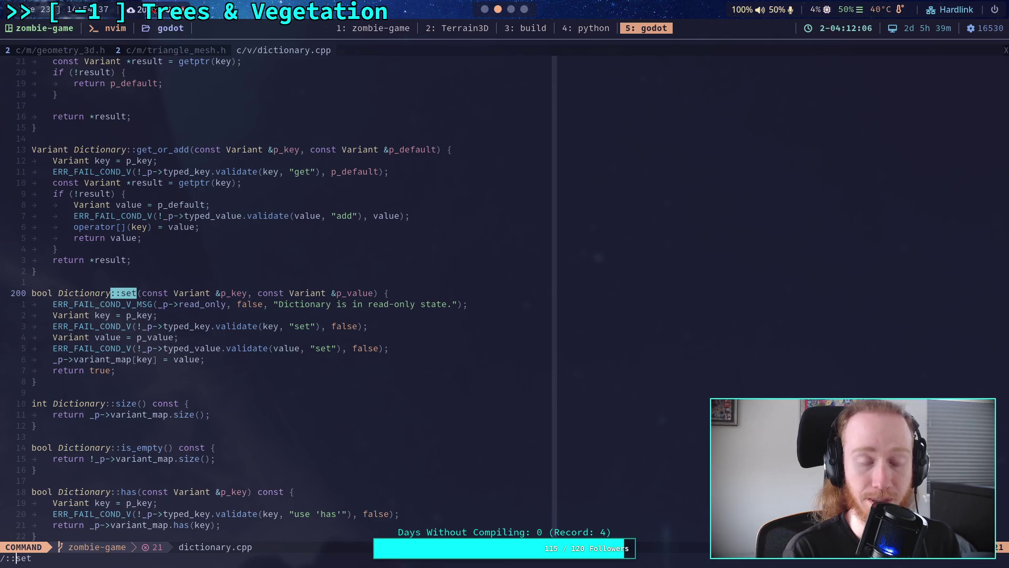
key("alt+Tab")
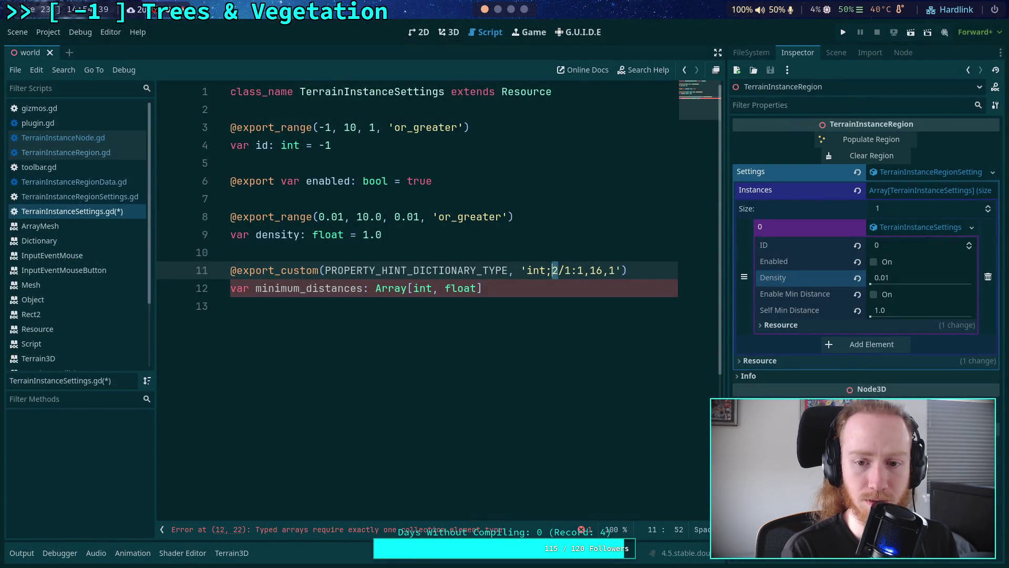
left_click(564, 270)
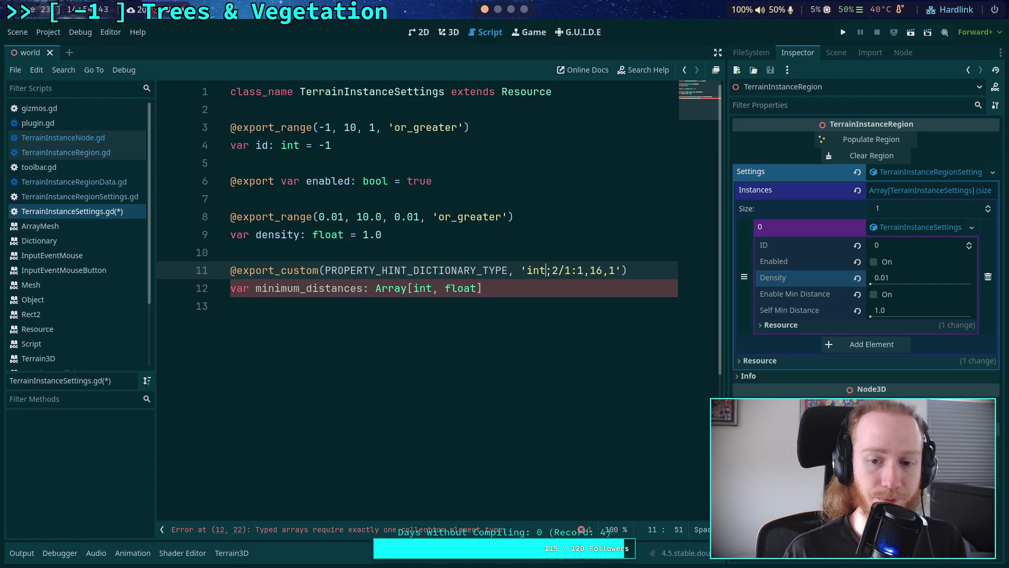
Search the docs for TYPE_FLOAT, then add a blank line above the export hint.
key("super+3")
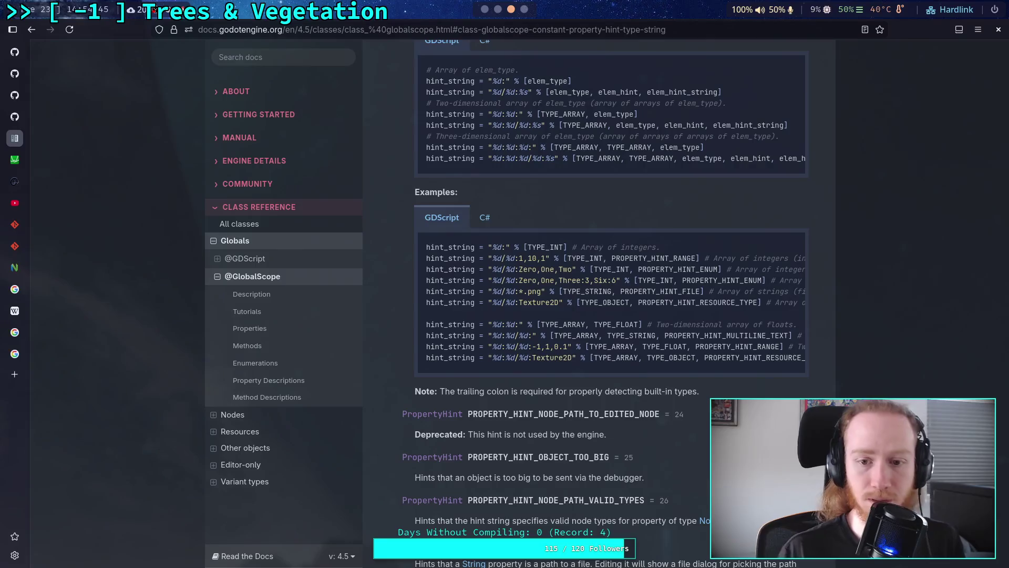
scroll(512, 342, "up", 1)
scroll(512, 342, "down", 4)
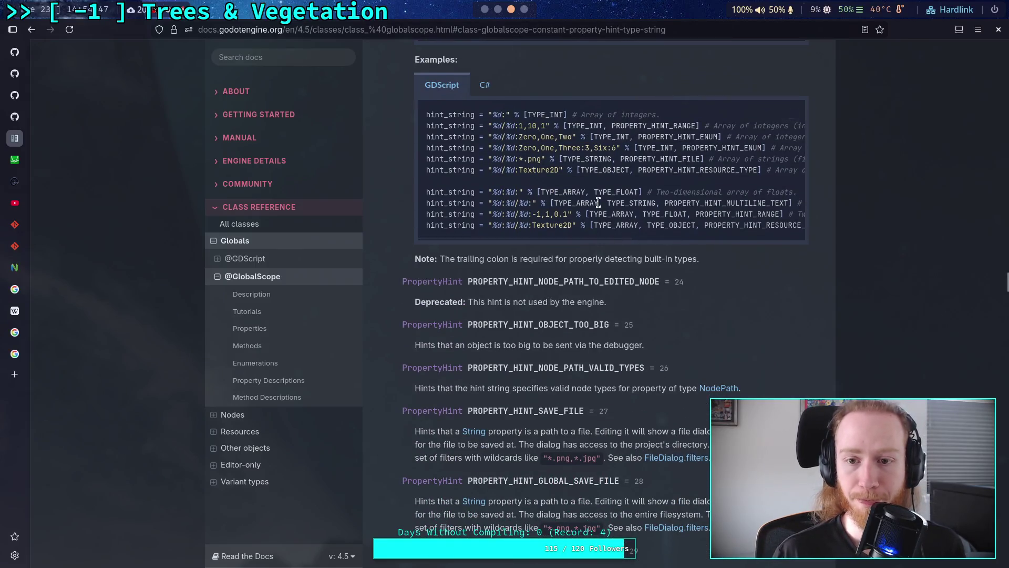
left_click(280, 60)
type("TYPE_FLOAT")
key("Return")
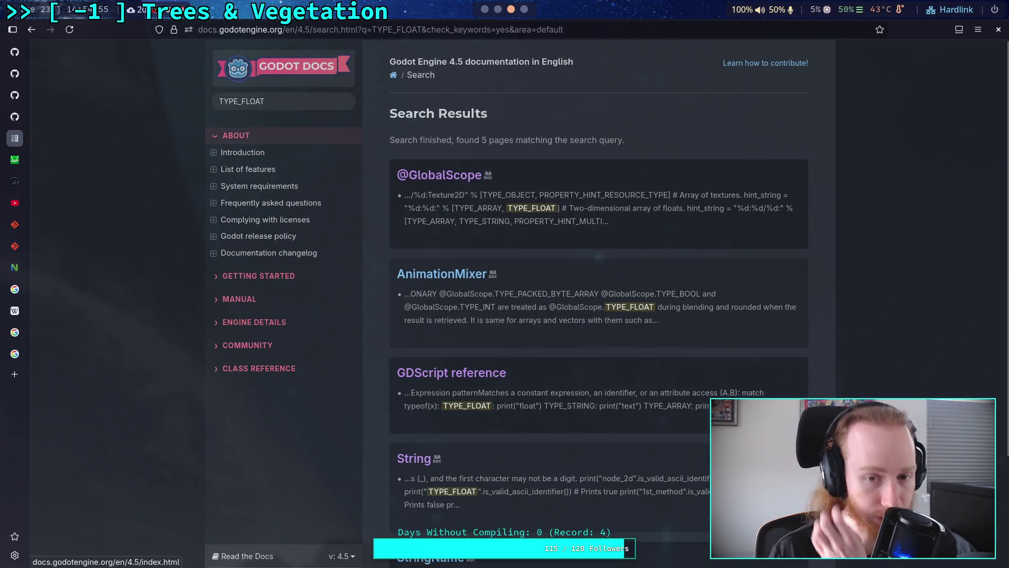
key("alt+Left")
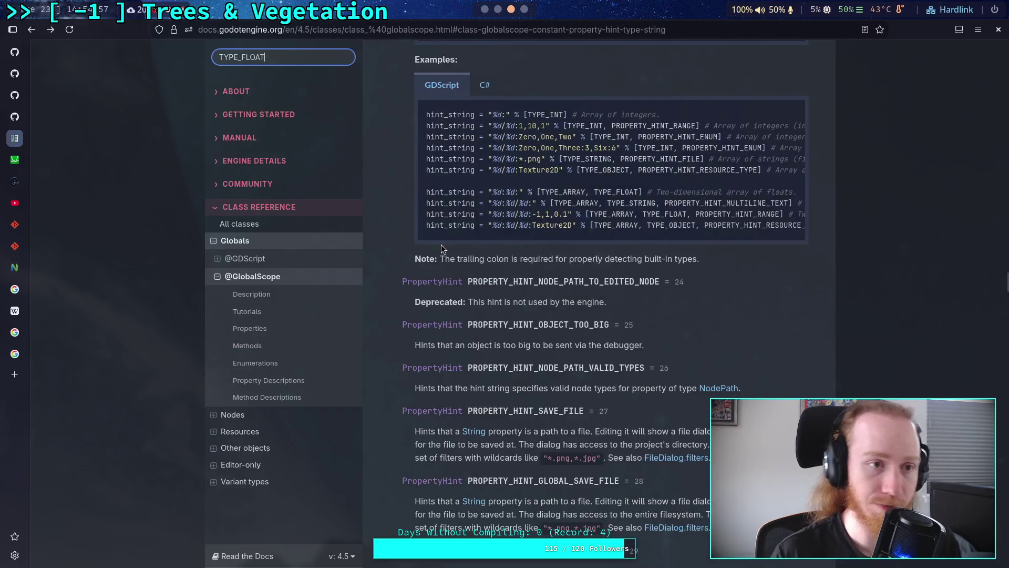
key("alt+Tab")
key("Return")
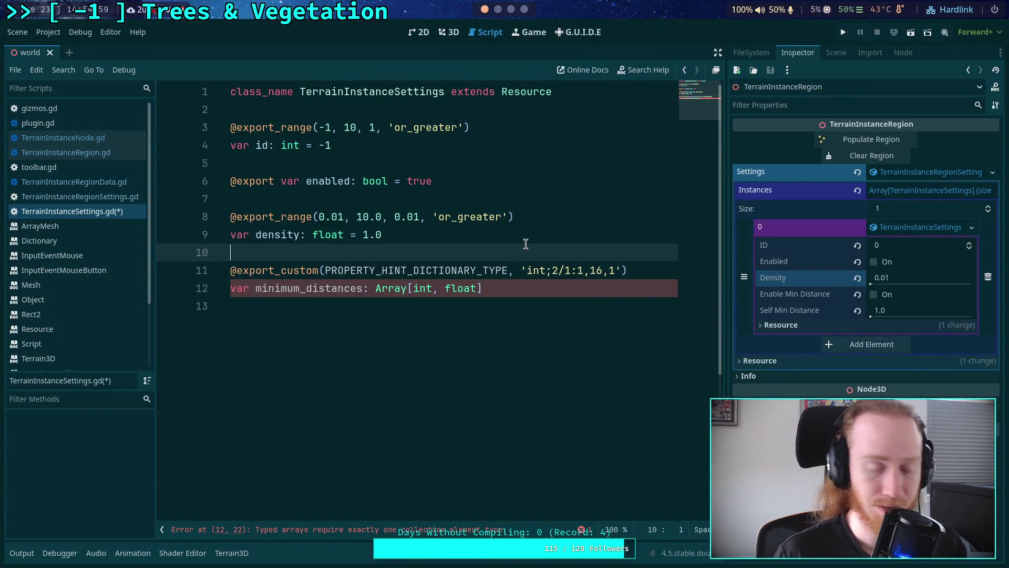
Insert TYPE_FLOAT and rewrite the value hint as '3/1:1.0,10.0,0.1,or_greater'.
type("TYPE_FL")
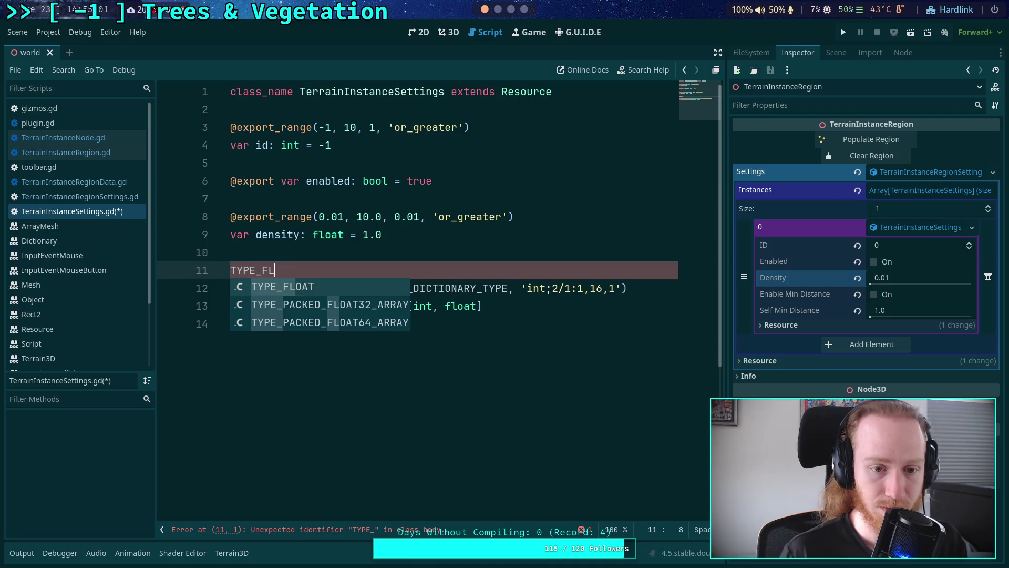
key("Return")
mouse_move(279, 268)
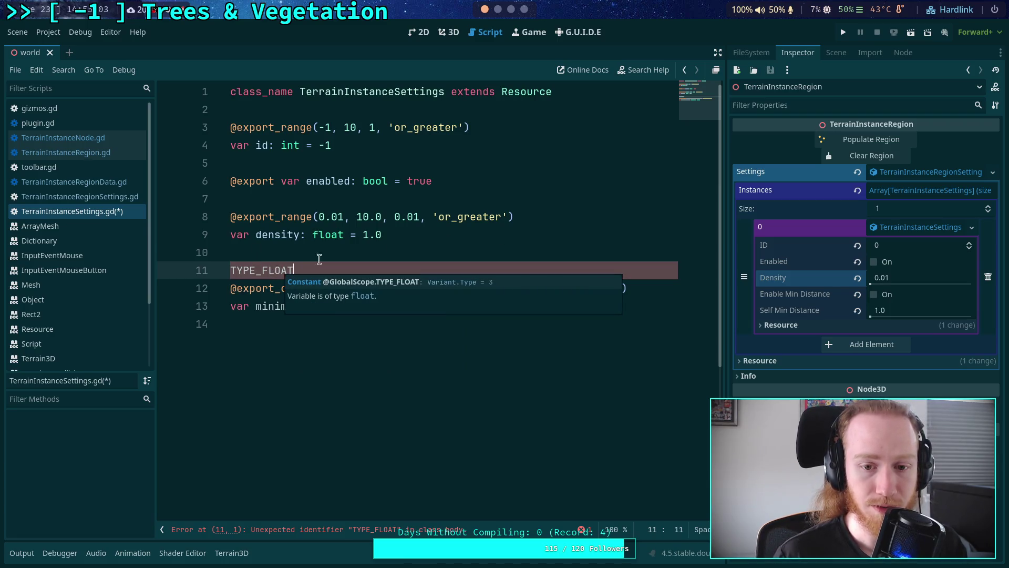
double_click(536, 288)
left_click(553, 288)
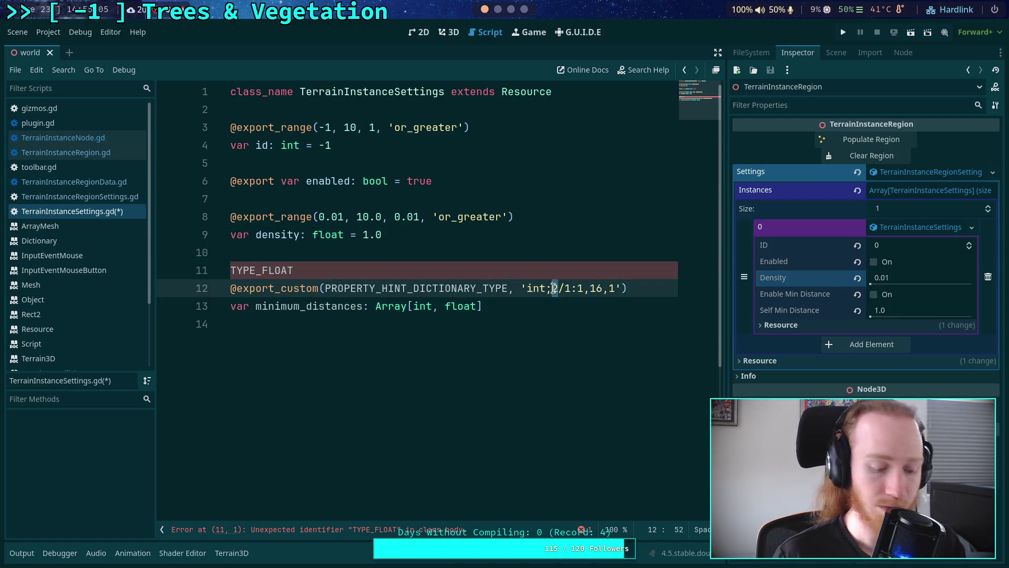
type("3")
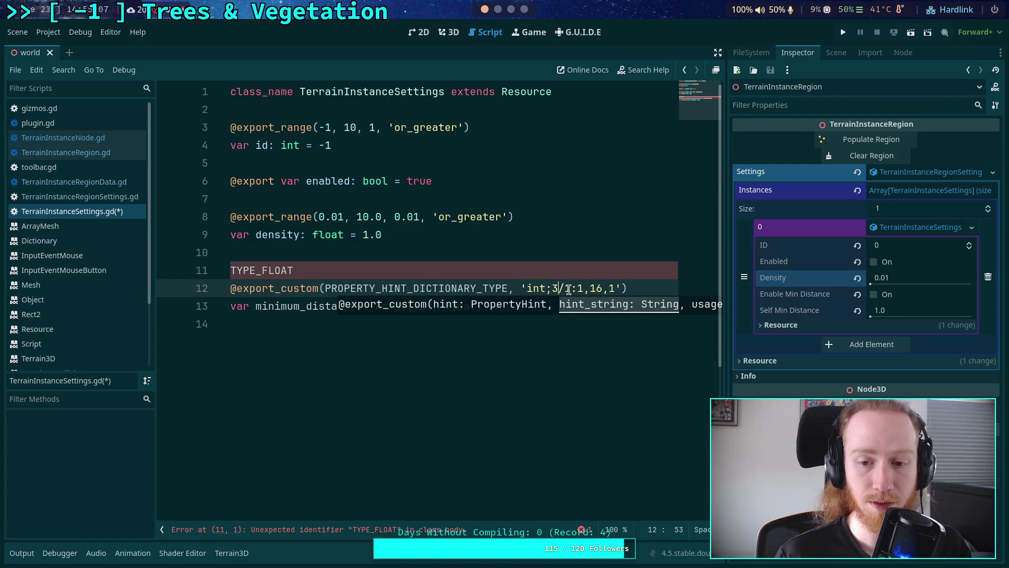
left_click(579, 288)
double_click(582, 288)
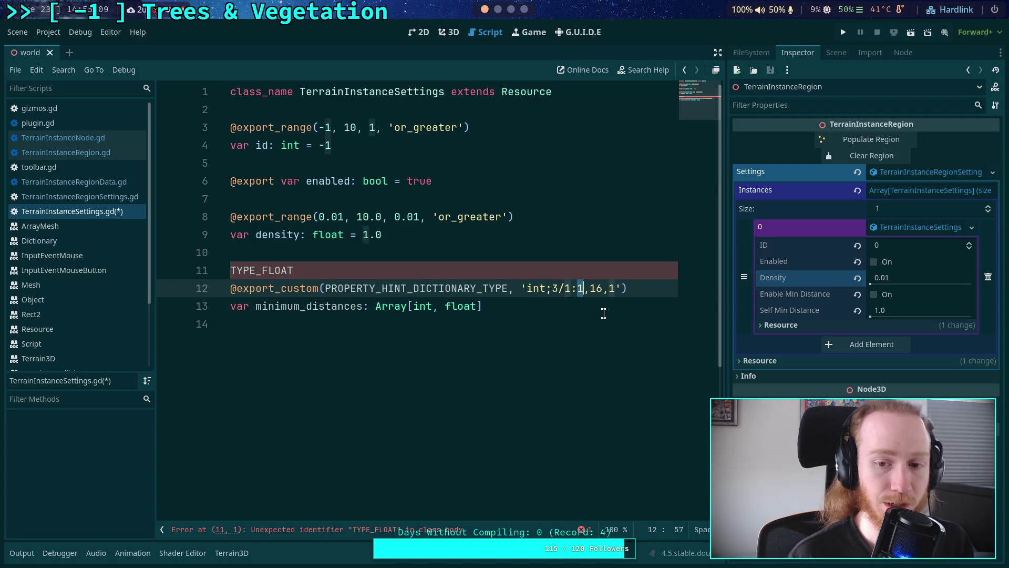
type(".0")
key("Right")
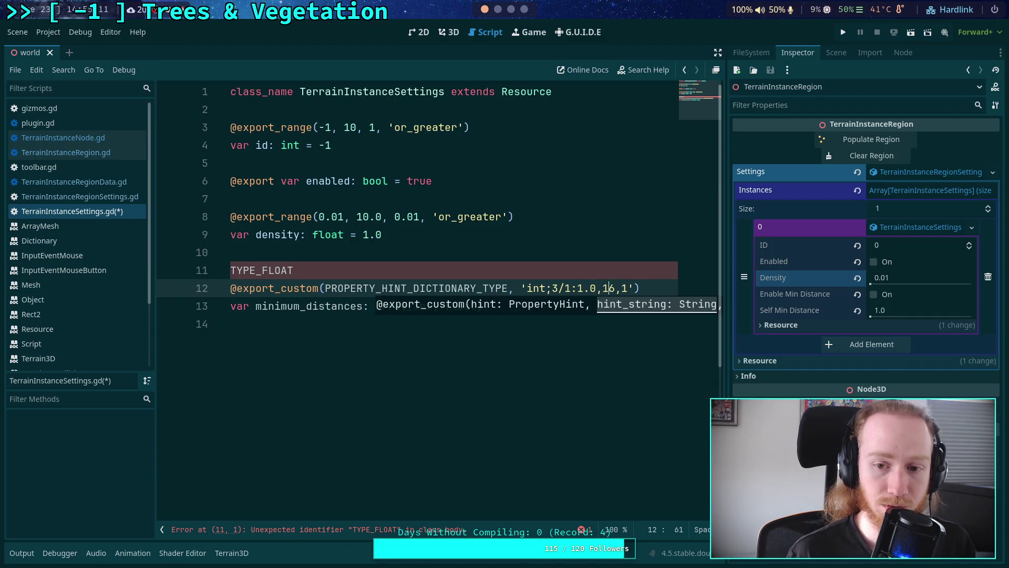
key("Delete")
type("0.0")
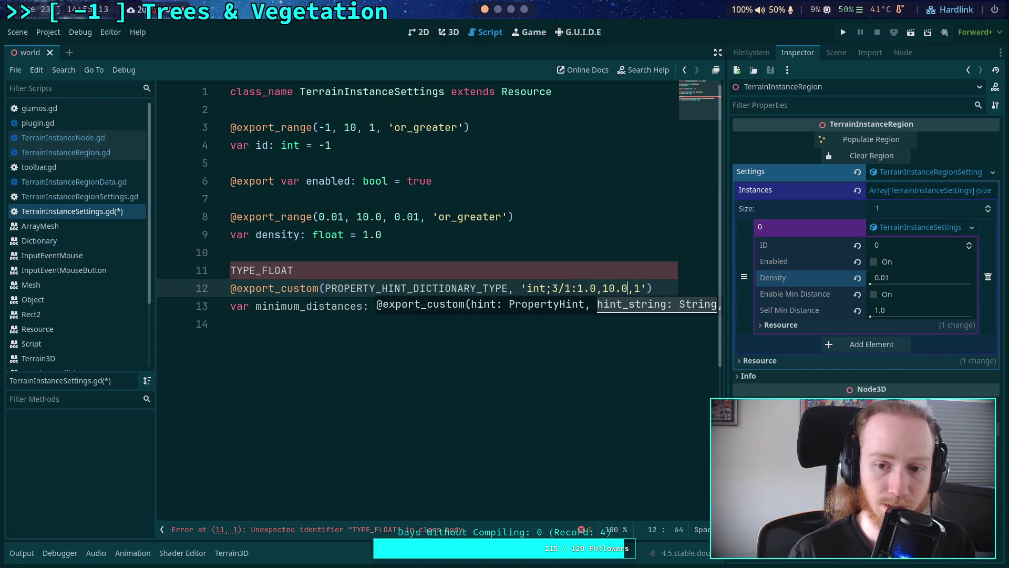
type(",0.1,or_grea")
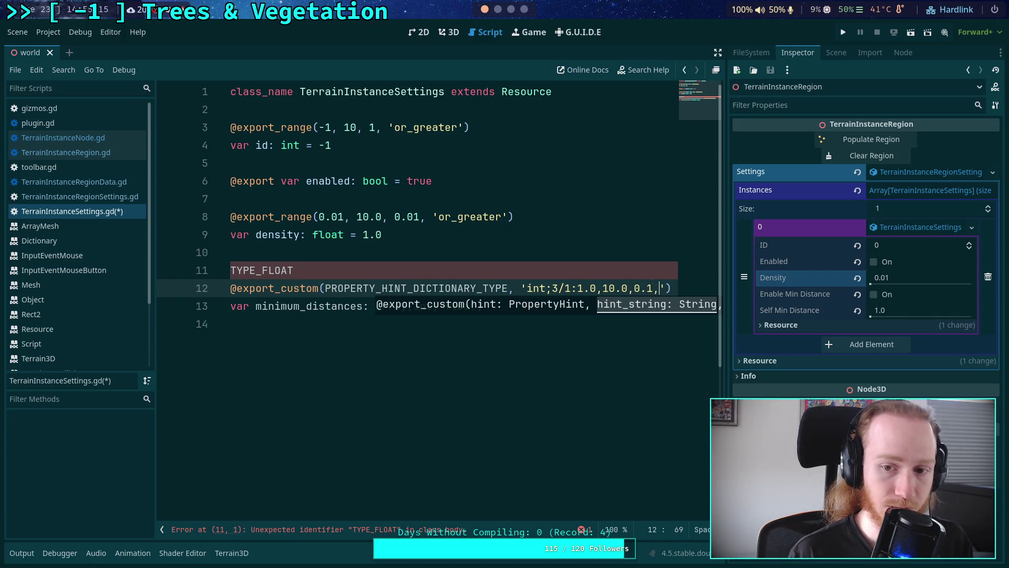
type("ter")
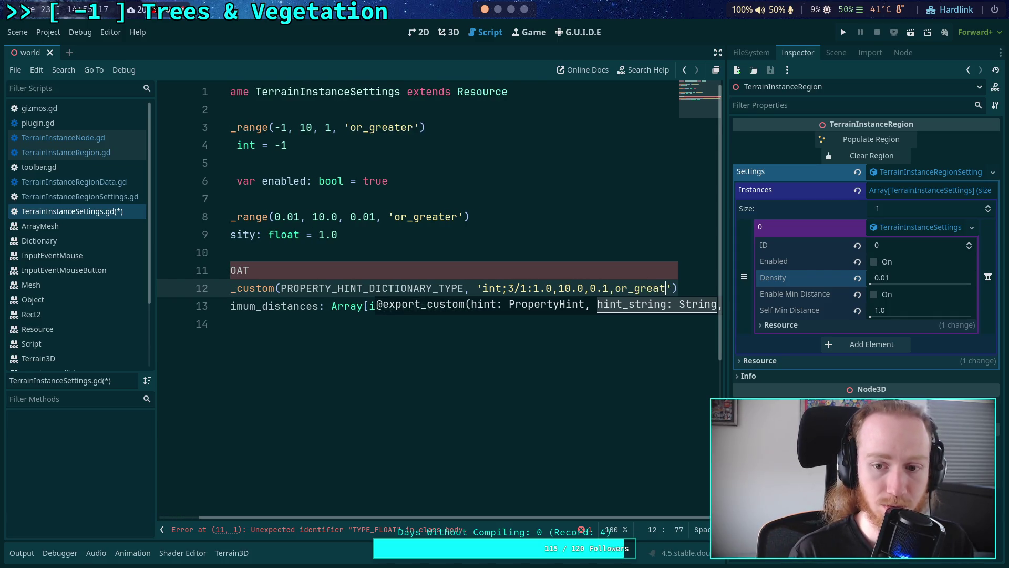
Replace the int key hint with '2/1:-1,10,1,or_greater'.
double_click(479, 288)
type("2/")
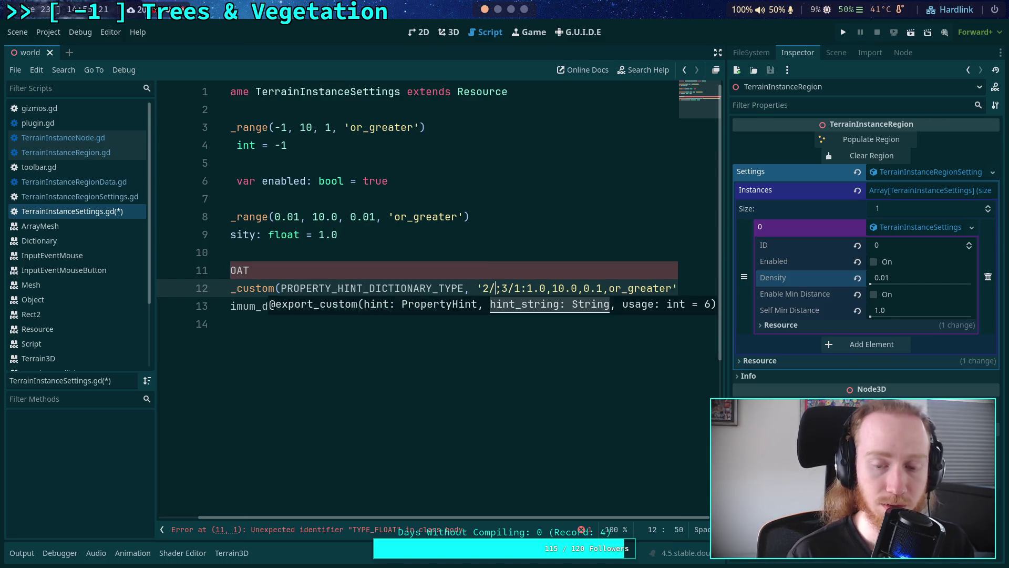
type("1:")
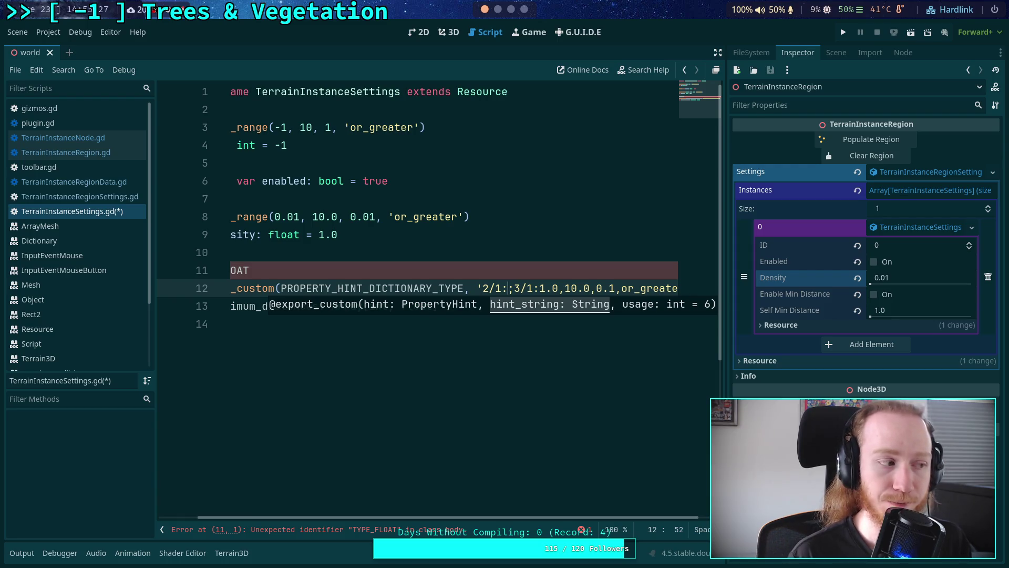
type("-1,")
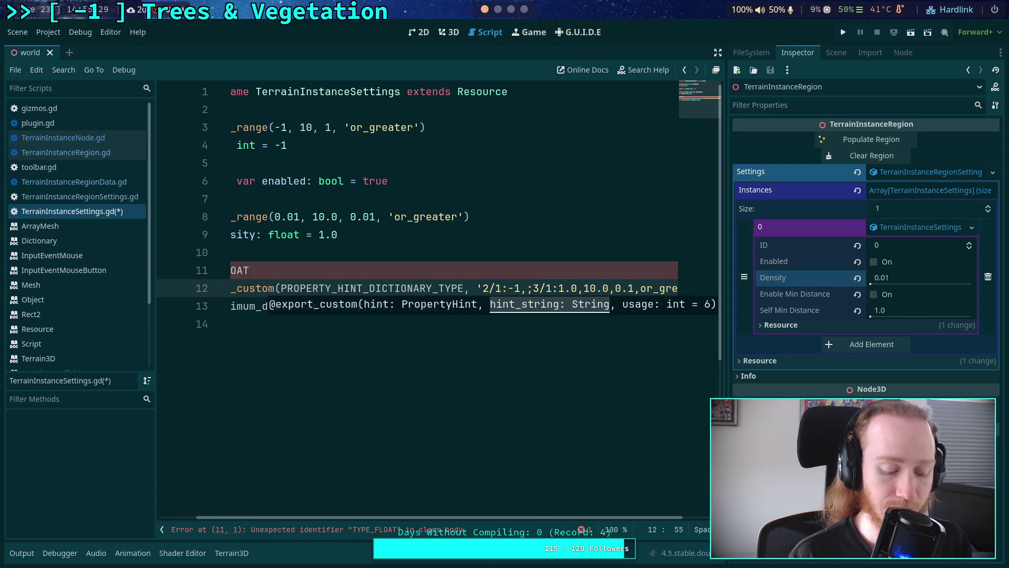
type("10,")
type("1,or_groa")
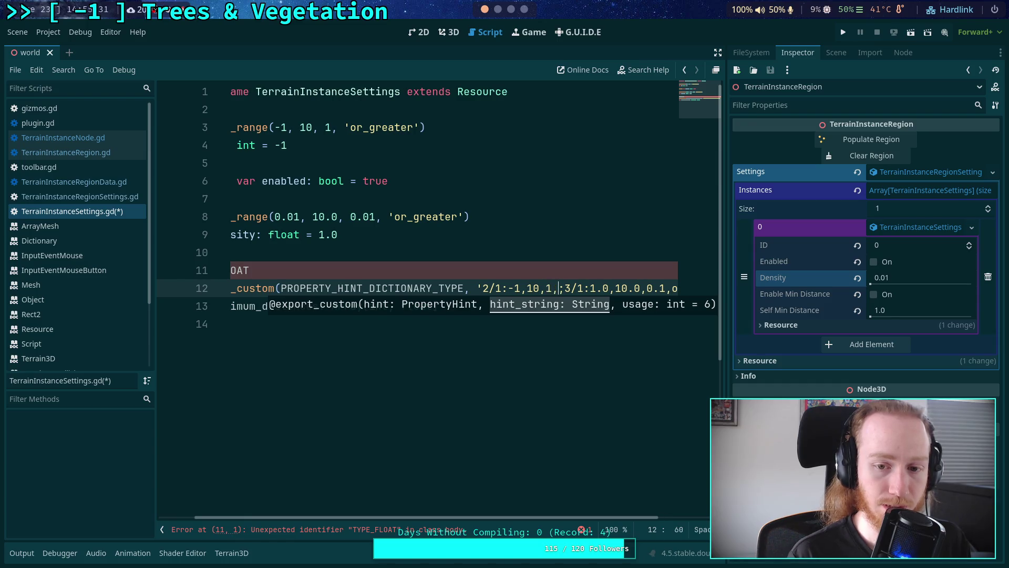
key("BackSpace")
key("BackSpace")
type("eater")
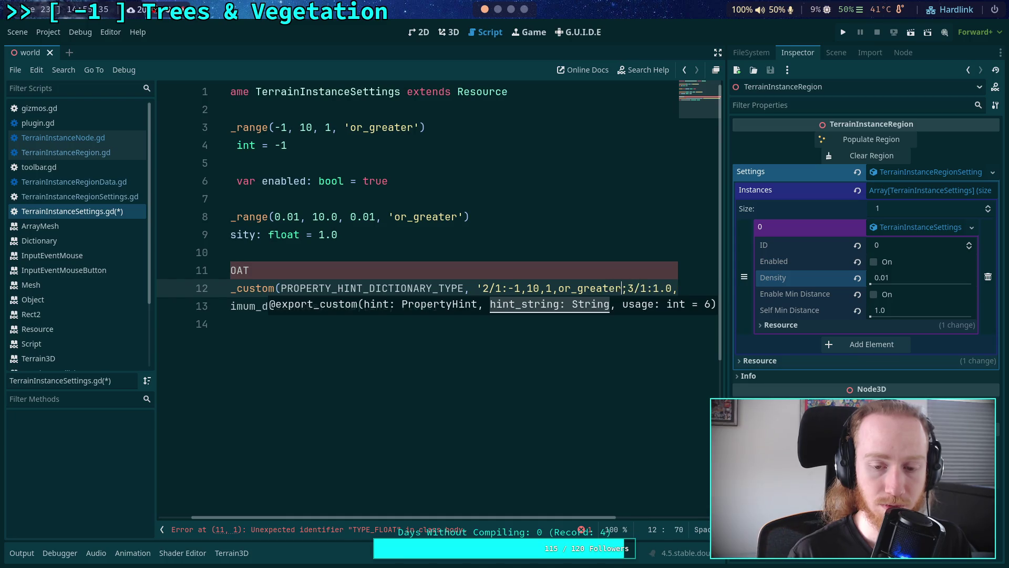
left_click(311, 254)
key("shift+Down")
key("shift+End")
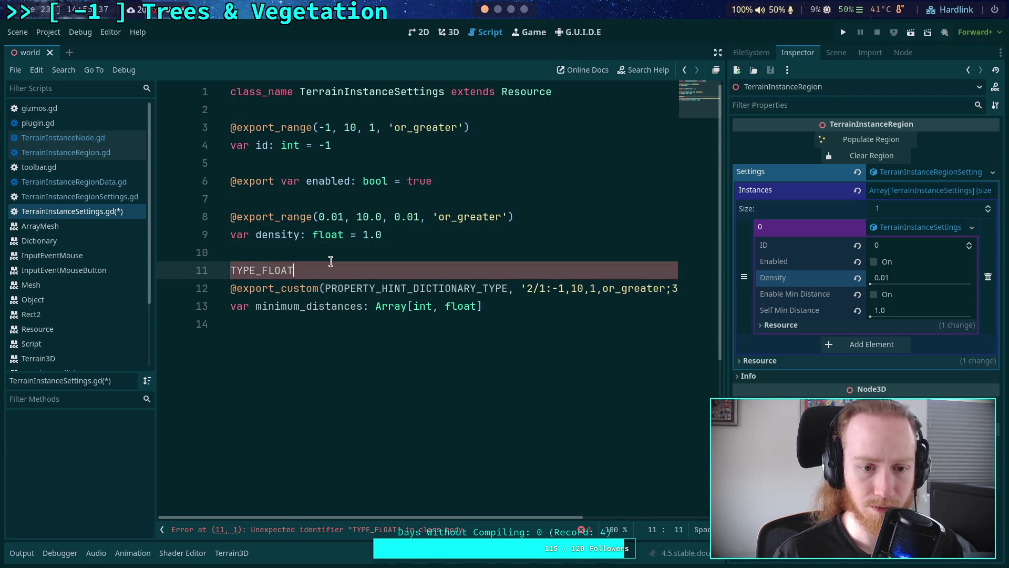
key("Delete")
key("Down")
key("ctrl+Right")
key("Return")
left_click(451, 289)
key("BackSpace")
key("Return")
left_click(582, 307)
key("Return")
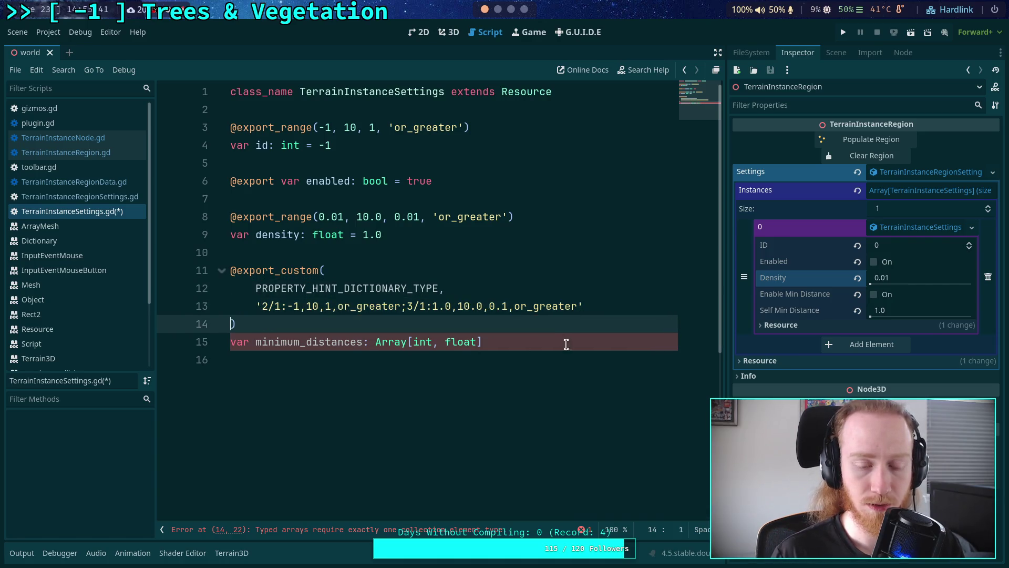
Change the variable type from Array[int, float] to Dictionary and save the script.
left_click_drag(489, 343, 378, 339)
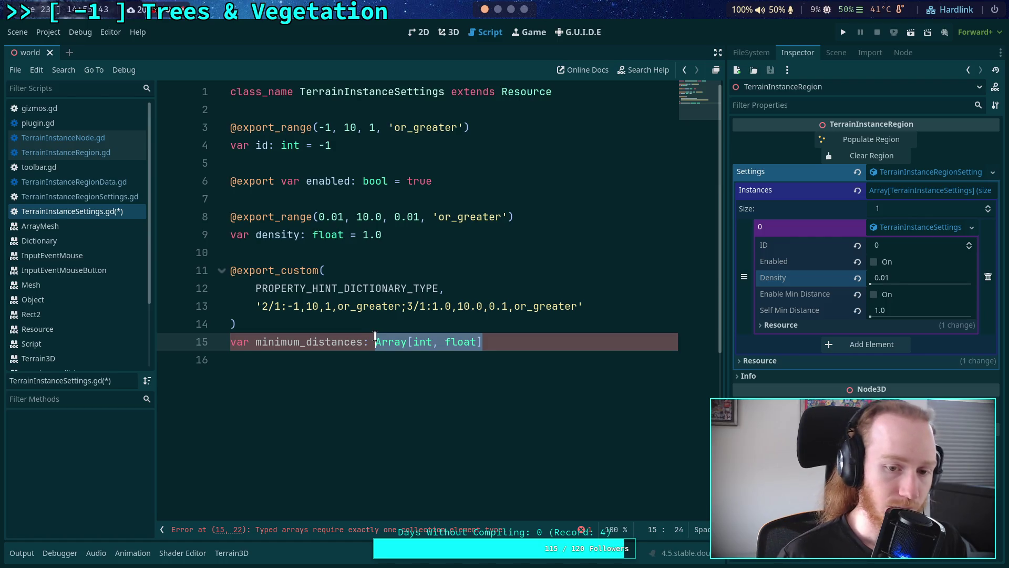
type("Dictionary")
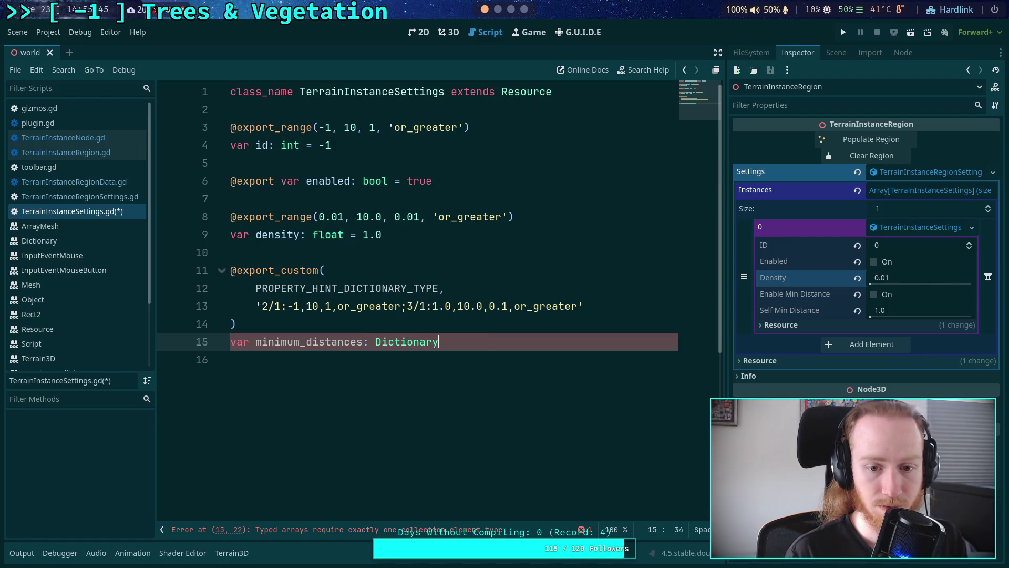
left_click(420, 388)
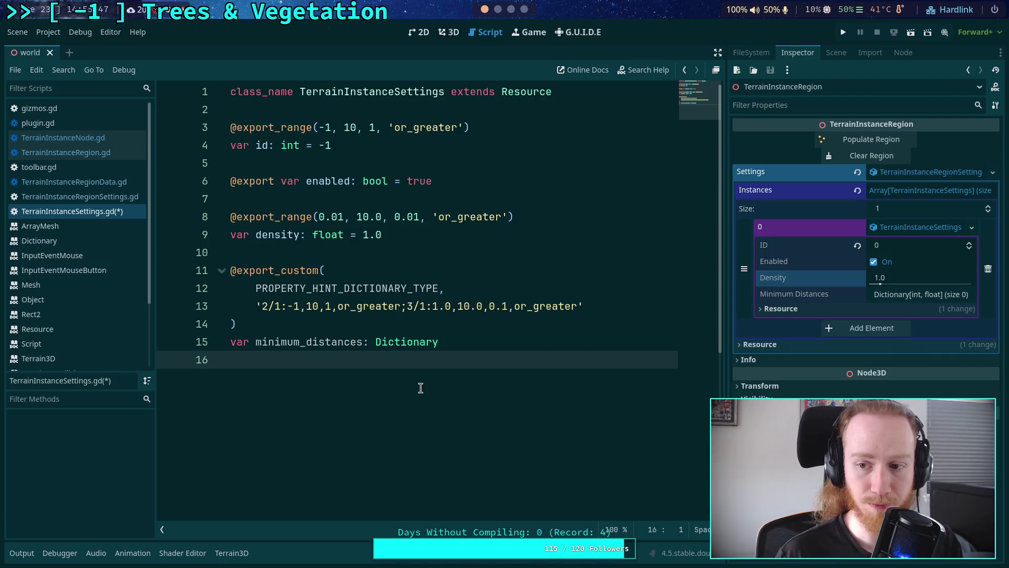
key("ctrl+s")
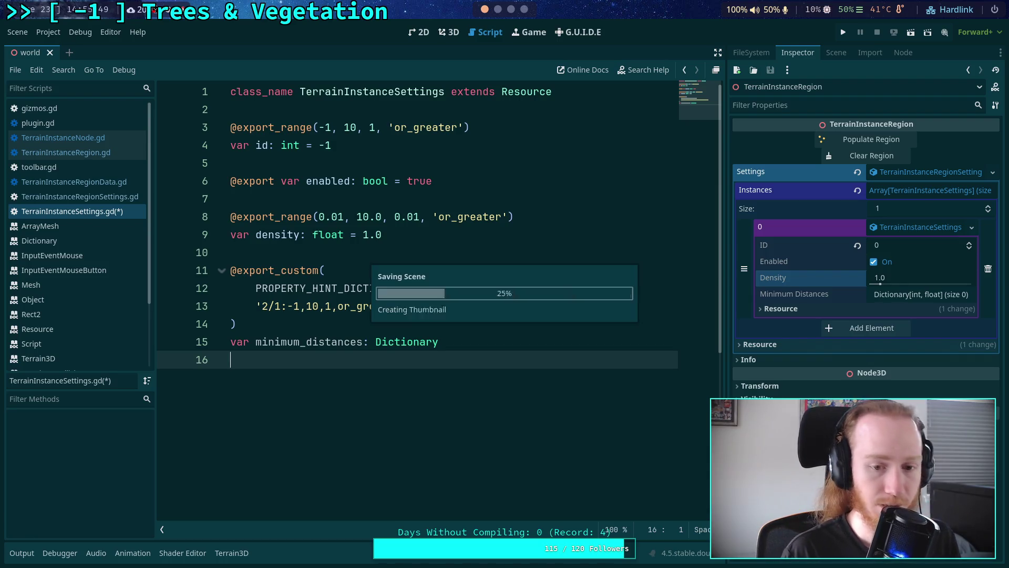
Add the key 0 with value 1.0 to Minimum Distances in the Inspector and save the scene.
left_click(928, 296)
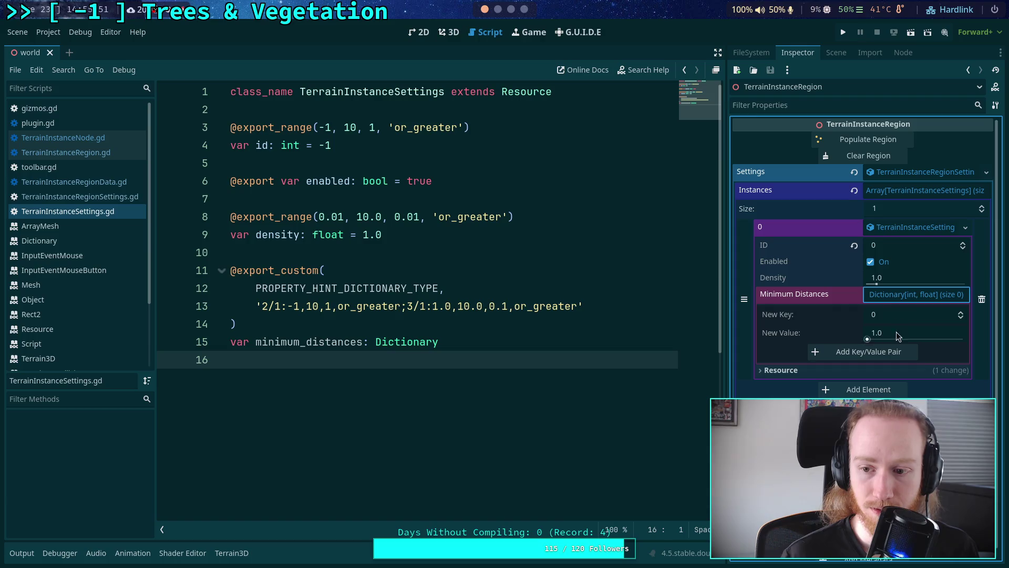
mouse_move(868, 339)
left_mouse_down()
mouse_move(993, 342)
mouse_move(864, 330)
left_mouse_up()
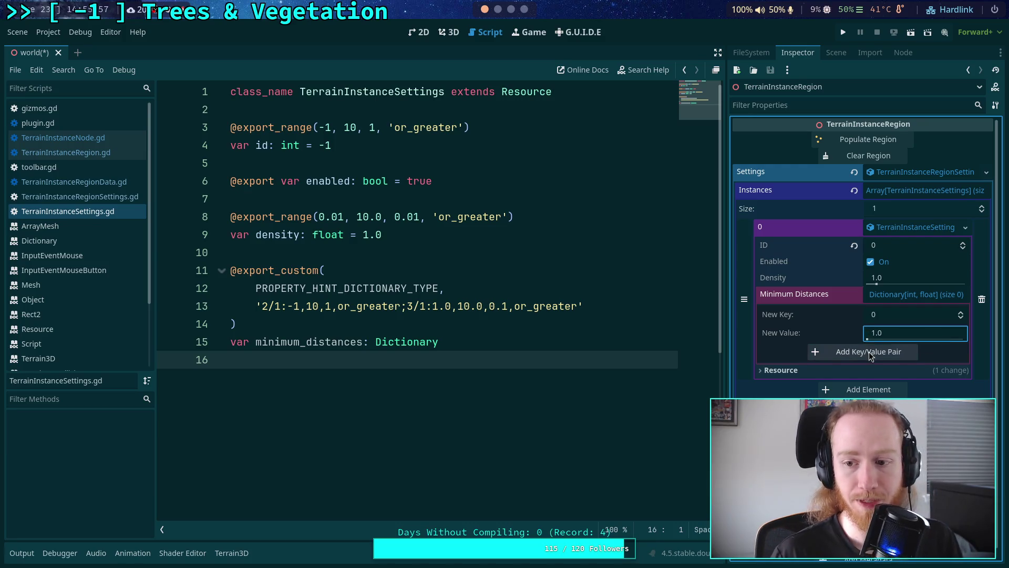
left_click(865, 352)
left_click(398, 334)
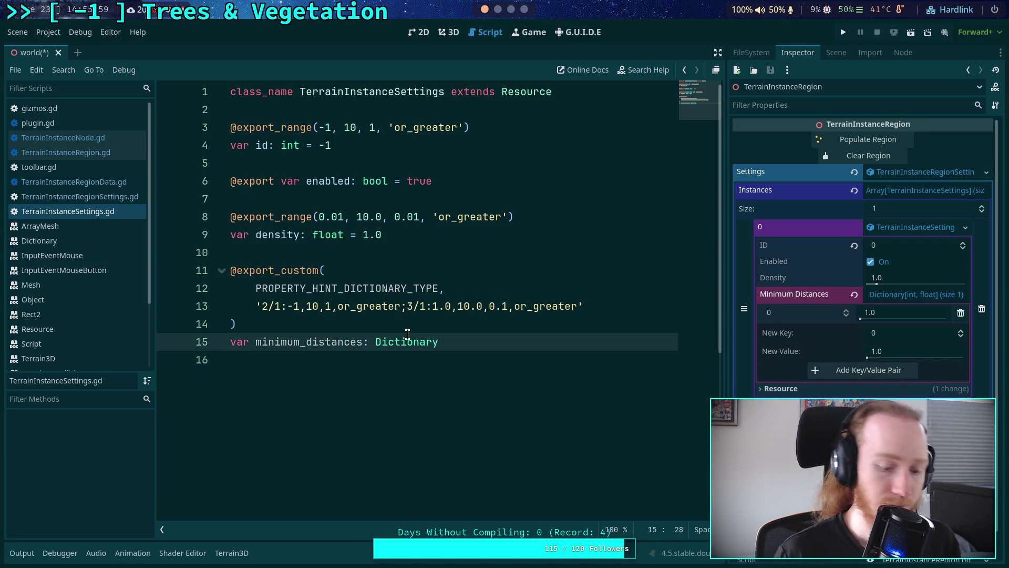
key("ctrl+s")
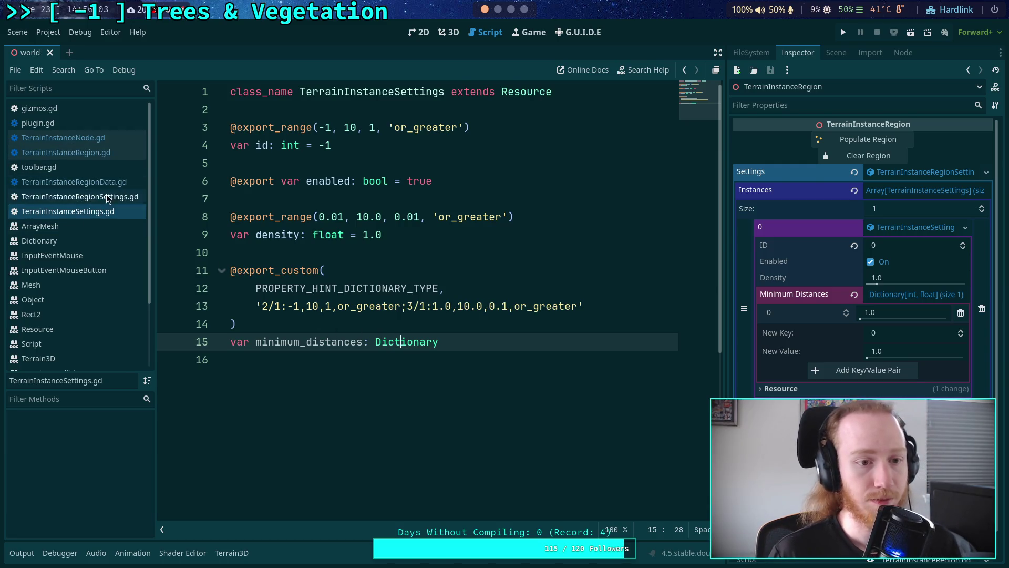
left_click(125, 198)
left_click(114, 158)
Insert 'if instance.minimum_distances.size() == 0:' at the start of _populate_instance.
mouse_move(698, 221)
left_mouse_down()
mouse_move(693, 486)
mouse_move(710, 389)
left_mouse_up()
scroll(505, 326, "up", 2)
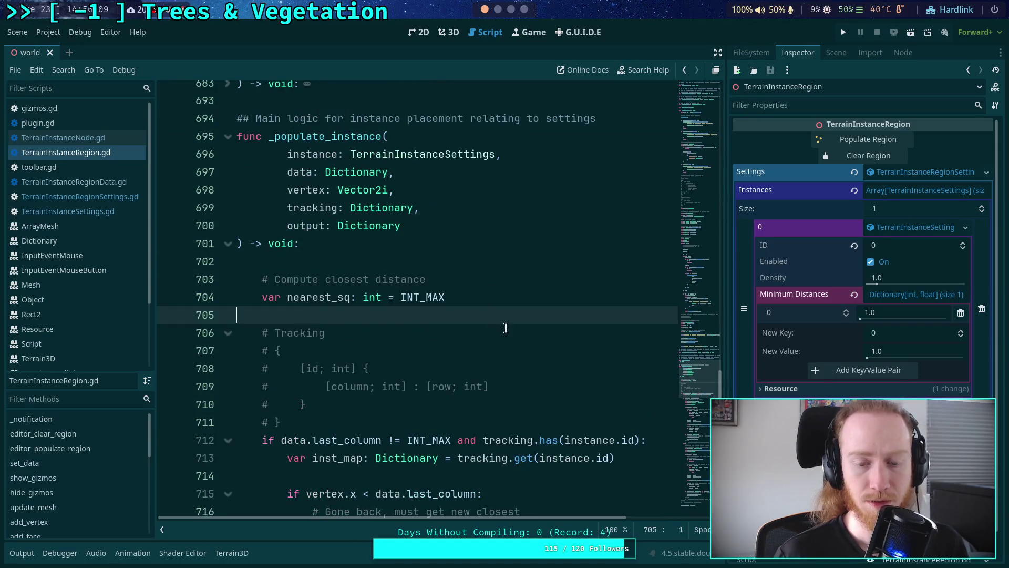
scroll(519, 317, "down", 1)
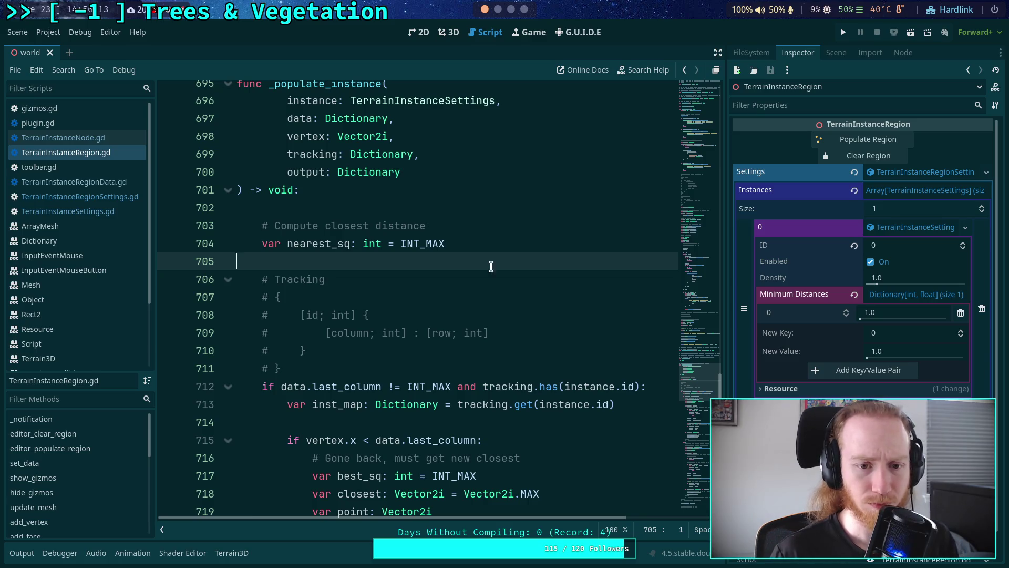
left_click(391, 206)
key("Return")
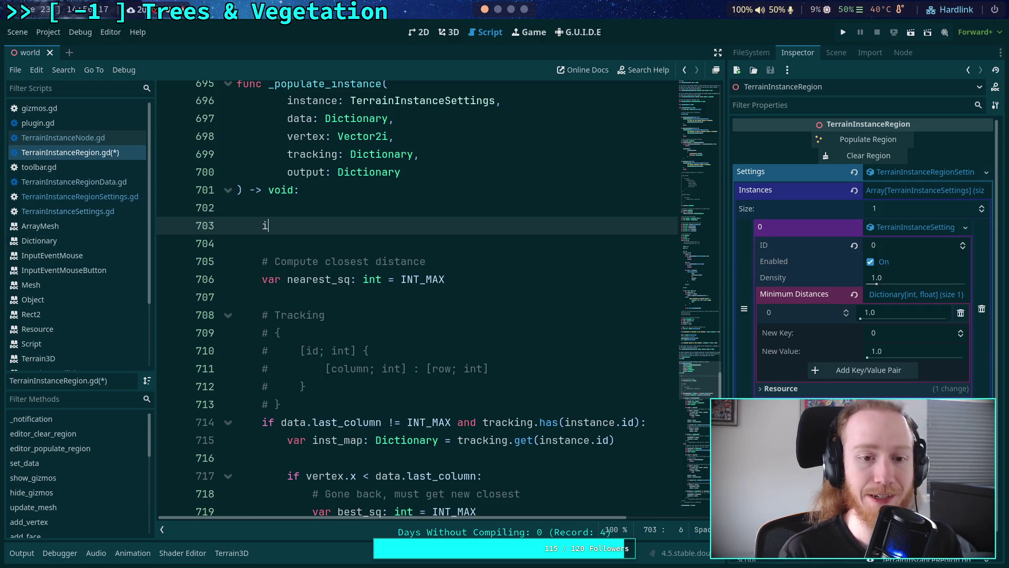
type("instance.")
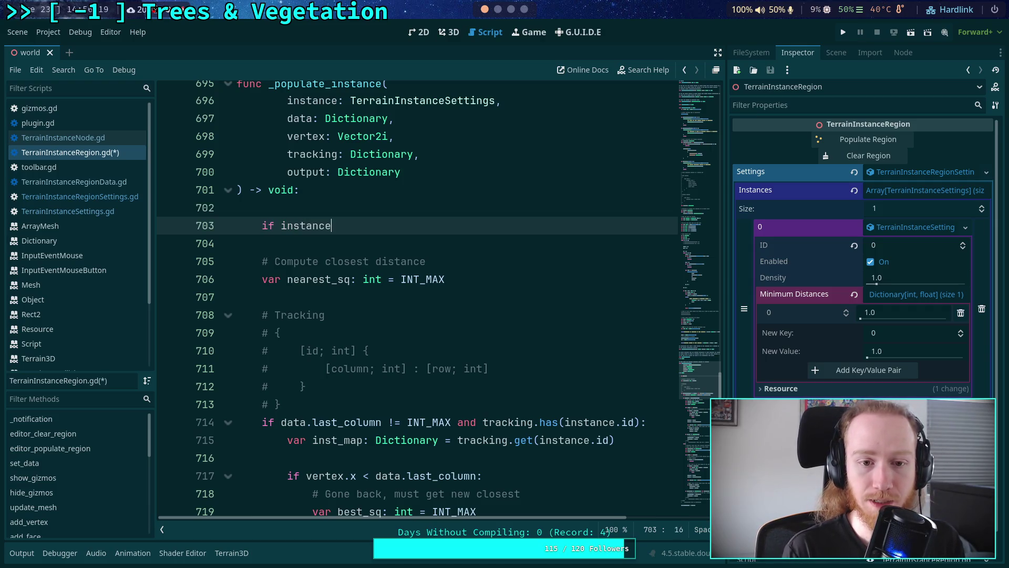
type("m")
key("Return")
type("ize() == 0:")
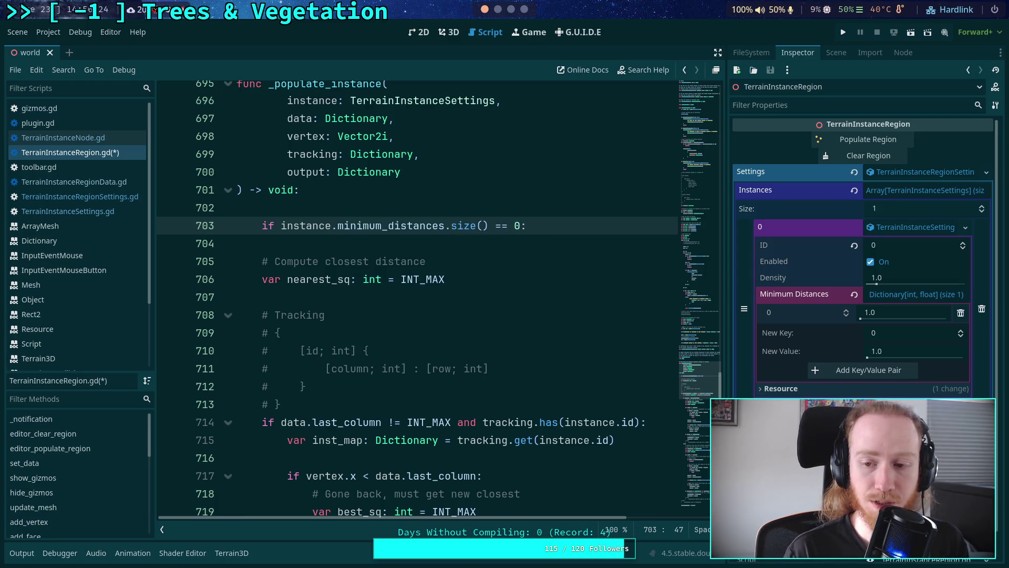
key("Return")
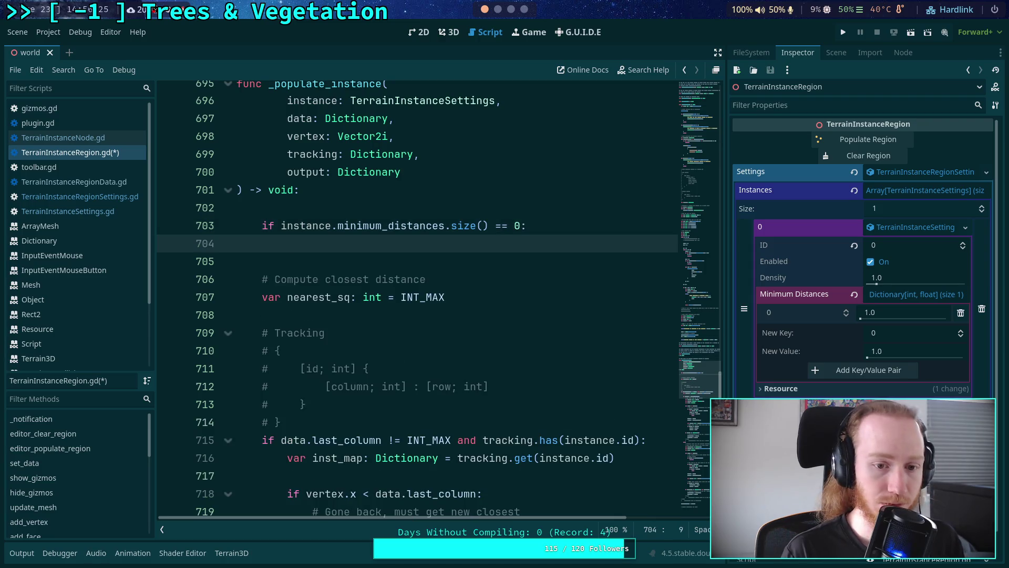
Write an '# Optimize, skip distance tests' comment above the check.
left_click(294, 204)
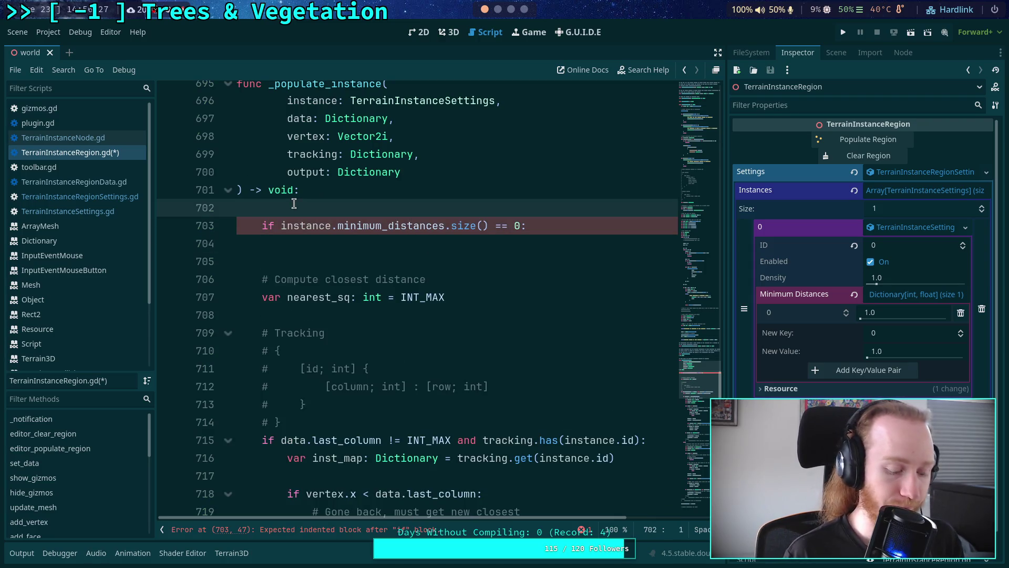
key("Return")
key("Tab")
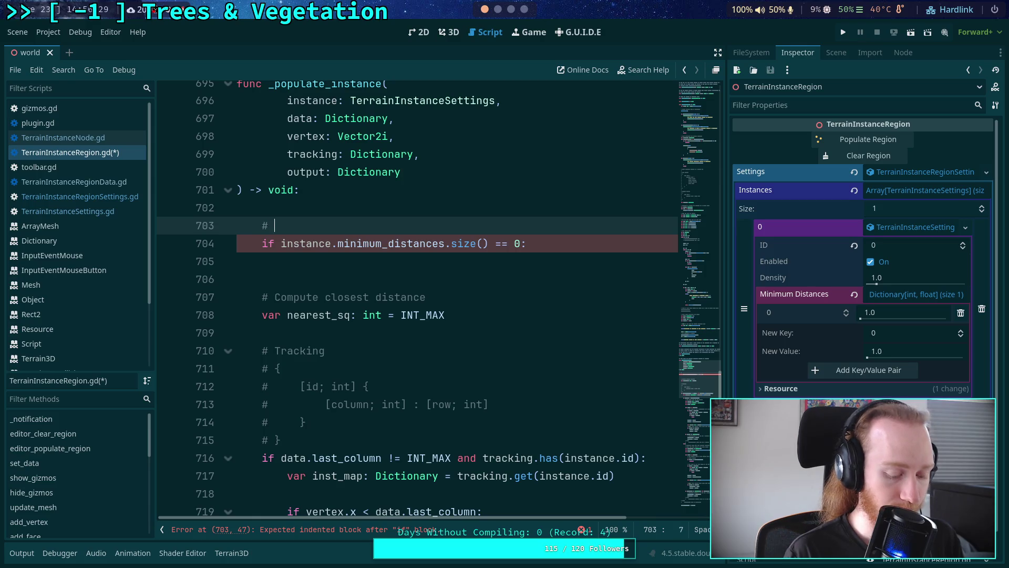
type("ptimize, skip ")
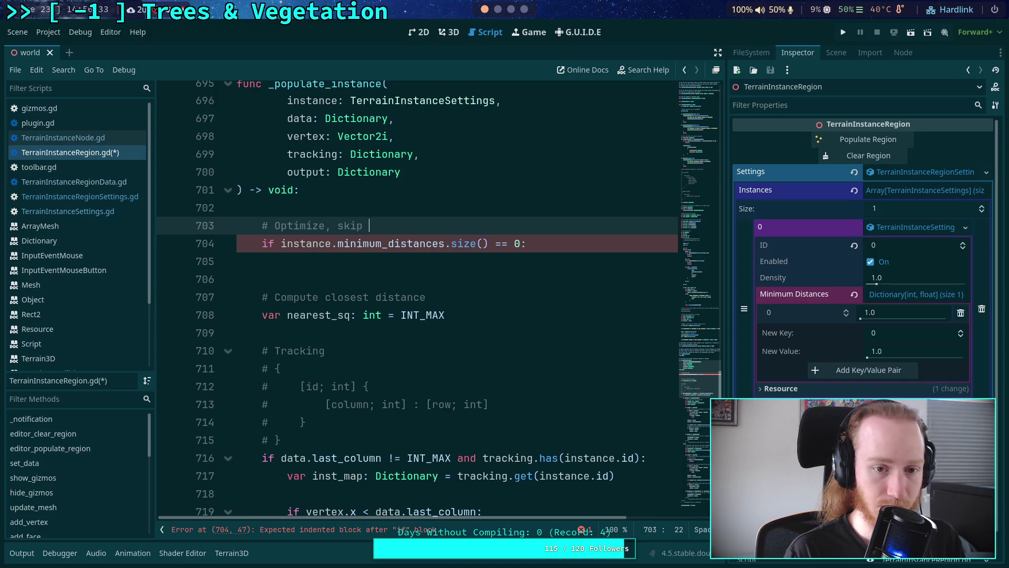
type("distance tests")
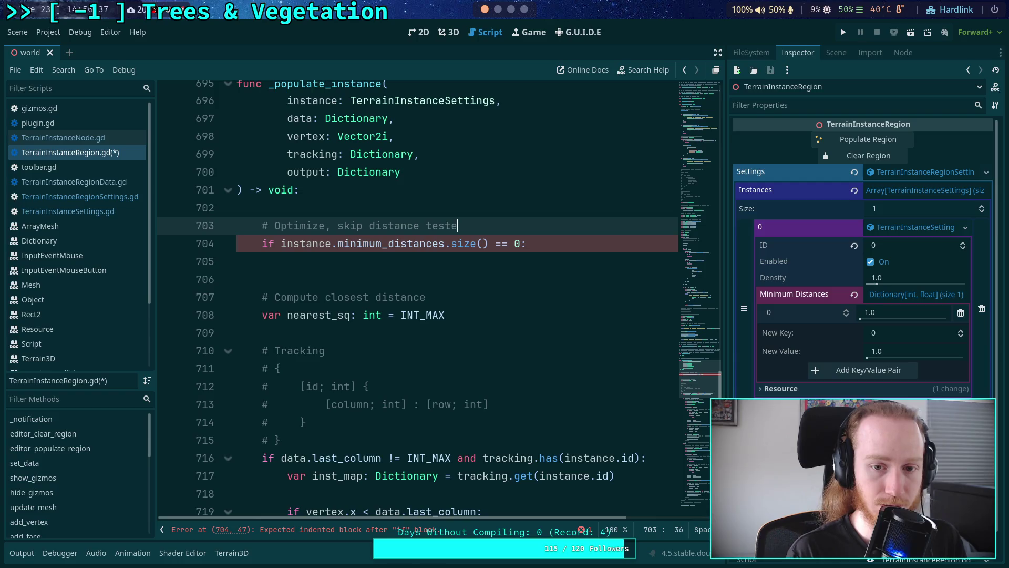
scroll(406, 313, "down", 20)
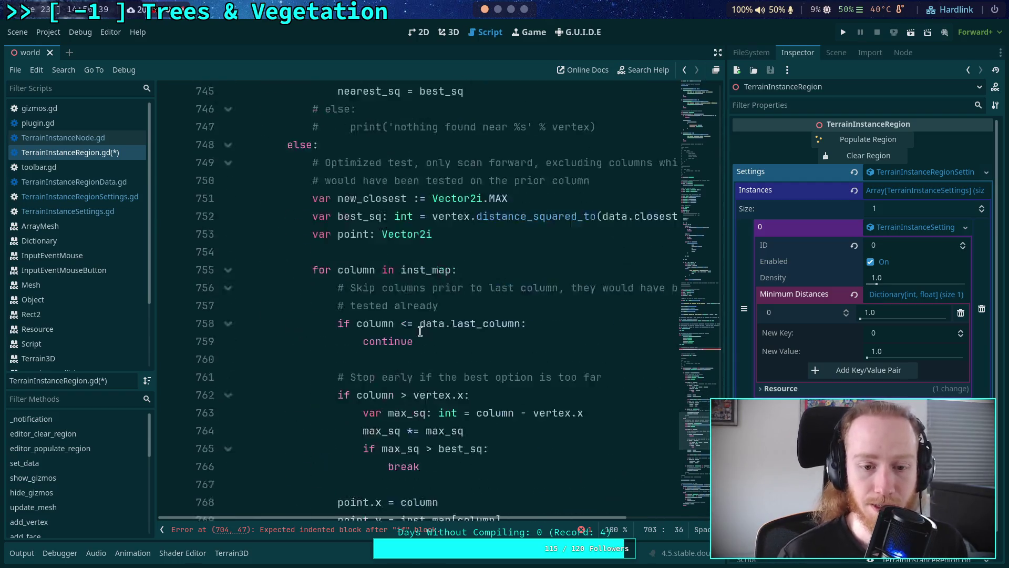
scroll(406, 313, "down", 5)
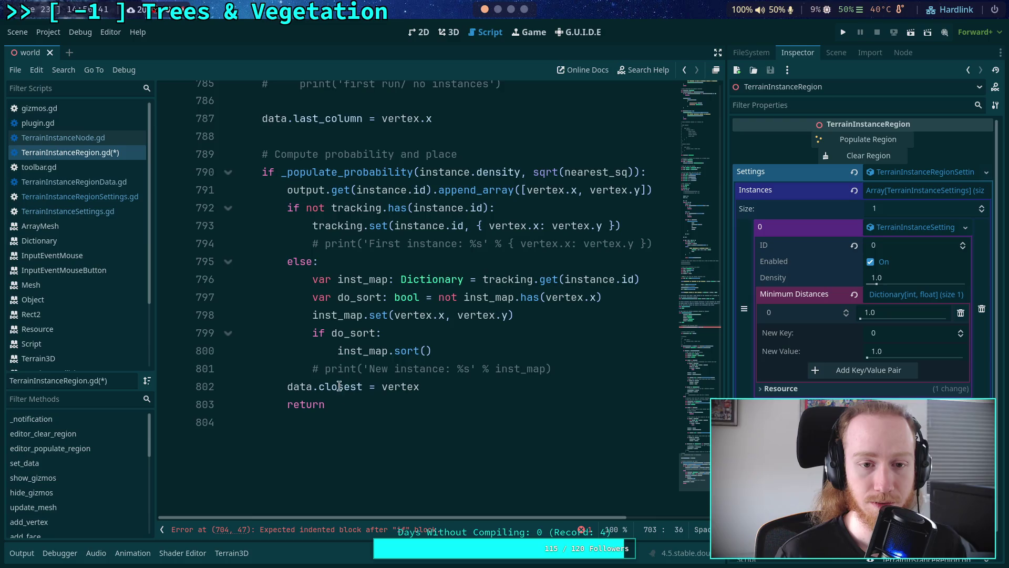
mouse_move(350, 414)
left_mouse_down()
mouse_move(356, 408)
mouse_move(239, 297)
mouse_move(172, 165)
left_mouse_up()
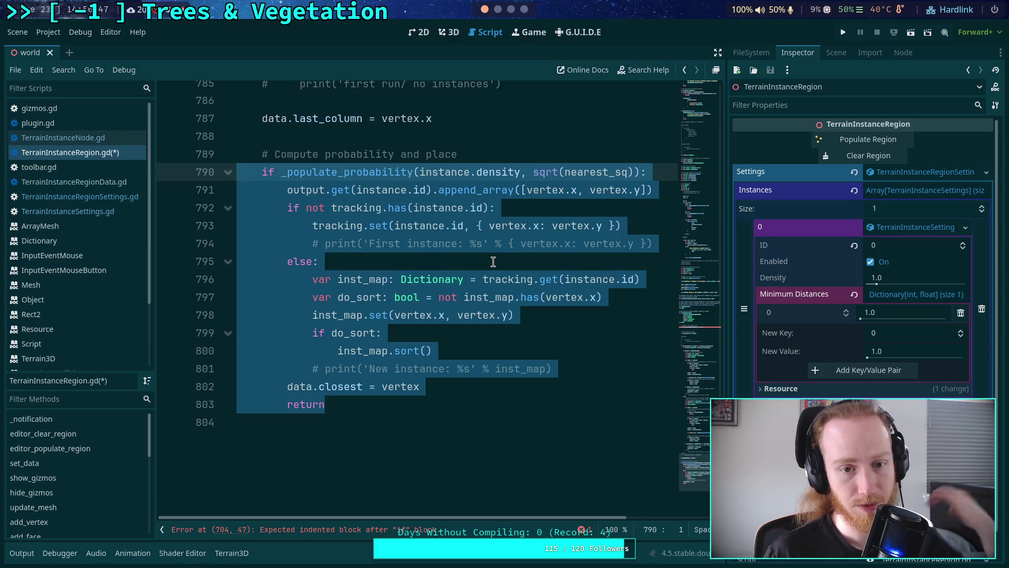
left_click(515, 353)
mouse_move(478, 386)
left_mouse_down()
mouse_move(284, 208)
mouse_move(286, 195)
left_mouse_up()
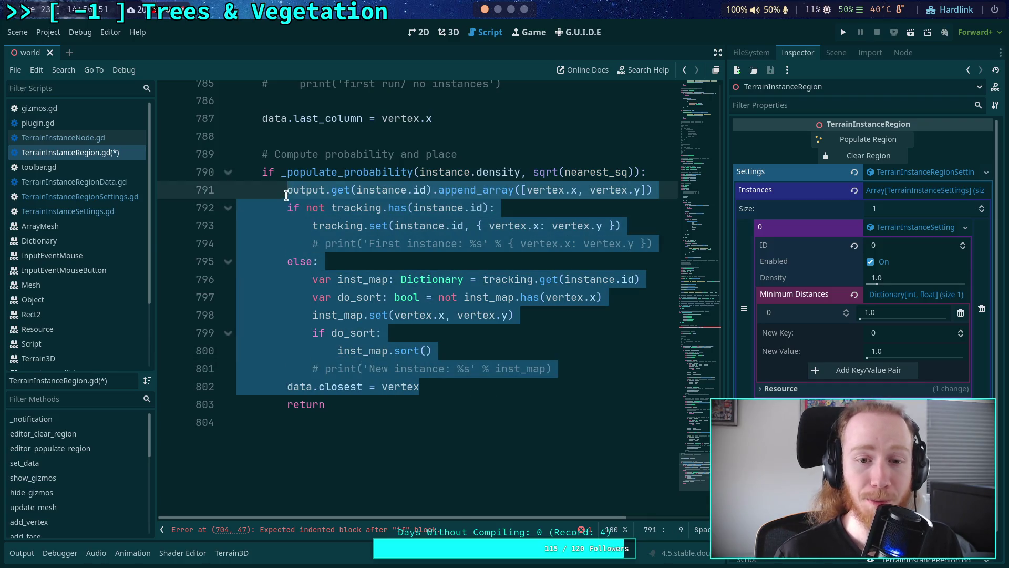
left_click(506, 344)
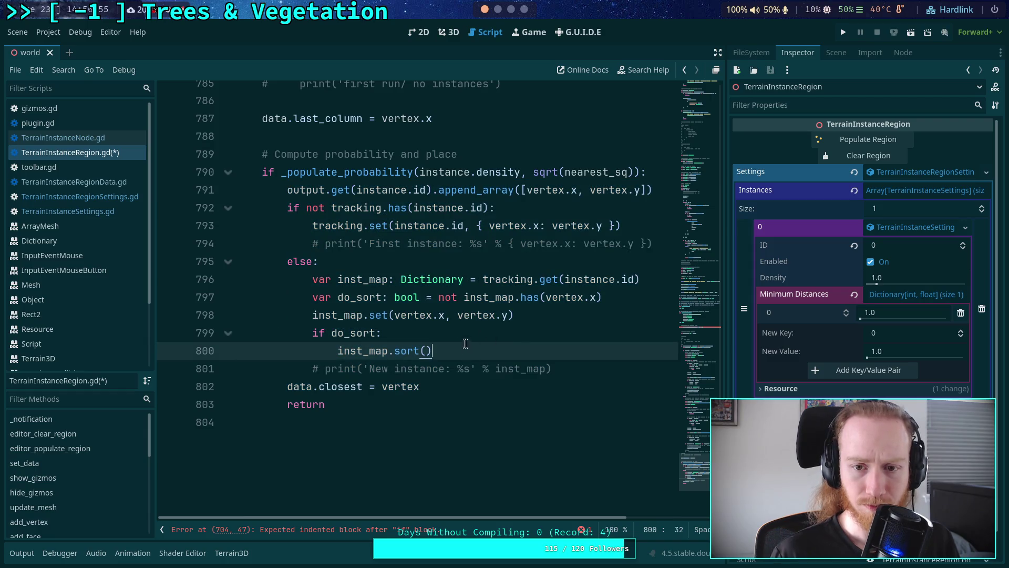
mouse_move(453, 383)
left_mouse_down()
mouse_move(427, 368)
mouse_move(304, 209)
mouse_move(287, 209)
mouse_move(289, 190)
left_mouse_up()
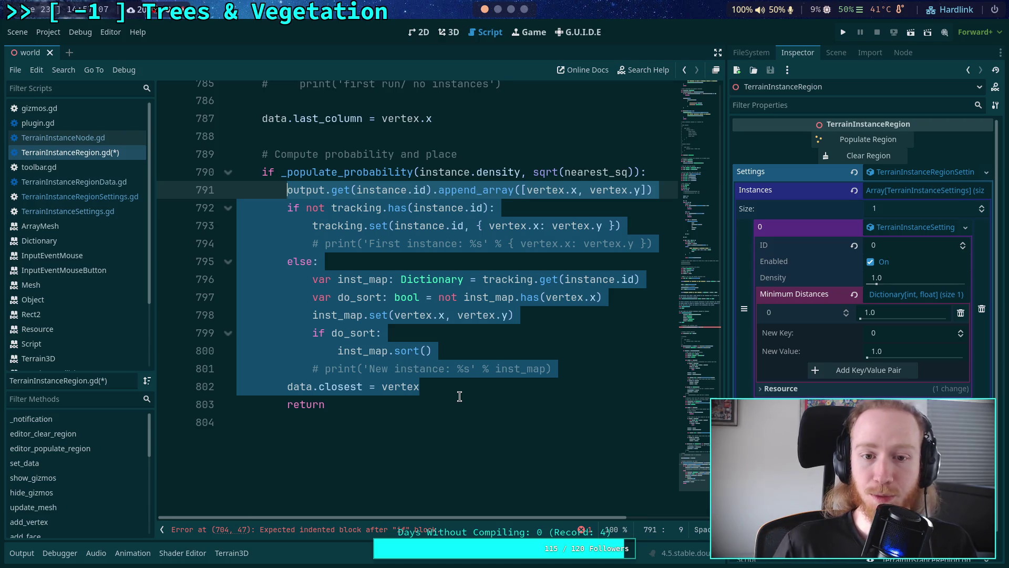
scroll(459, 396, "up", 20)
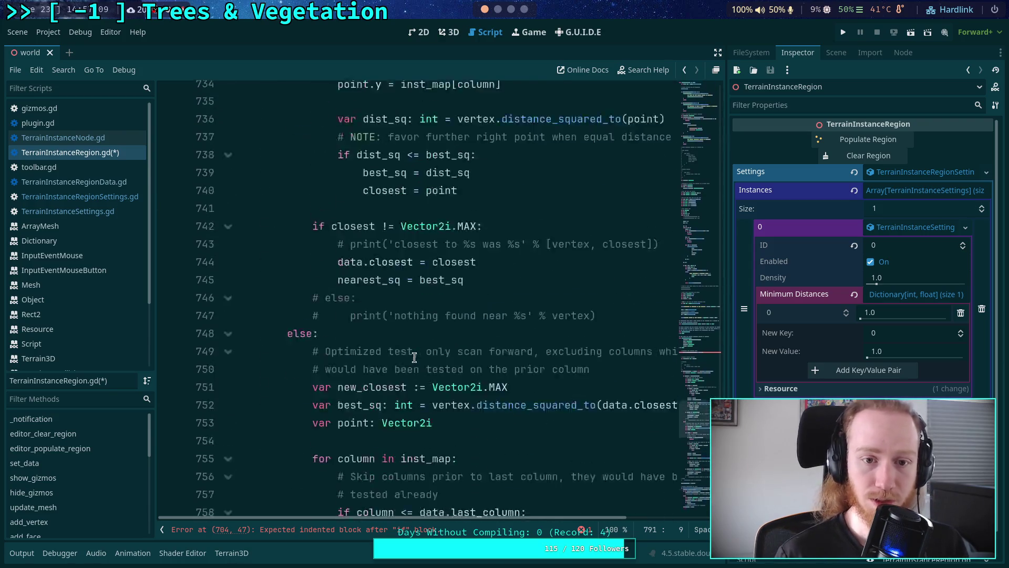
scroll(415, 357, "up", 3)
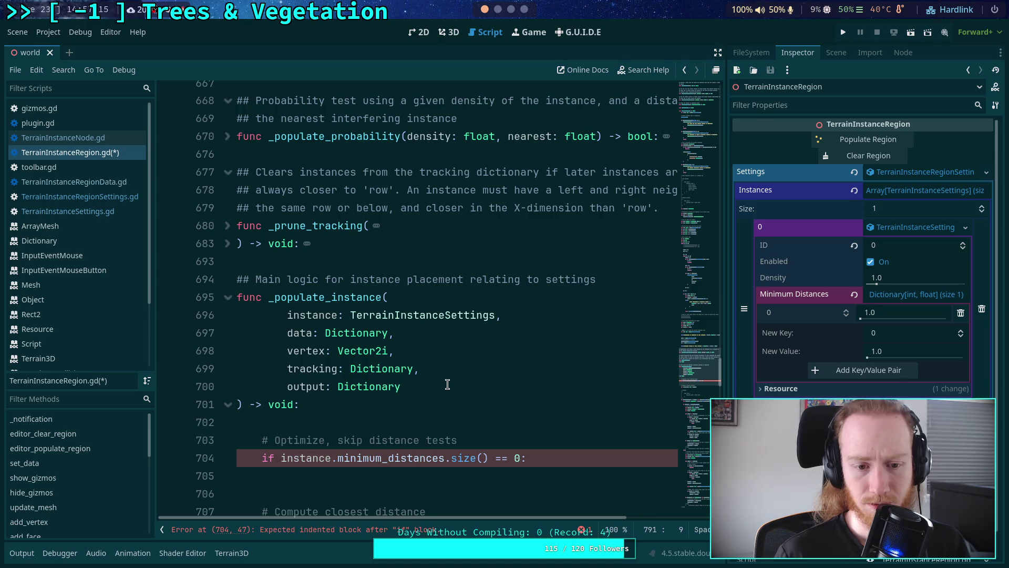
scroll(447, 384, "down", 20)
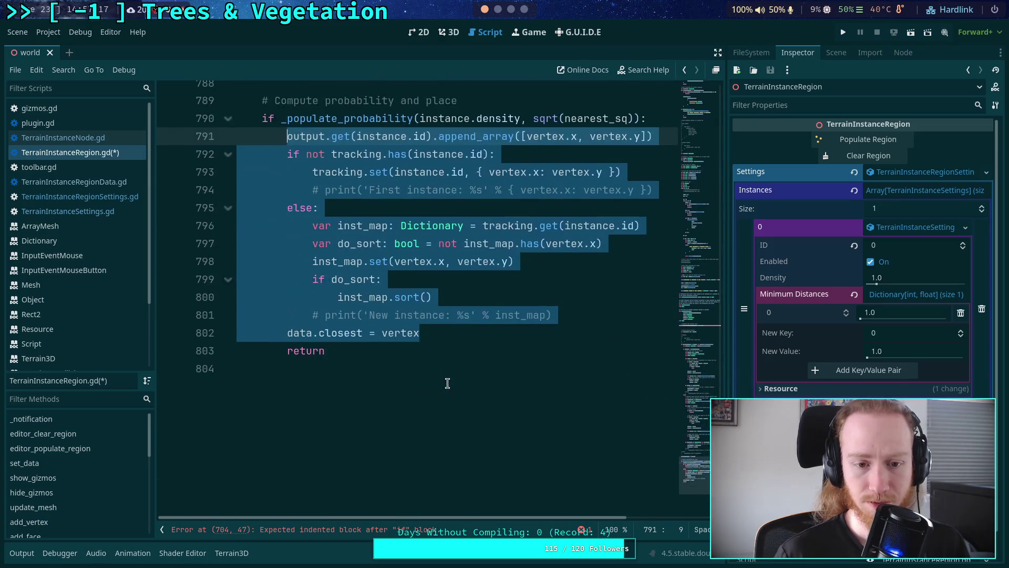
scroll(447, 383, "up", 1)
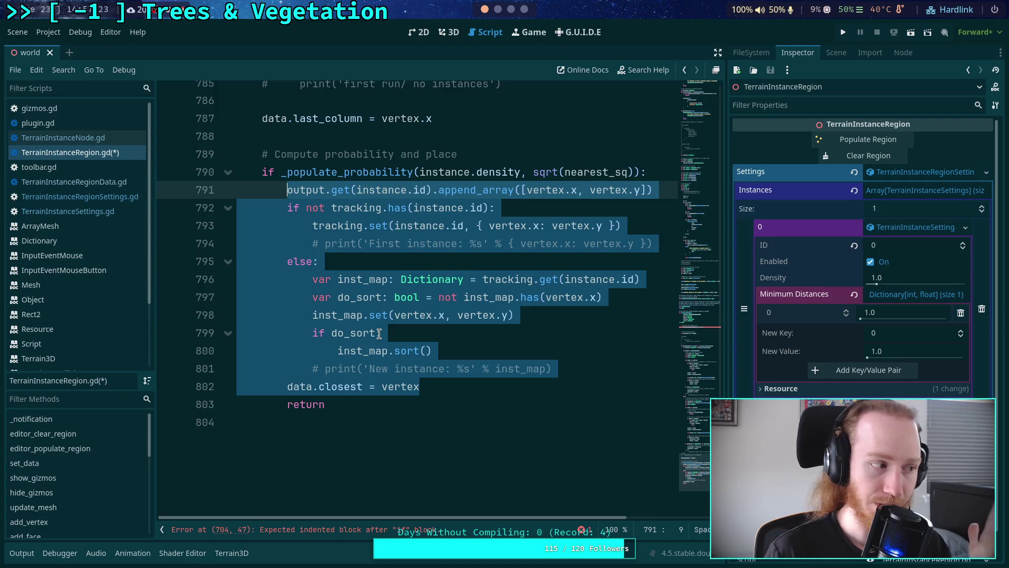
Start a new 'func _put_instance(' declaration below the probability check line.
left_click(649, 173)
key("Return")
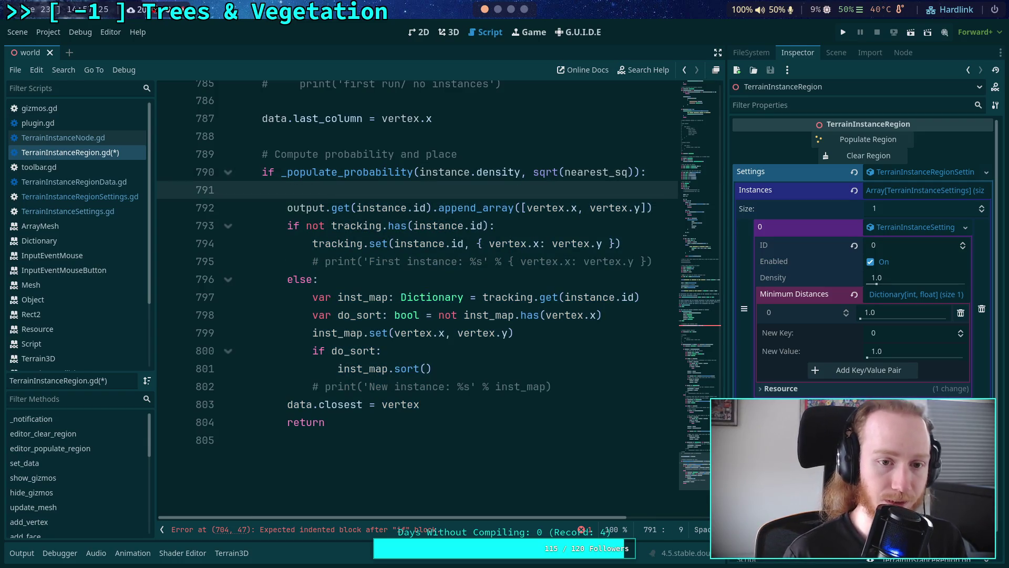
key("Return")
type("fu")
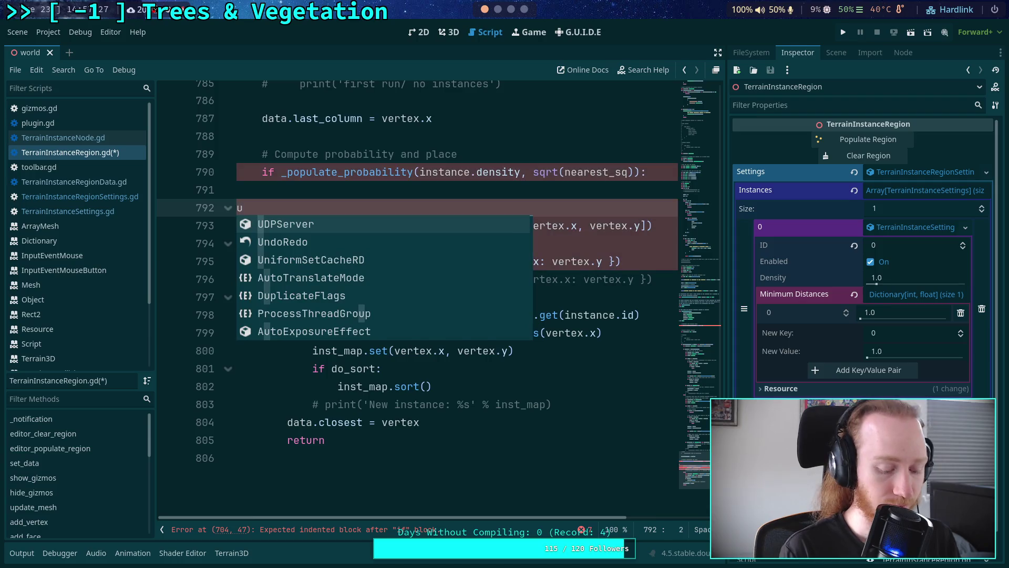
type("nc ")
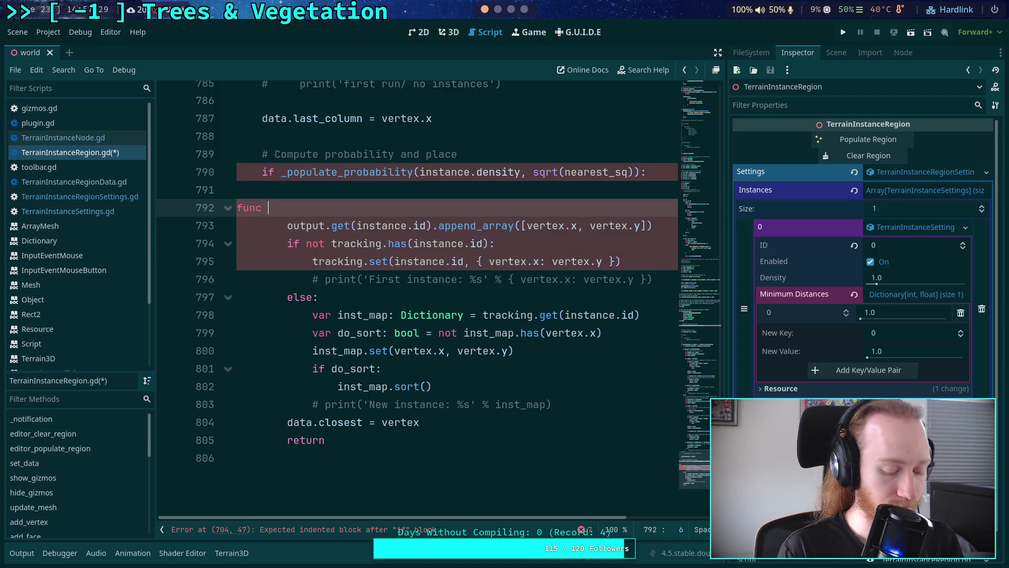
type("_pu")
type("t_instance(")
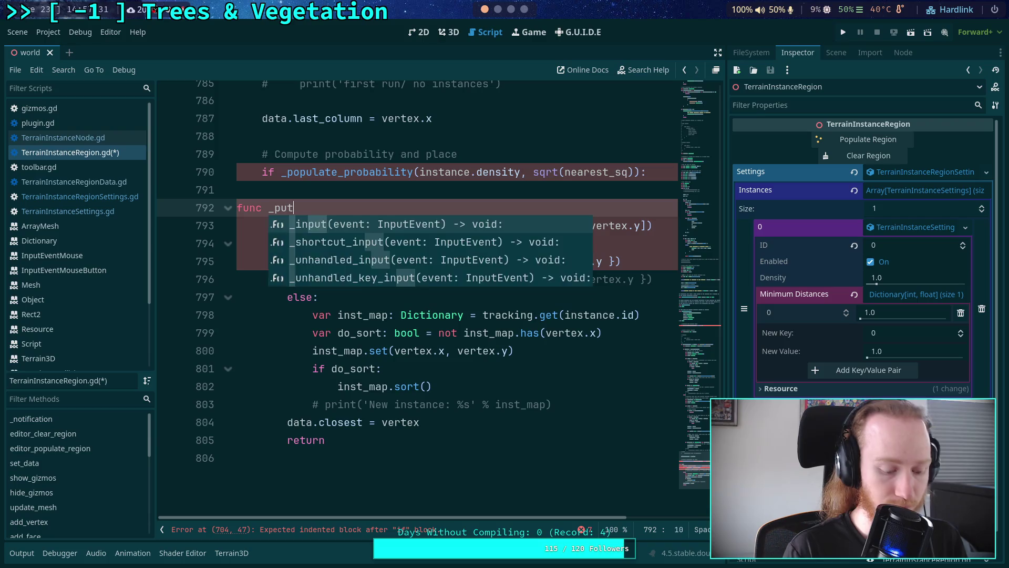
key("Return")
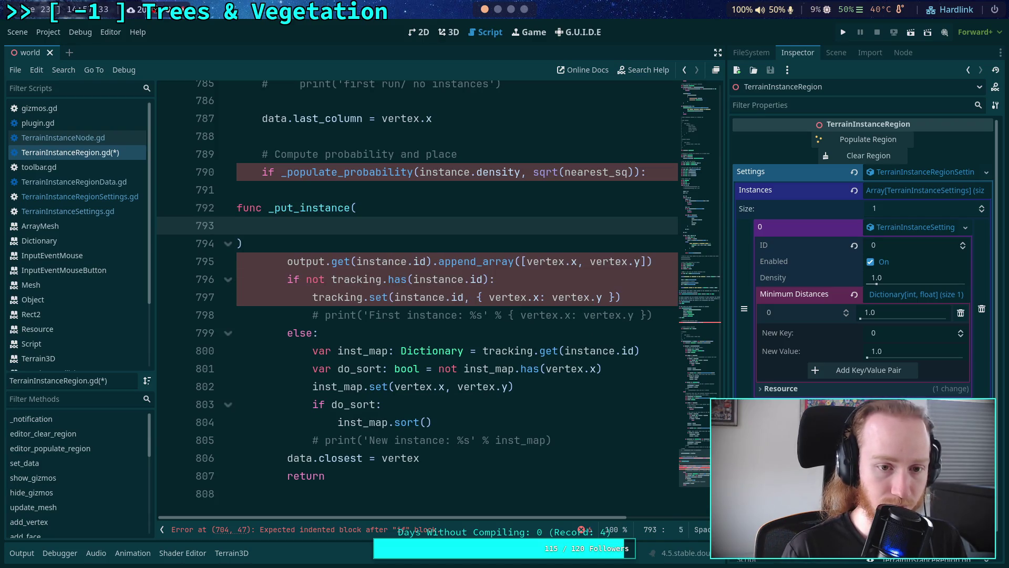
type("insta")
Paste the parameters copied from _populate_instance into the _put_instance signature and fix their indentation.
scroll(328, 228, "up", 20)
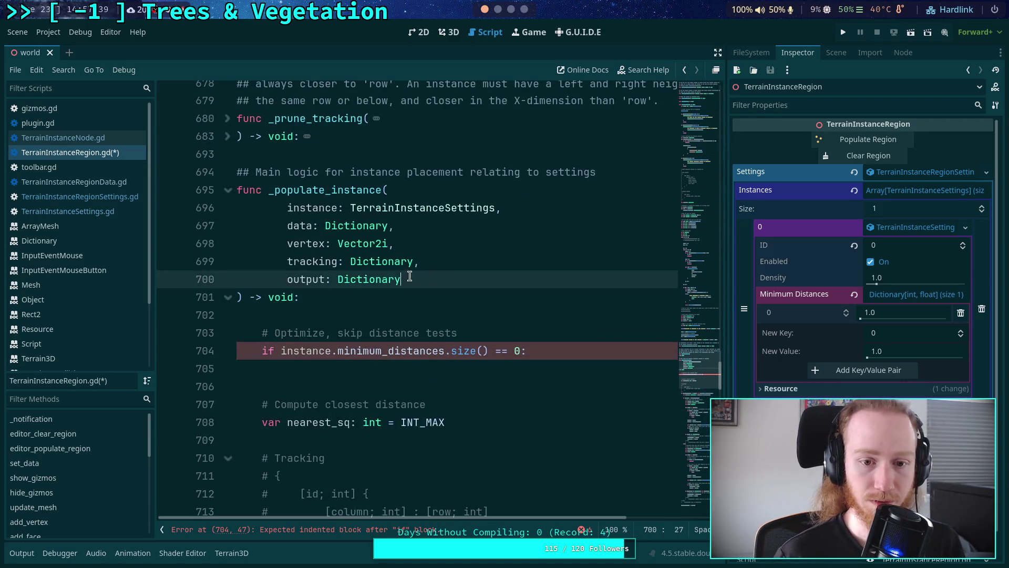
left_click_drag(419, 275, 441, 206)
key("ctrl+c")
scroll(414, 272, "down", 8)
scroll(414, 273, "down", 20)
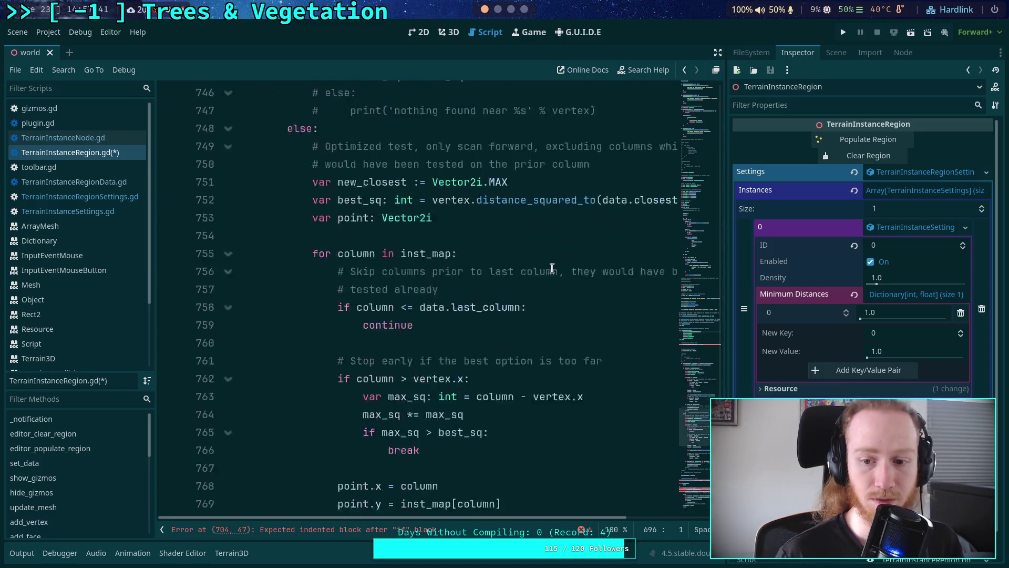
left_click_drag(319, 279, 284, 278)
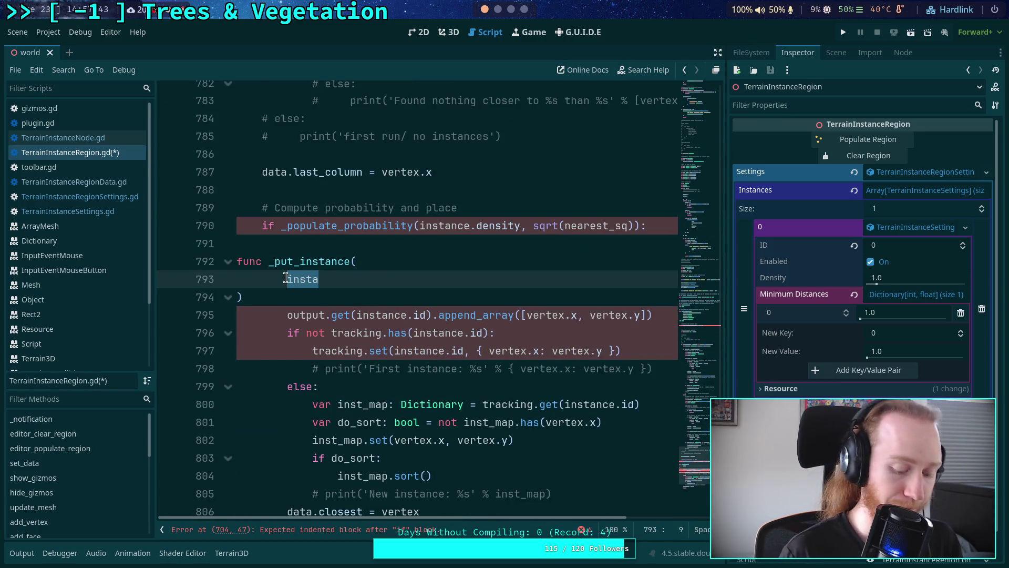
key("ctrl+v")
left_click(290, 277)
key("BackSpace")
key("BackSpace")
Give the function a -> void return type, remove the trailing return, and dedent its body.
scroll(428, 210, "down", 3)
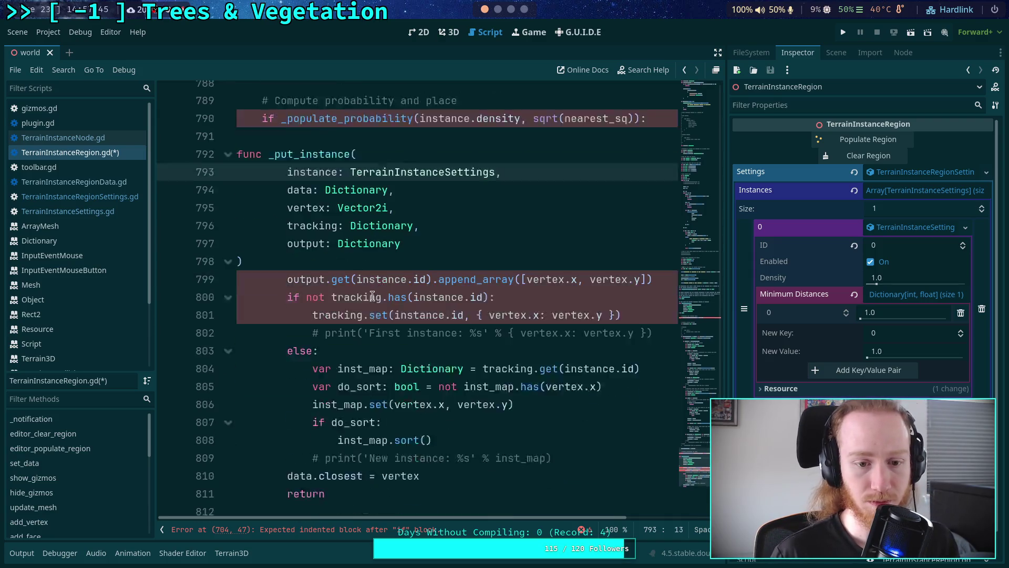
left_click(429, 207)
type("->")
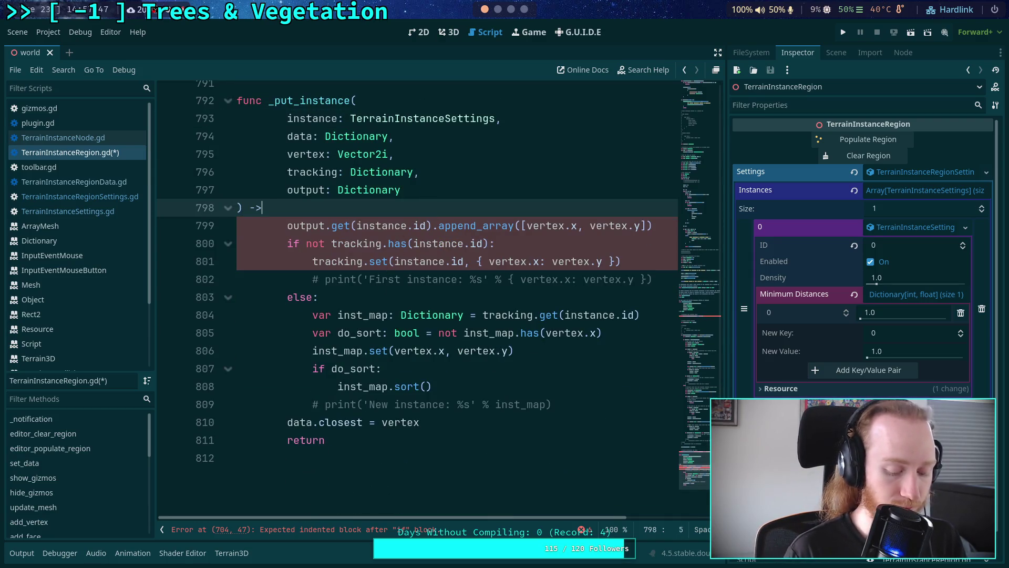
type(" void:")
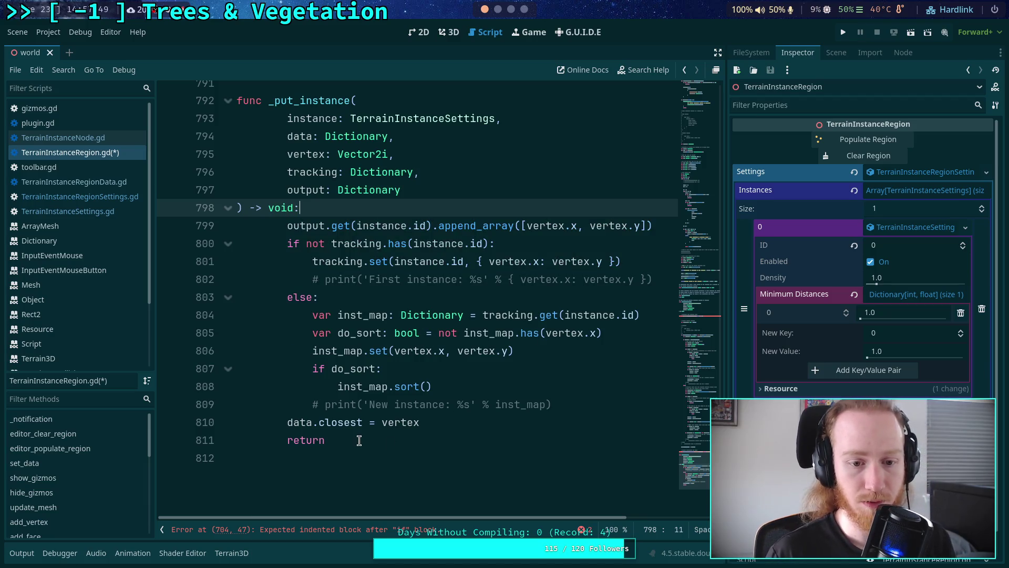
left_click(441, 423)
left_click(424, 440)
key("BackSpace")
mouse_move(424, 439)
left_mouse_down()
mouse_move(458, 423)
mouse_move(338, 226)
left_mouse_up()
key("shift+Tab")
left_click(265, 350)
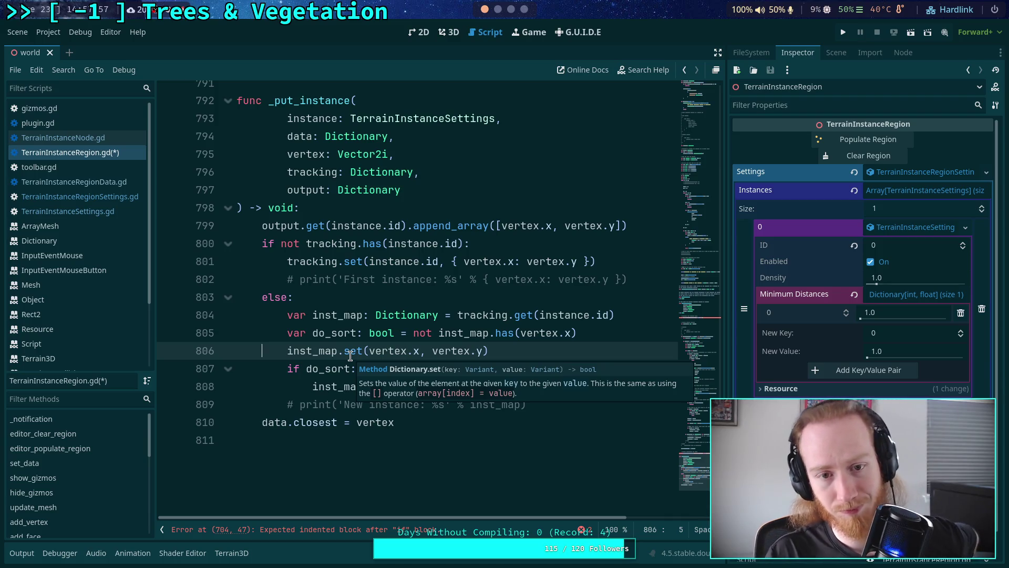
Add an indented _put_instance(instance, data, vertex, tracking, output) call under the probability check.
scroll(350, 355, "up", 6)
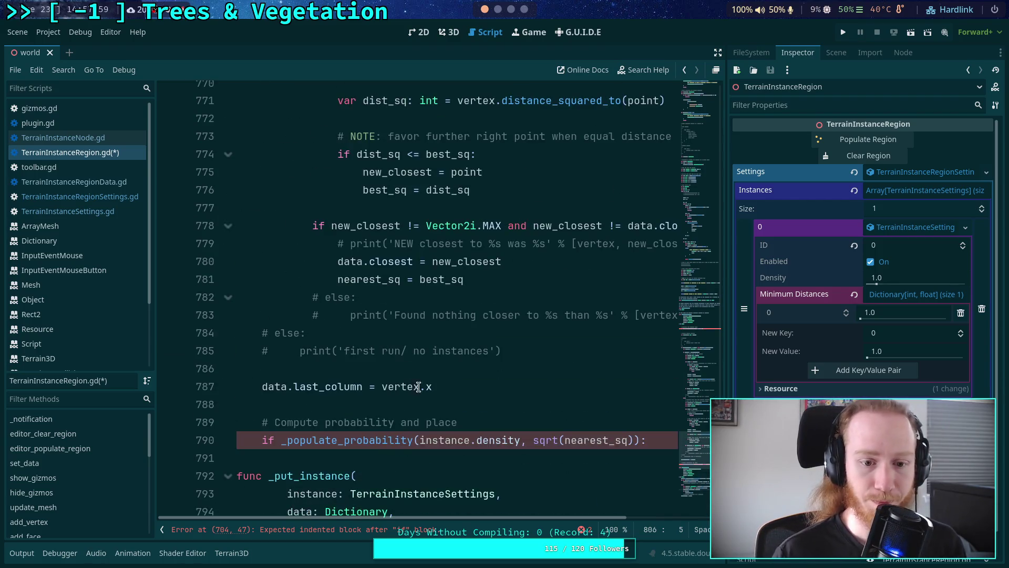
scroll(436, 357, "down", 3)
left_click(569, 296)
key("ctrl+shift+Return")
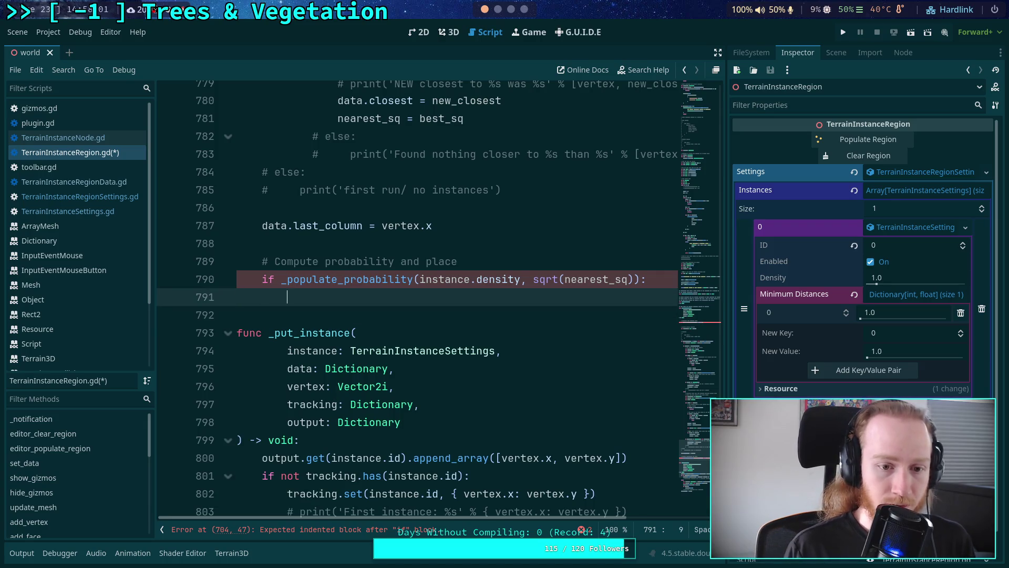
type("_put_instance(inst")
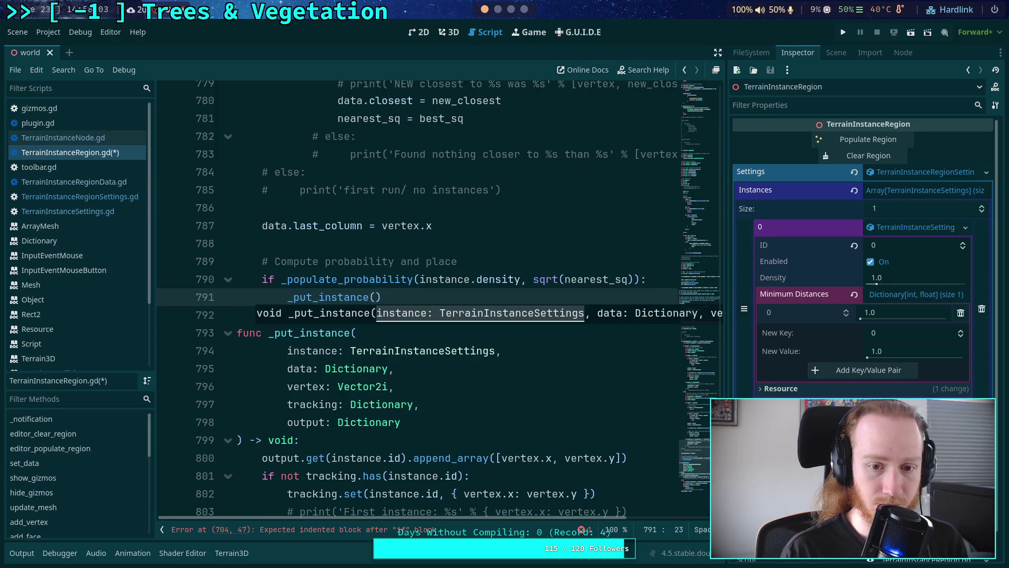
type("ance, ")
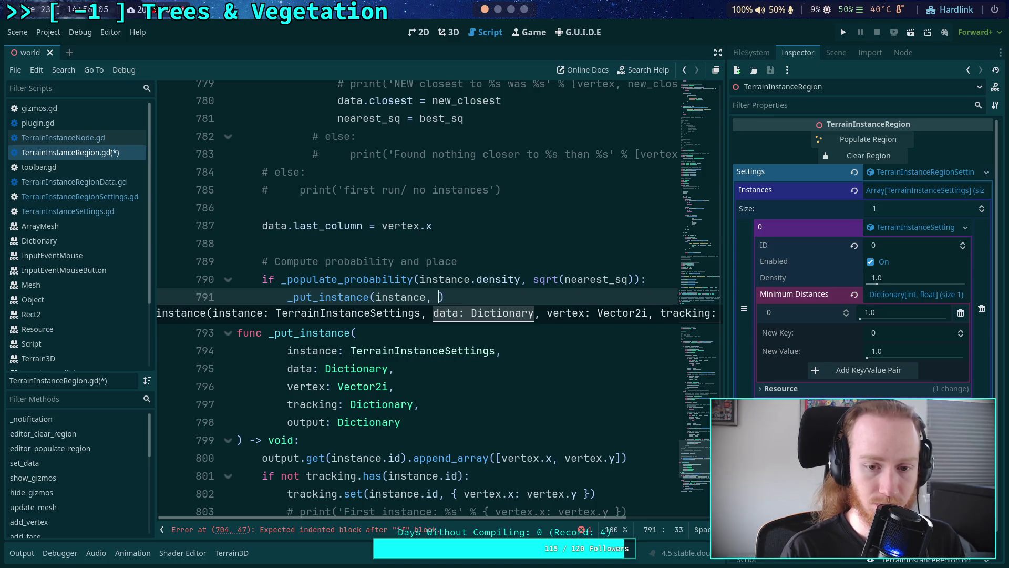
type("data, vertex,")
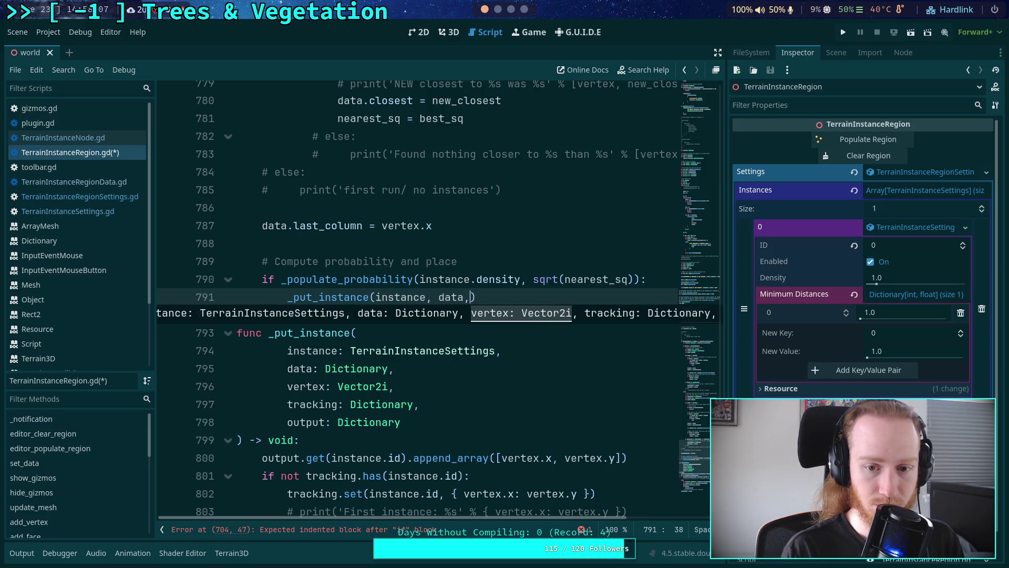
type(" tra")
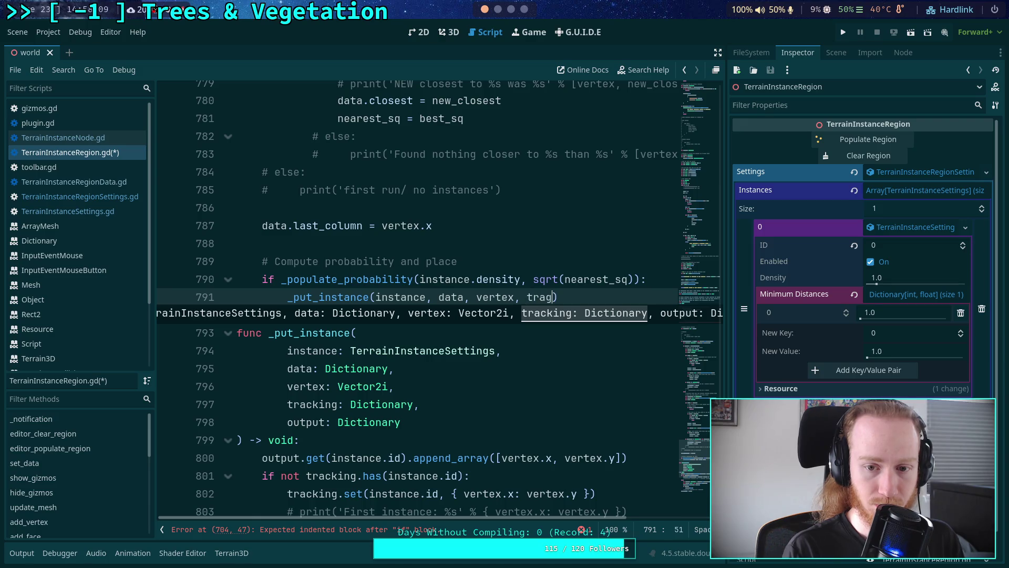
type("cking, ")
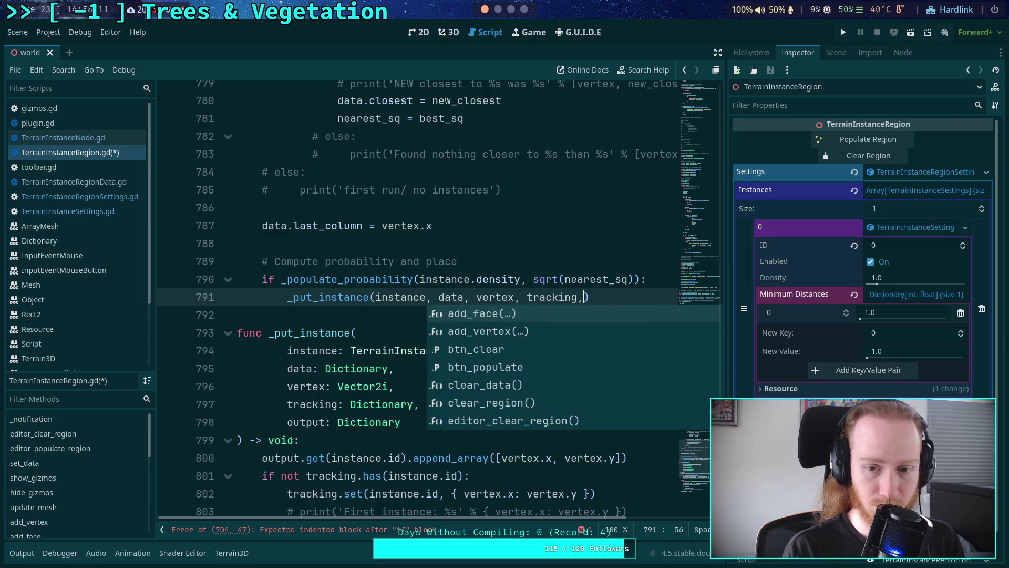
type("output)")
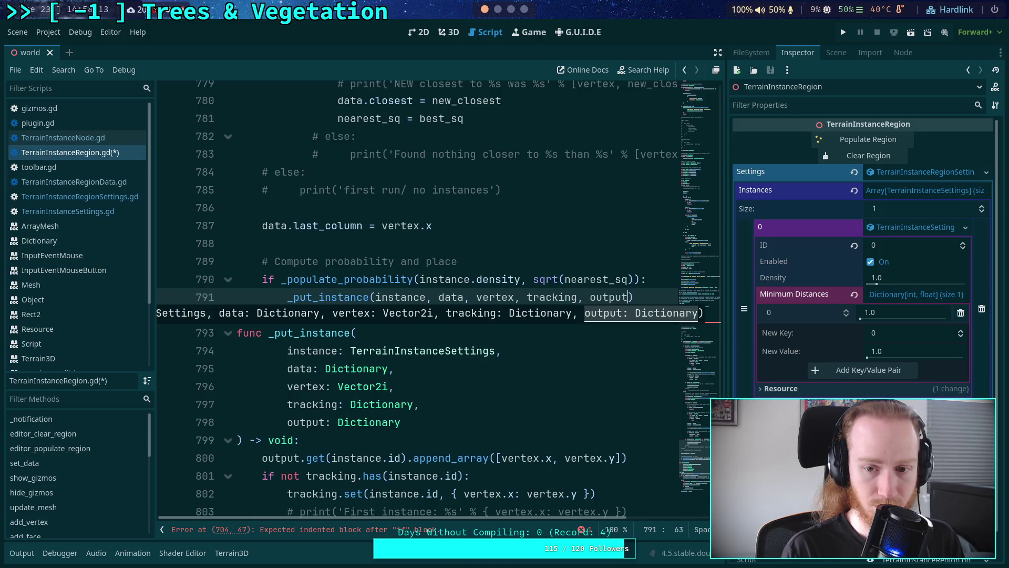
scroll(554, 315, "up", 3)
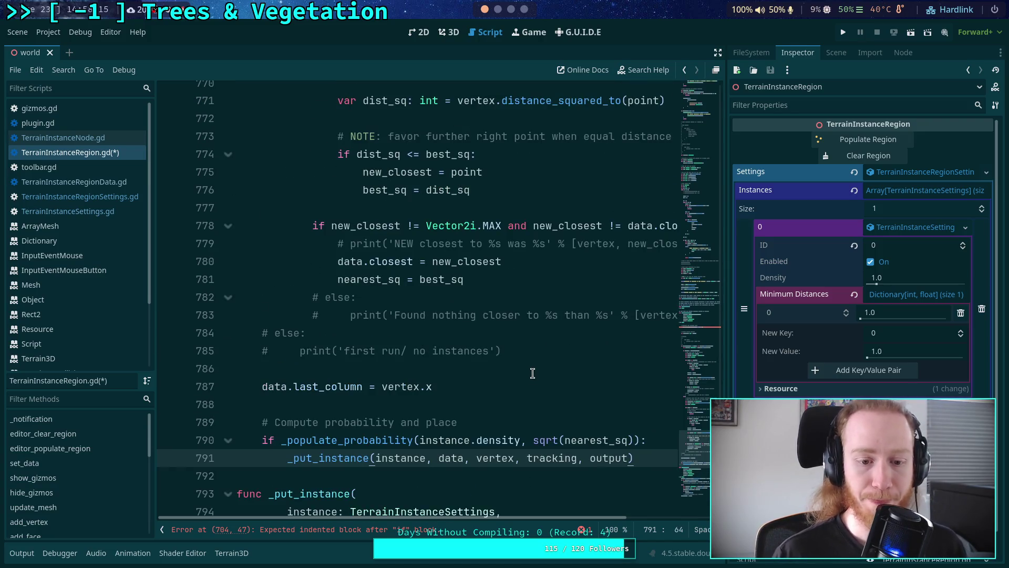
scroll(533, 373, "up", 20)
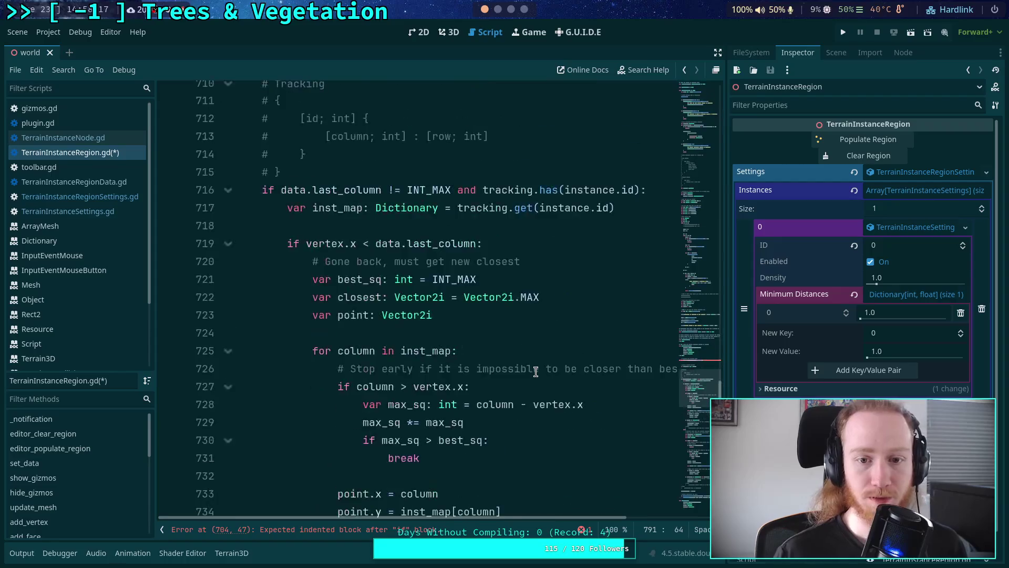
Paste the _put_instance call into the empty minimum_distances branch under line 704.
scroll(446, 366, "up", 2)
left_click(489, 260)
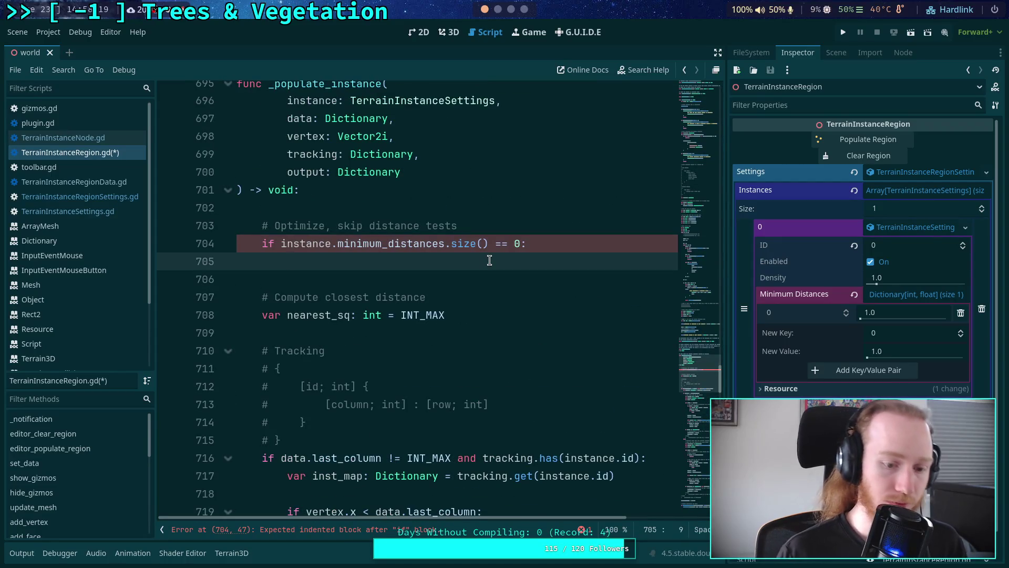
type("_put_instance(instance, data, vertex, tracking, output)")
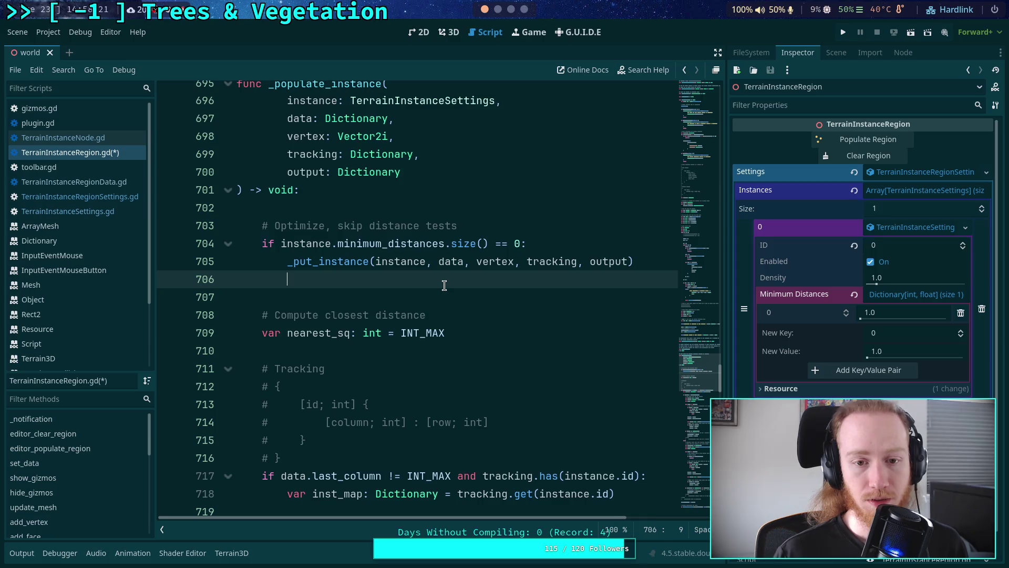
key("BackSpace")
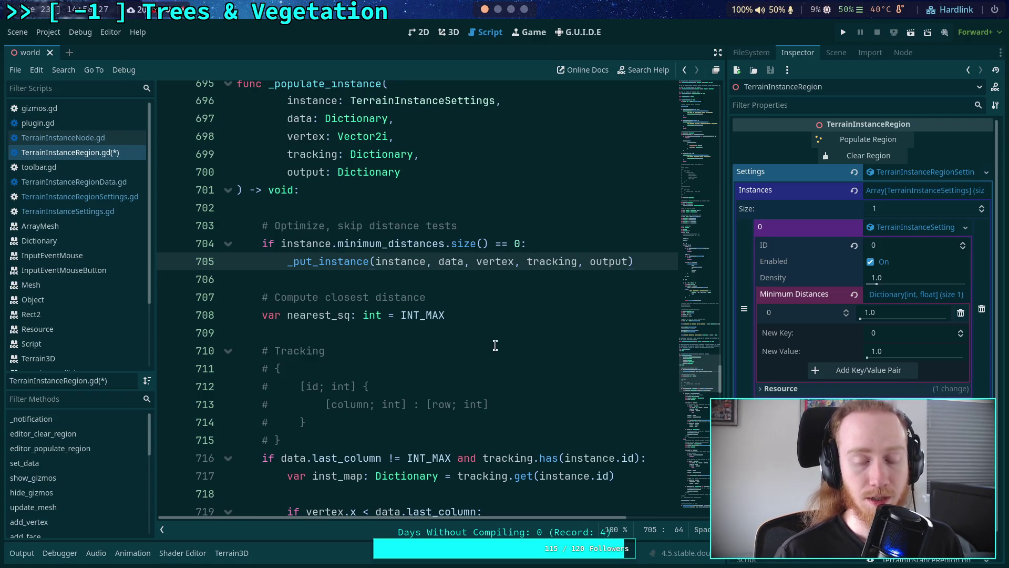
scroll(495, 345, "down", 2)
scroll(495, 331, "up", 1)
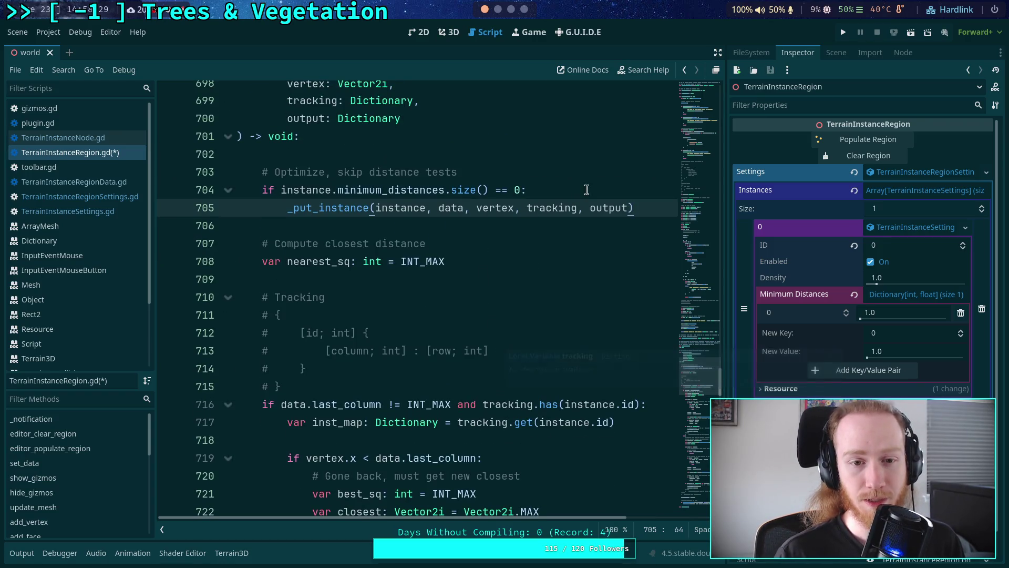
Wrap the call in 'if _populate_probability(instance.density, INF):' and indent it beneath.
key("ctrl+shift+Return")
type("if")
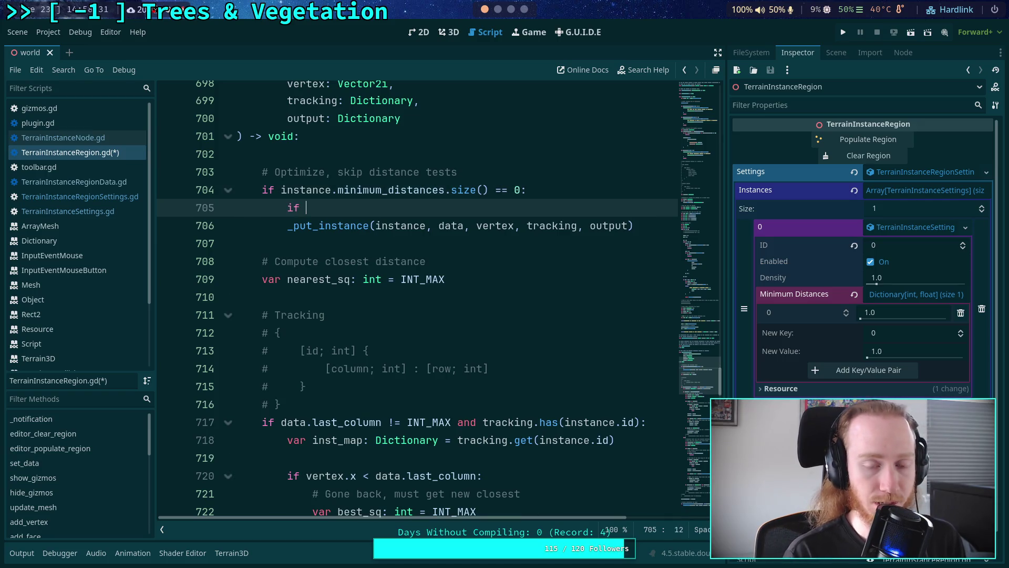
type("_pr")
key("Down")
key("Return")
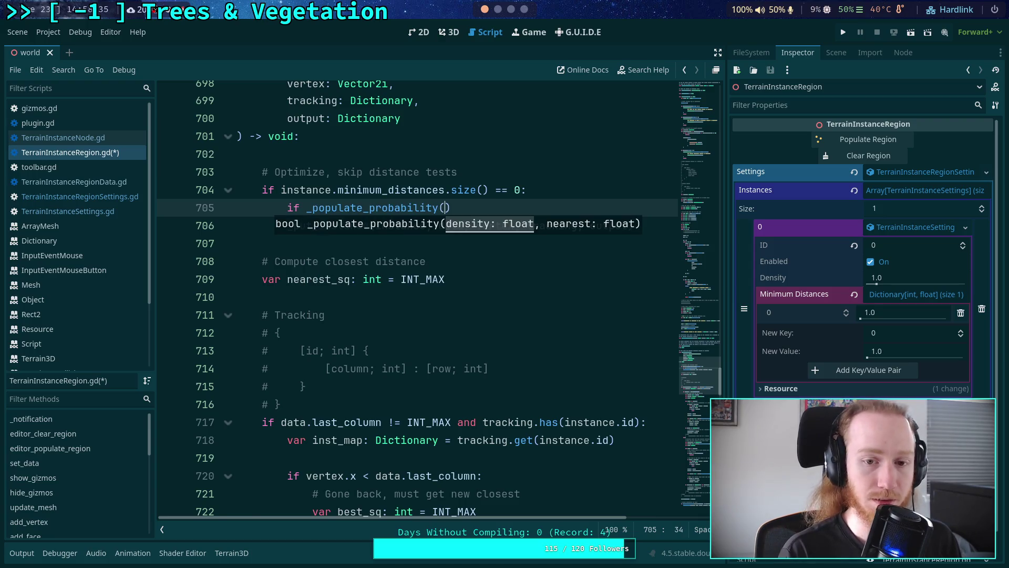
type("instance.d")
key("Return")
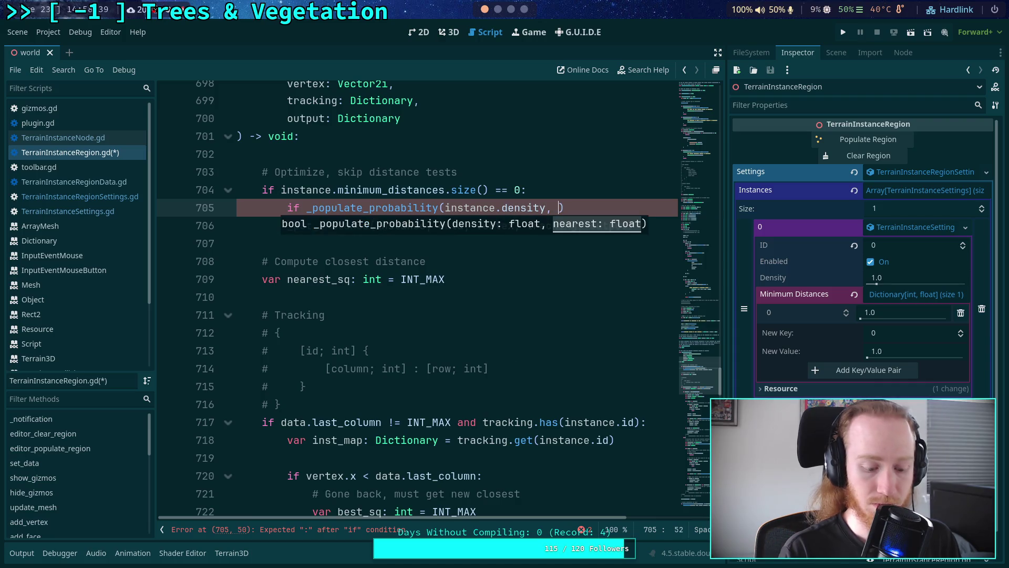
type("INF")
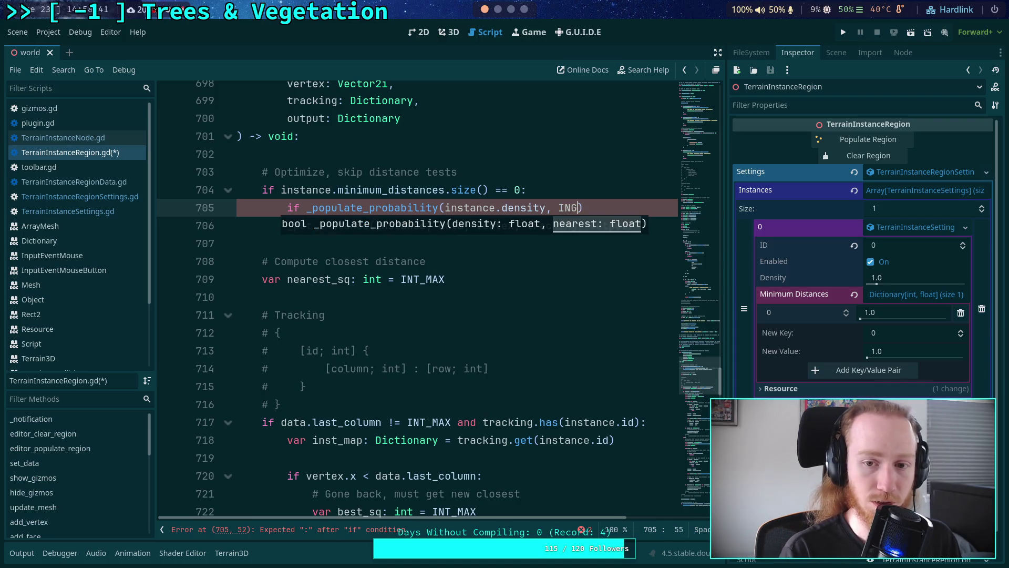
key("Right")
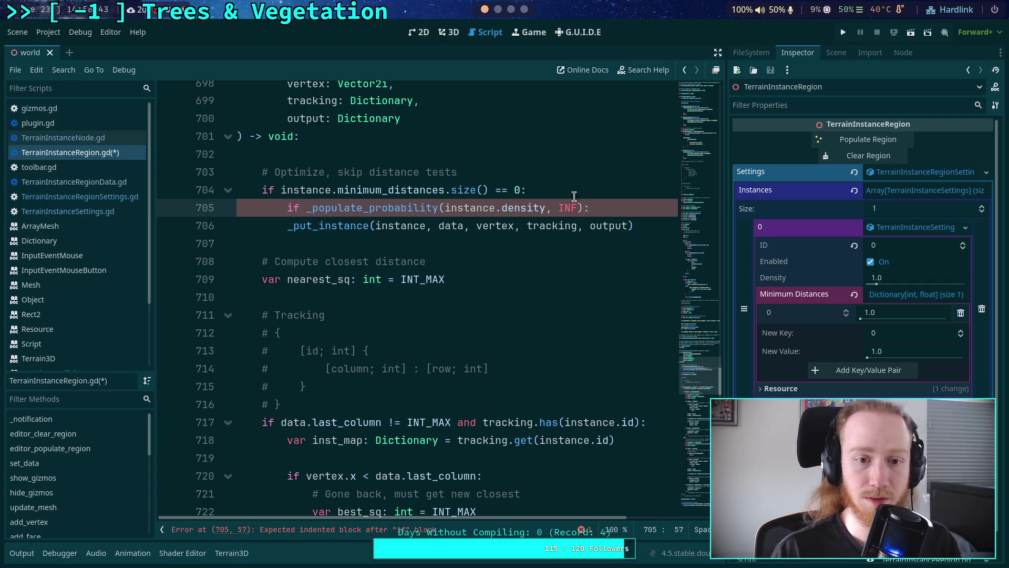
left_click(289, 225)
key("Tab")
left_click(413, 243)
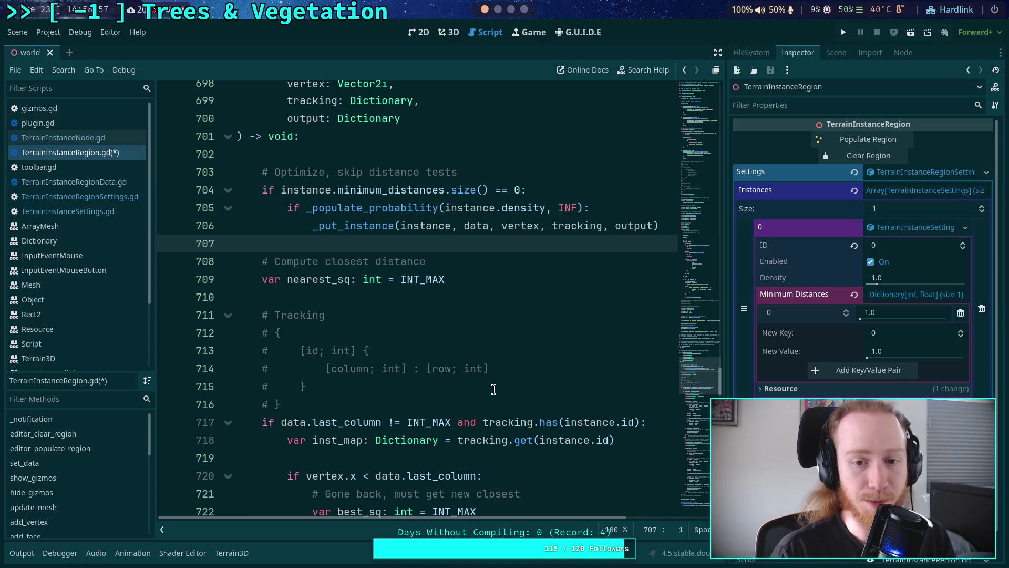
Collapse and re-expand the tracking block at line 717 to review the new check.
scroll(494, 389, "down", 3)
scroll(493, 389, "up", 5)
mouse_move(659, 333)
left_mouse_down()
mouse_move(305, 332)
mouse_move(284, 315)
left_mouse_up()
scroll(369, 355, "down", 1)
scroll(369, 356, "down", 7)
scroll(336, 300, "up", 3)
left_click(227, 262)
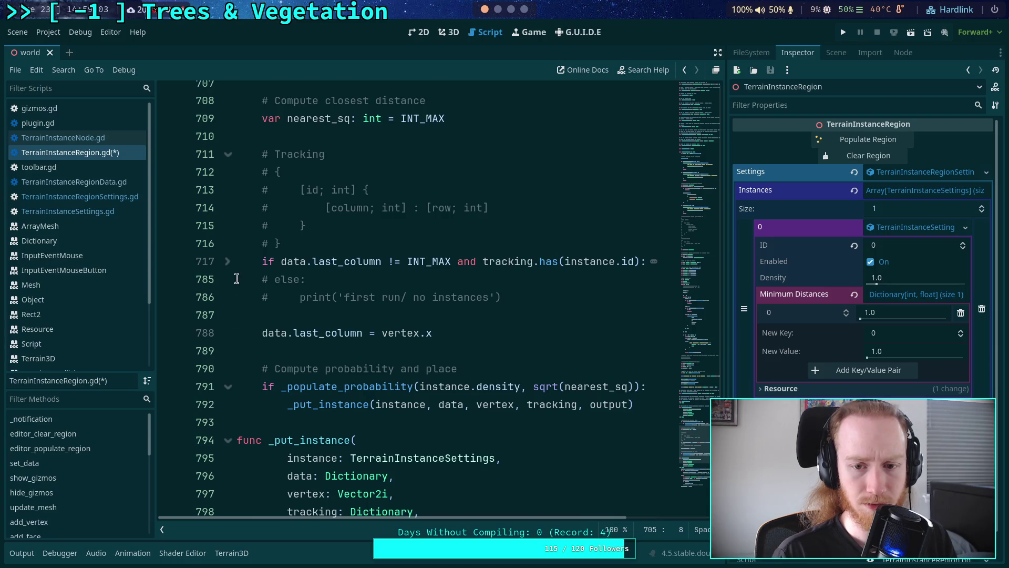
scroll(238, 300, "up", 1)
scroll(426, 192, "up", 1)
left_click(426, 192)
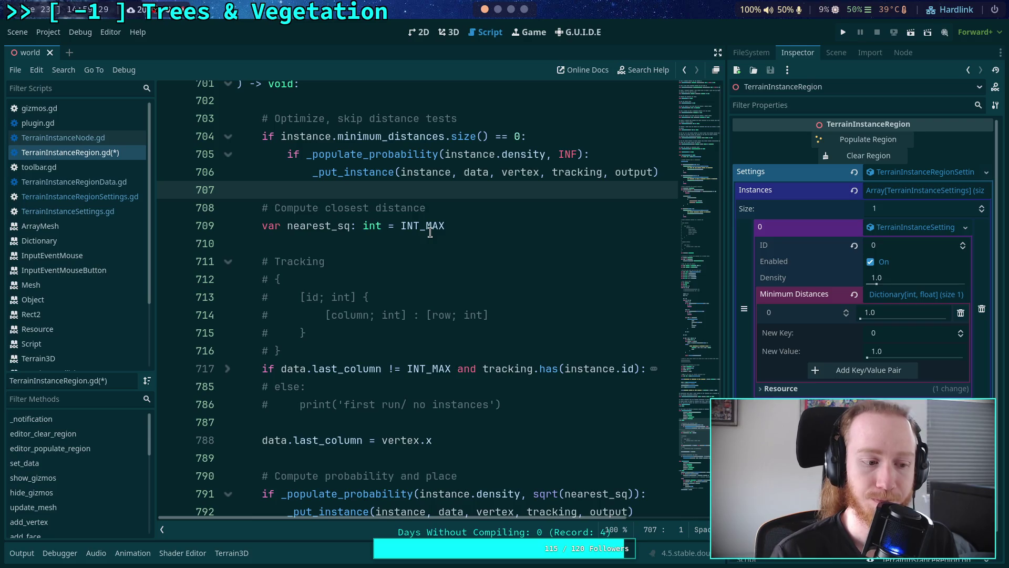
scroll(340, 285, "down", 2)
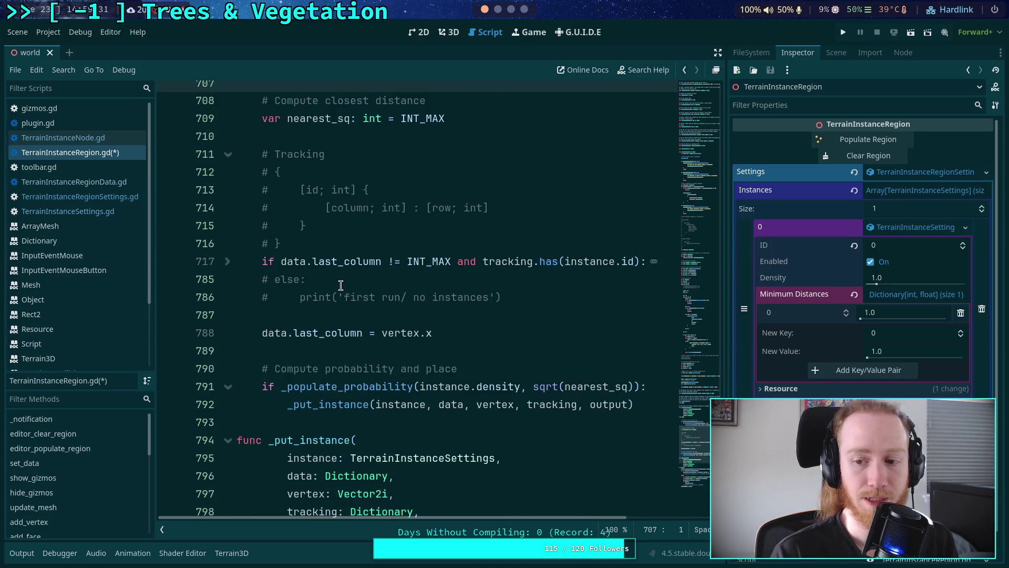
scroll(388, 312, "up", 3)
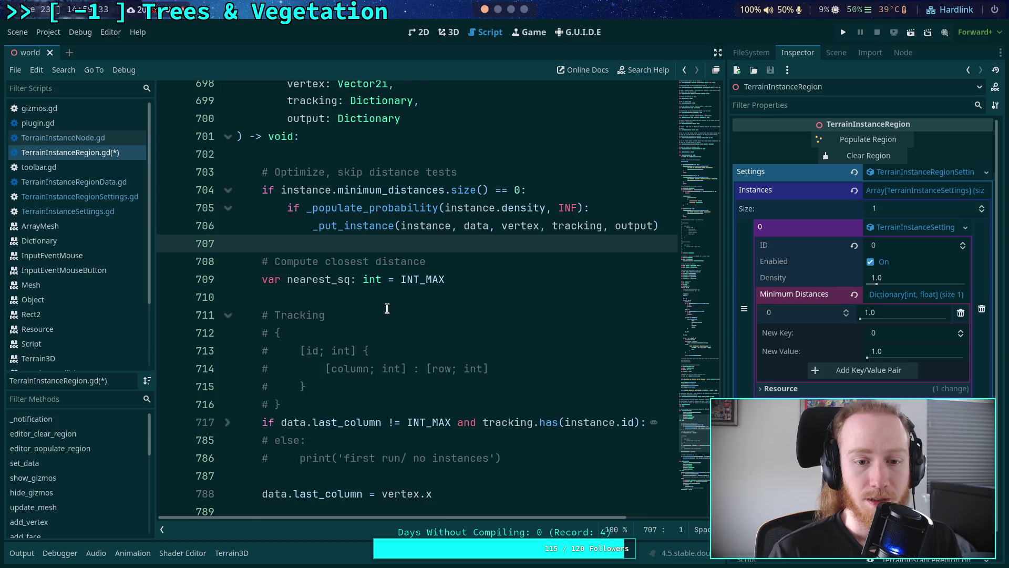
scroll(388, 309, "down", 3)
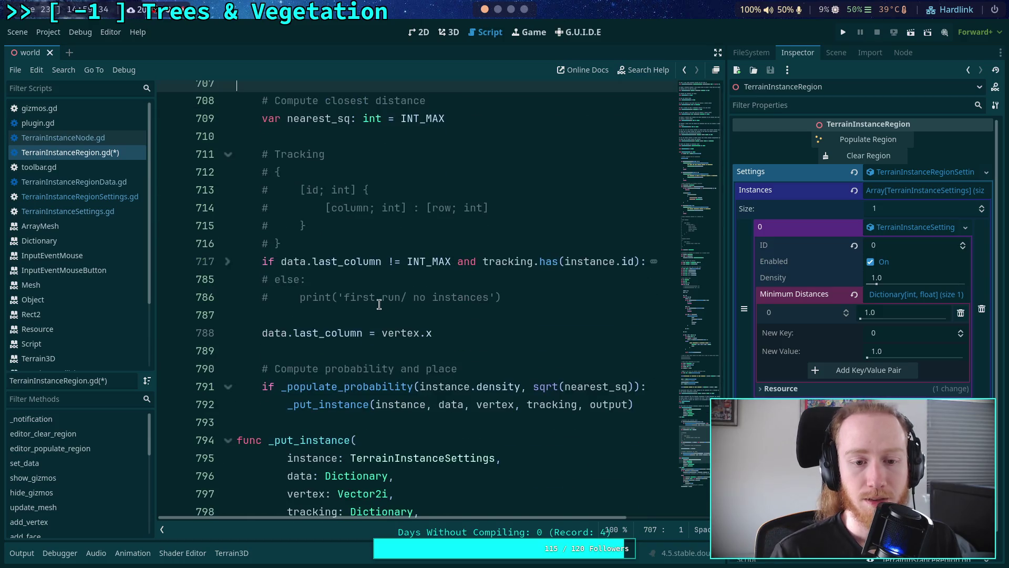
left_click(229, 262)
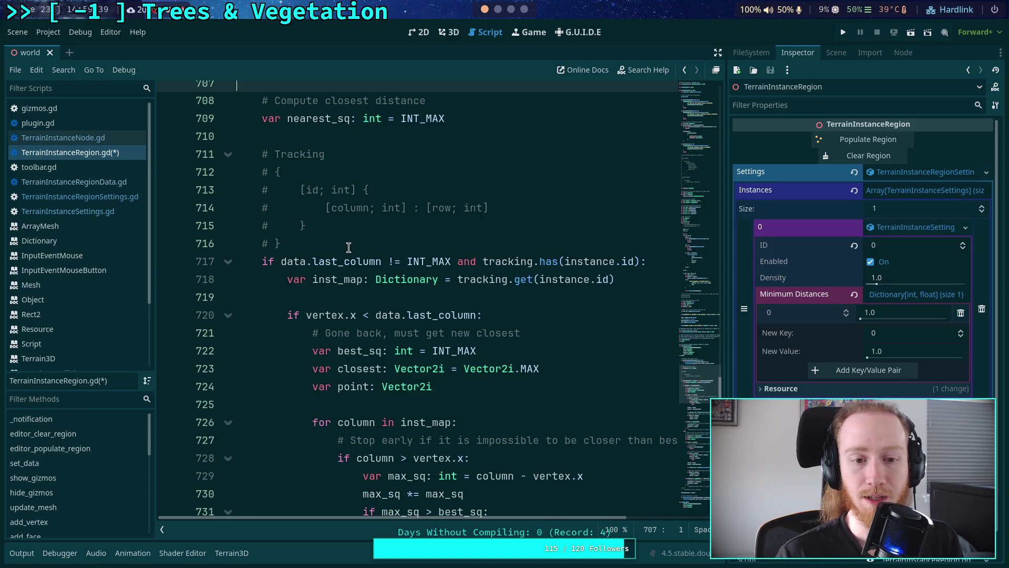
scroll(352, 261, "up", 1)
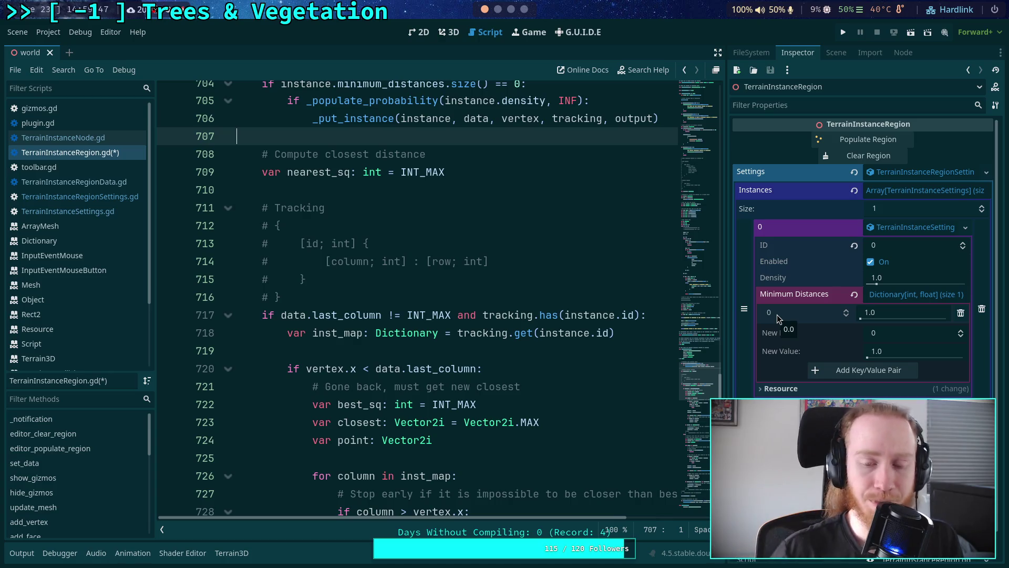
Highlight every use of last_column and jump up to the instance setup near line 483.
double_click(370, 318)
scroll(489, 366, "down", 1)
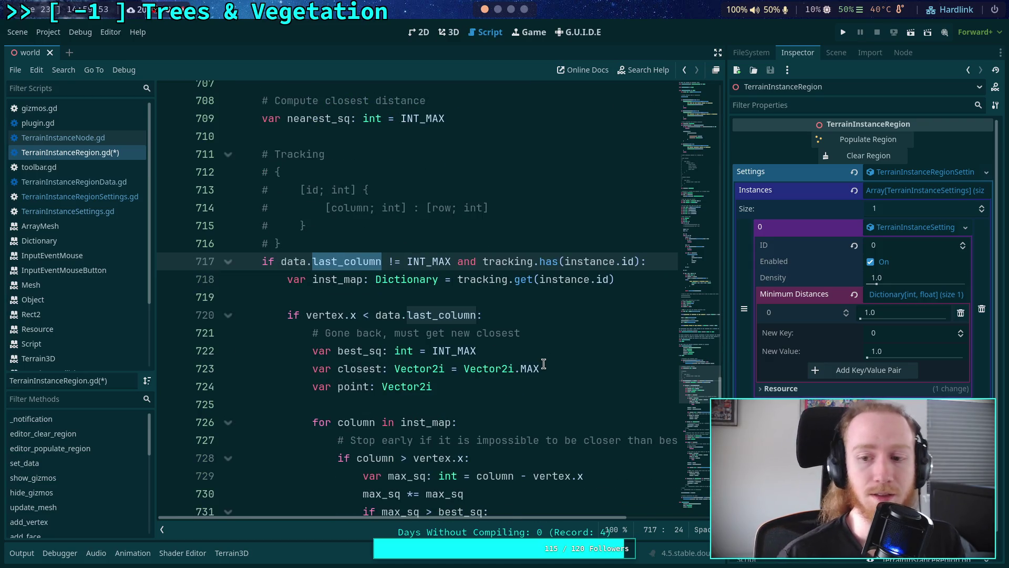
scroll(543, 364, "up", 2)
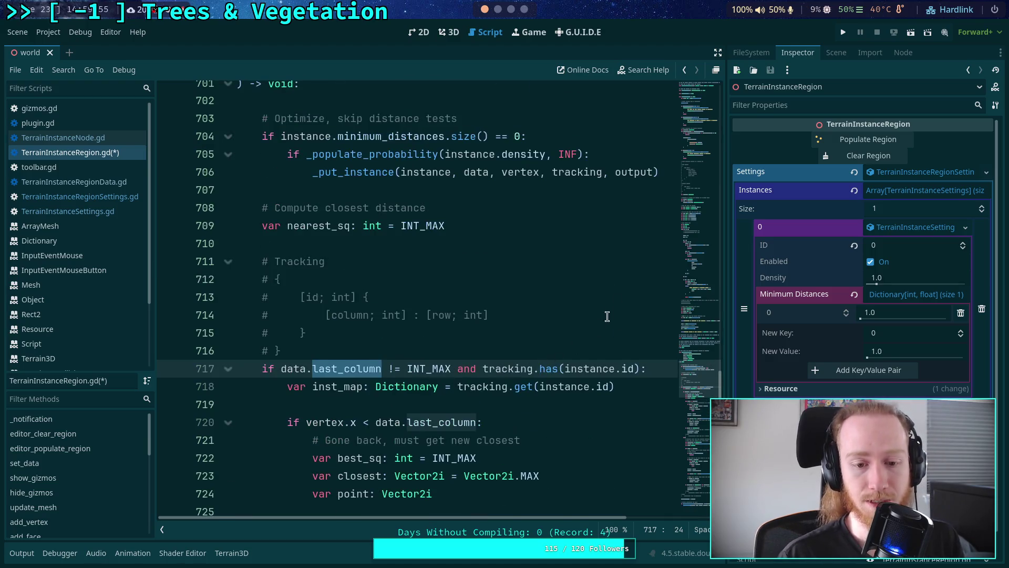
mouse_move(699, 379)
left_mouse_down()
mouse_move(702, 259)
mouse_move(715, 216)
left_mouse_up()
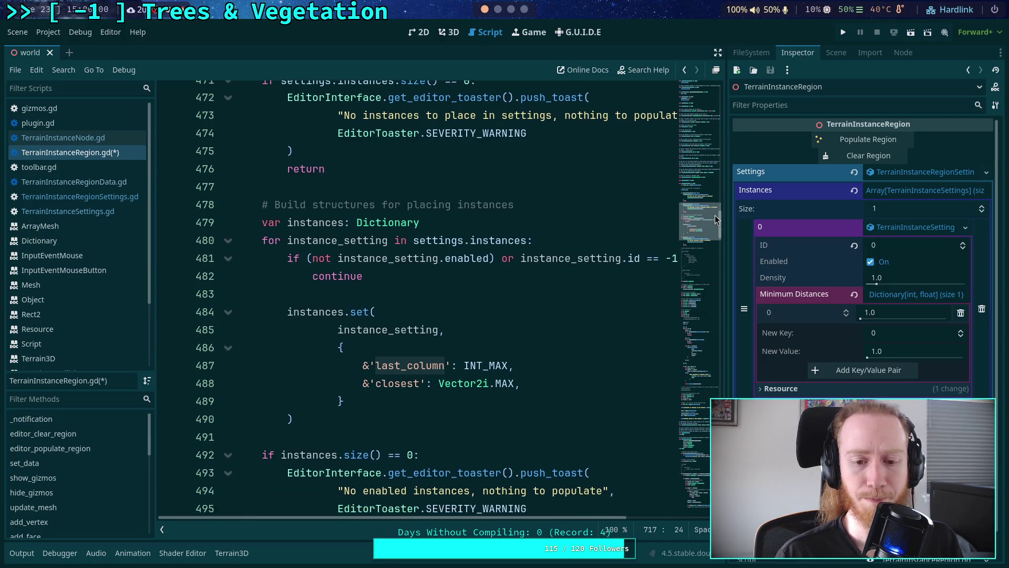
Insert &'closest_id': -1 on a new line after the closest entry, fixing the key's typo.
left_click(535, 371)
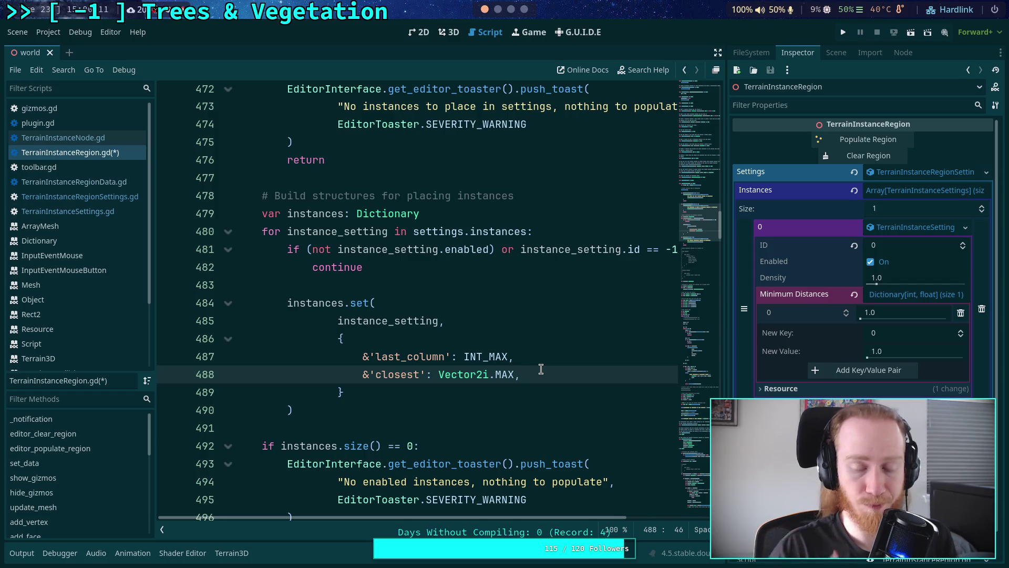
key("Return")
type("&'closost")
key("BackSpace")
key("BackSpace")
key("BackSpace")
type("est_id': ")
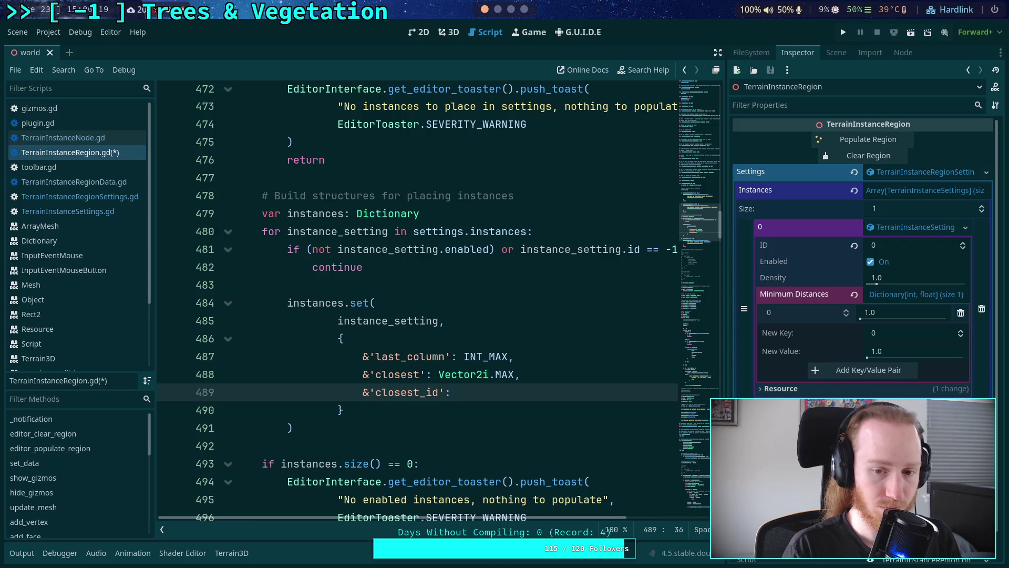
type("-1,")
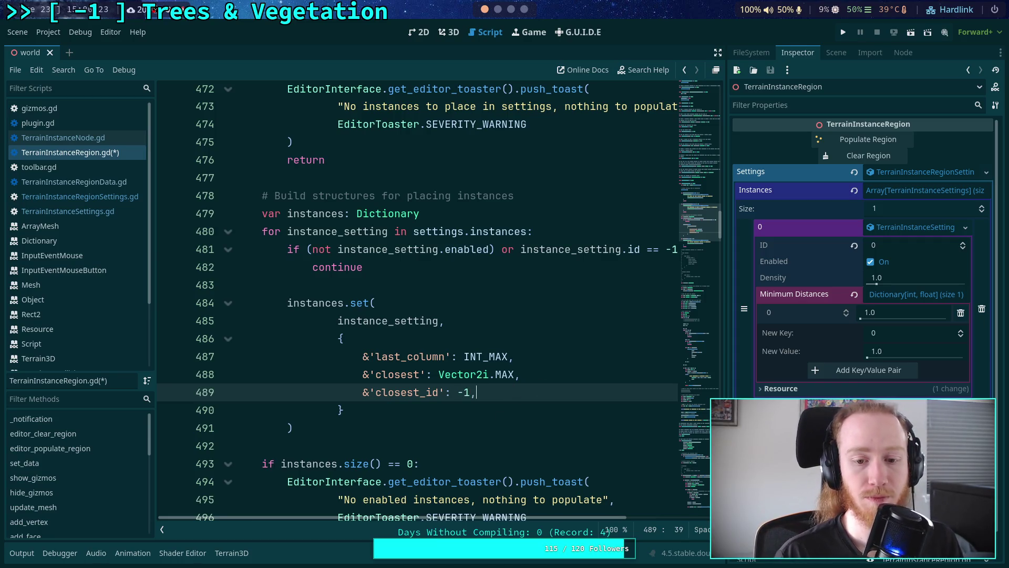
key("Return")
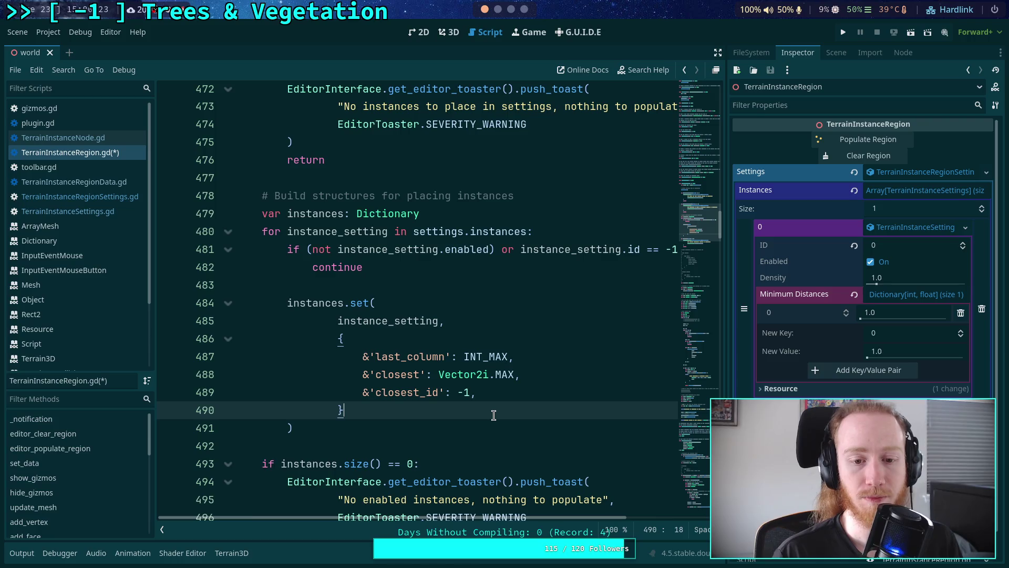
scroll(518, 377, "down", 8)
Scroll down to the best_sq loop near line 718 and highlight every use of column.
scroll(518, 377, "down", 15)
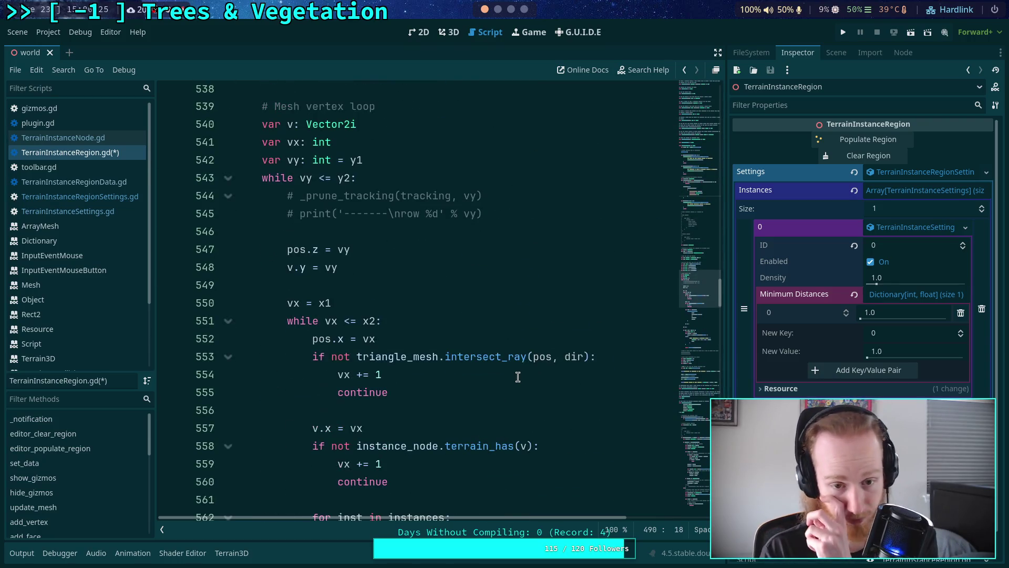
scroll(526, 364, "down", 5)
scroll(526, 364, "up", 20)
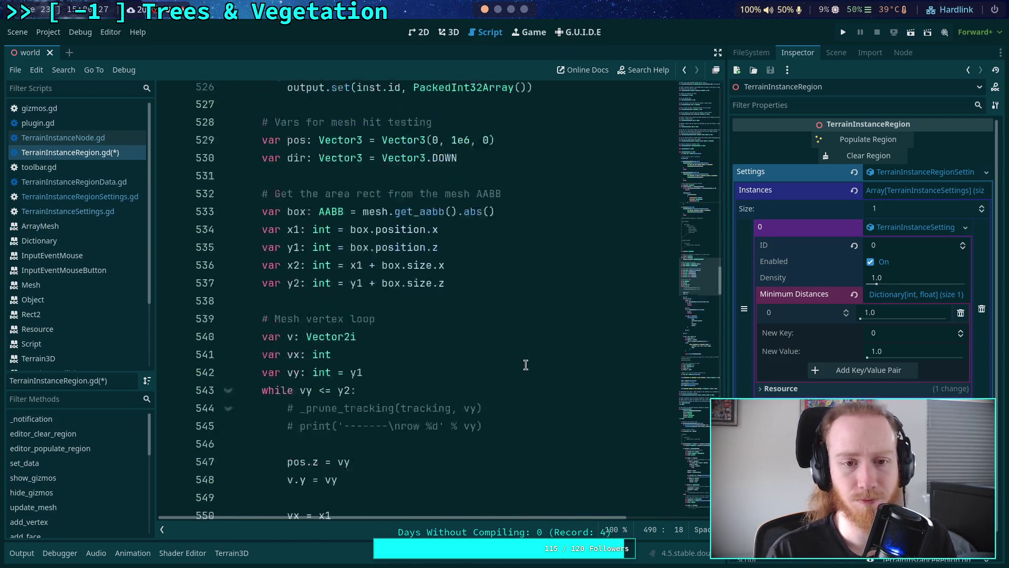
scroll(526, 364, "up", 6)
scroll(525, 364, "down", 20)
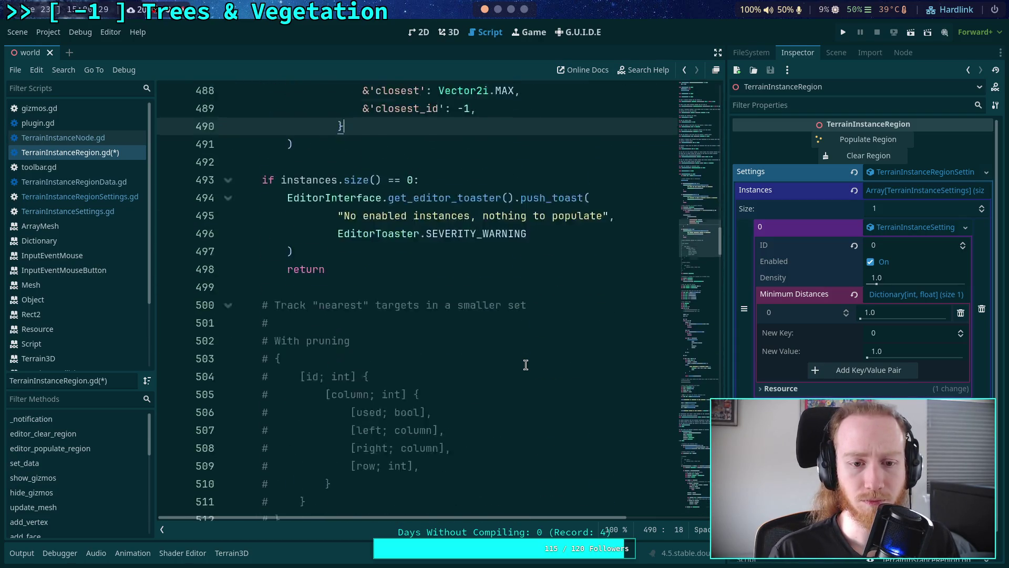
scroll(525, 364, "down", 20)
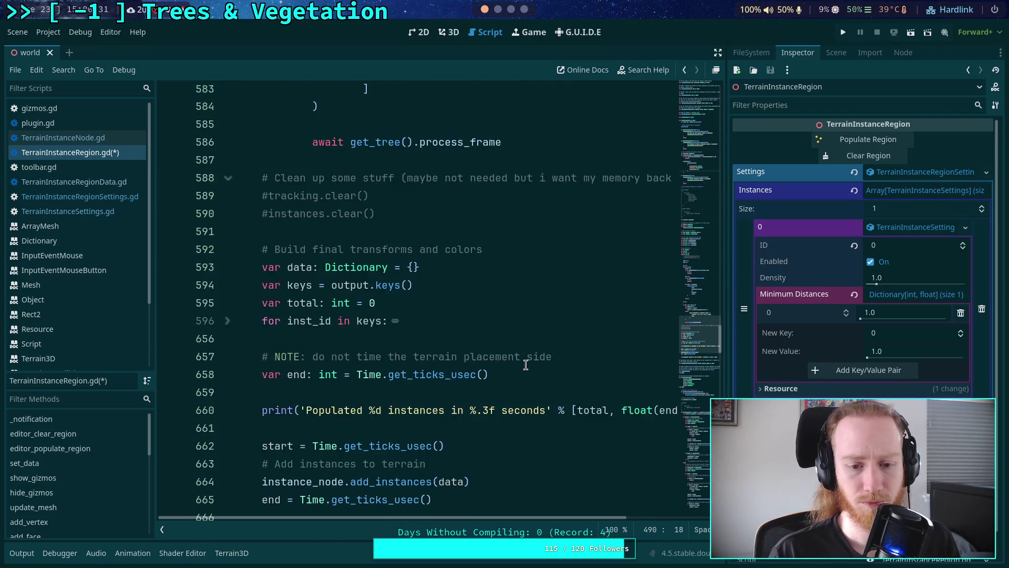
scroll(525, 365, "down", 10)
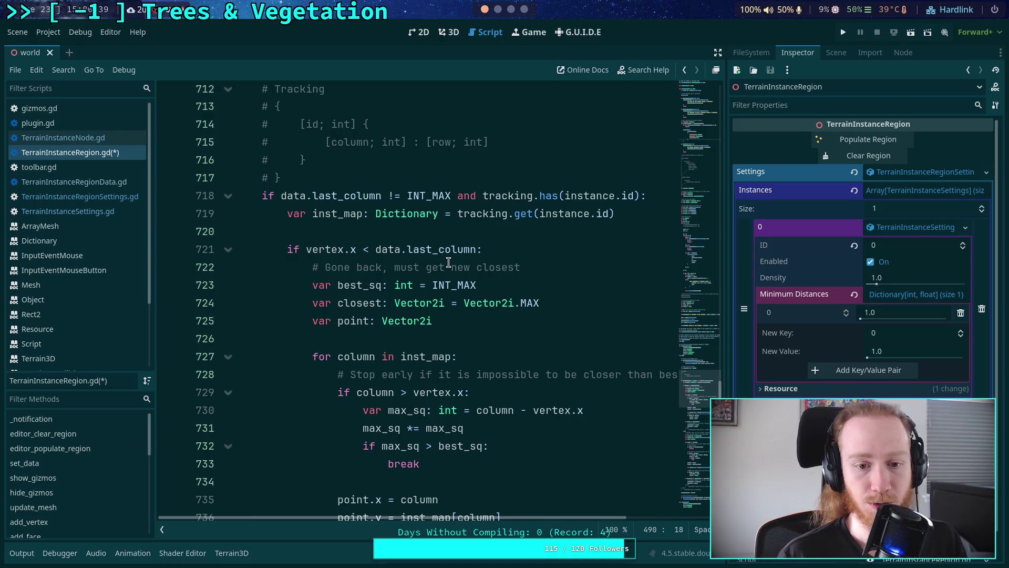
scroll(449, 262, "down", 2)
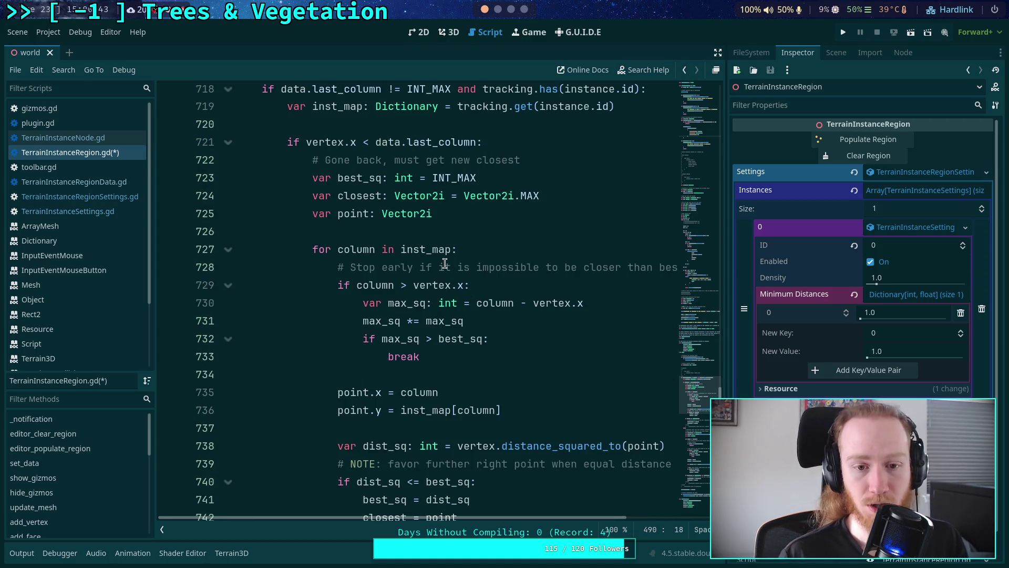
double_click(357, 252)
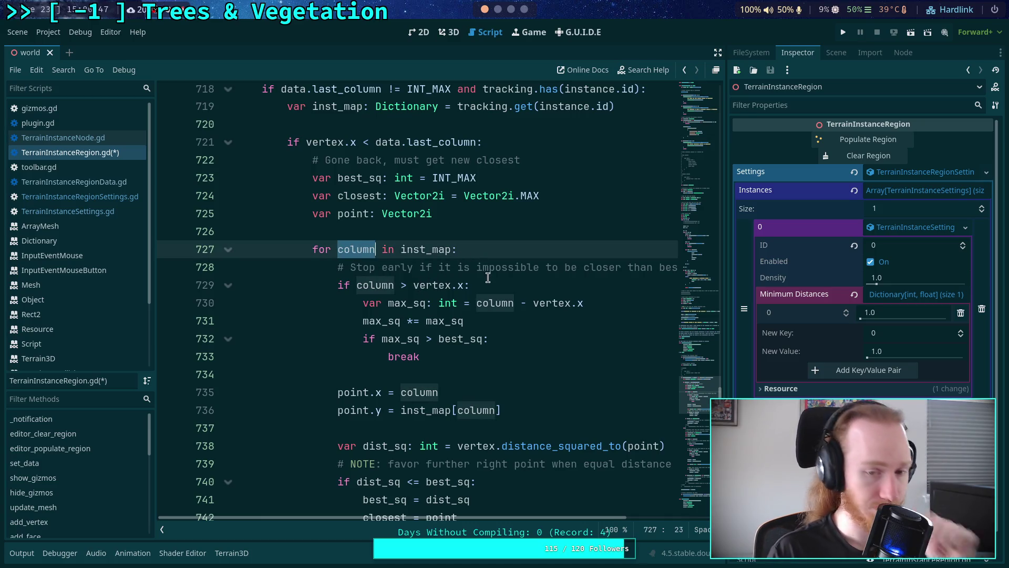
Declare 'var closest_id: int = -1' after the point declaration.
left_click(553, 199)
key("Return")
type("var cl")
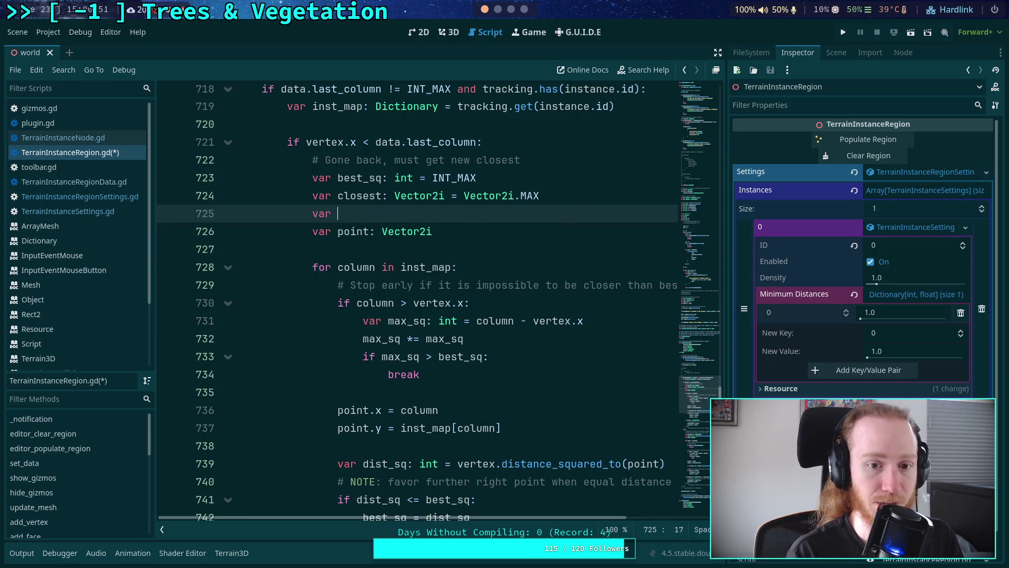
type("osest_id: ")
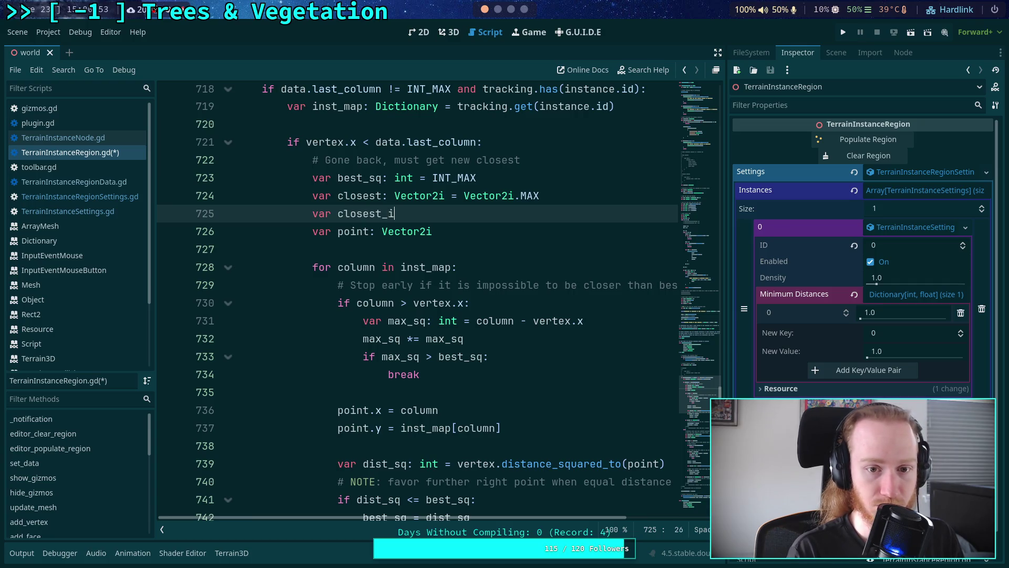
type("int = -1")
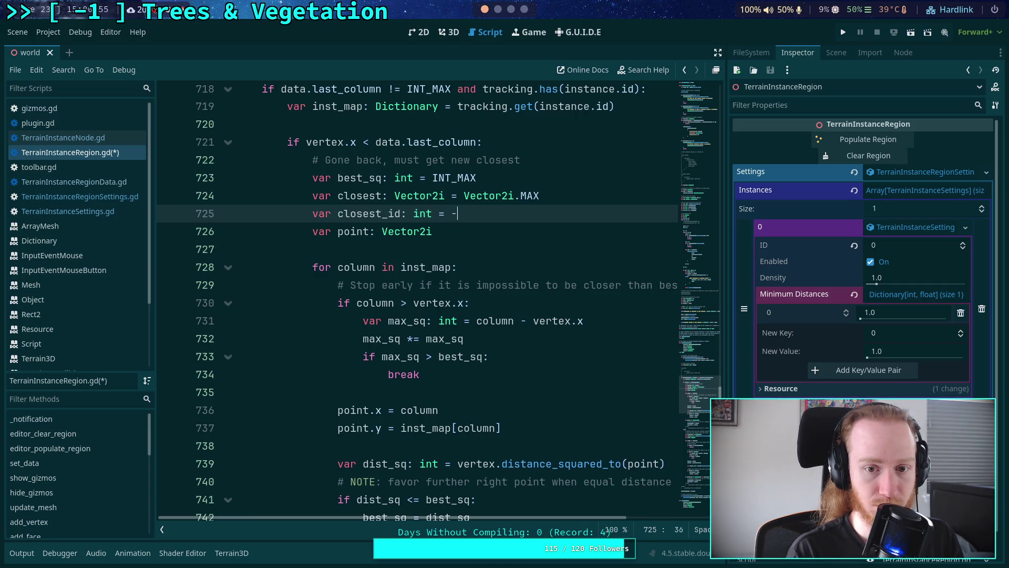
Change line 745's check to 'if closest_id != -1:' instead of comparing with Vector2i.MAX.
scroll(558, 279, "down", 5)
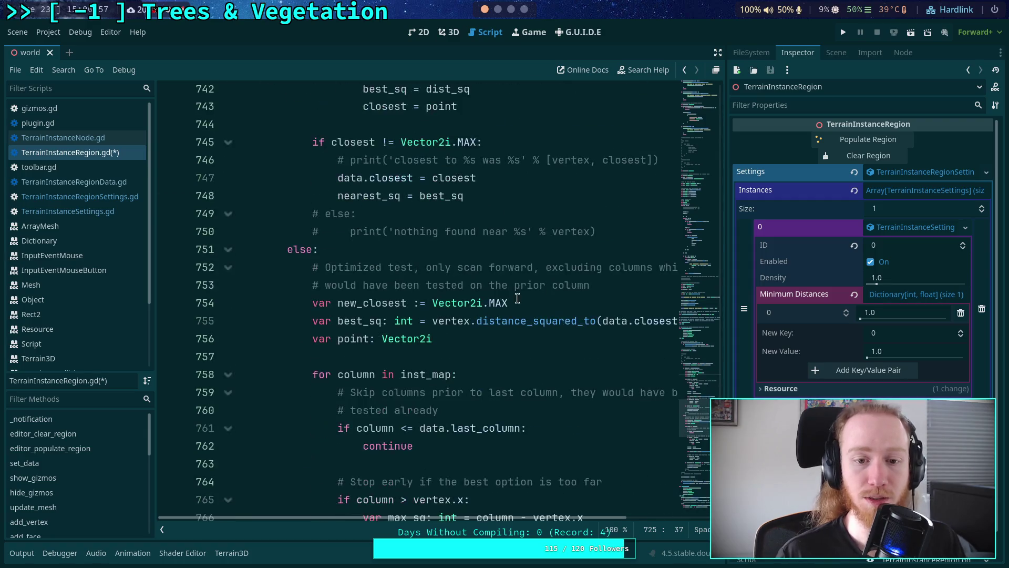
left_click(375, 302)
type("_id")
key("ctrl+Delete")
key("ctrl+Delete")
key("ctrl+Delete")
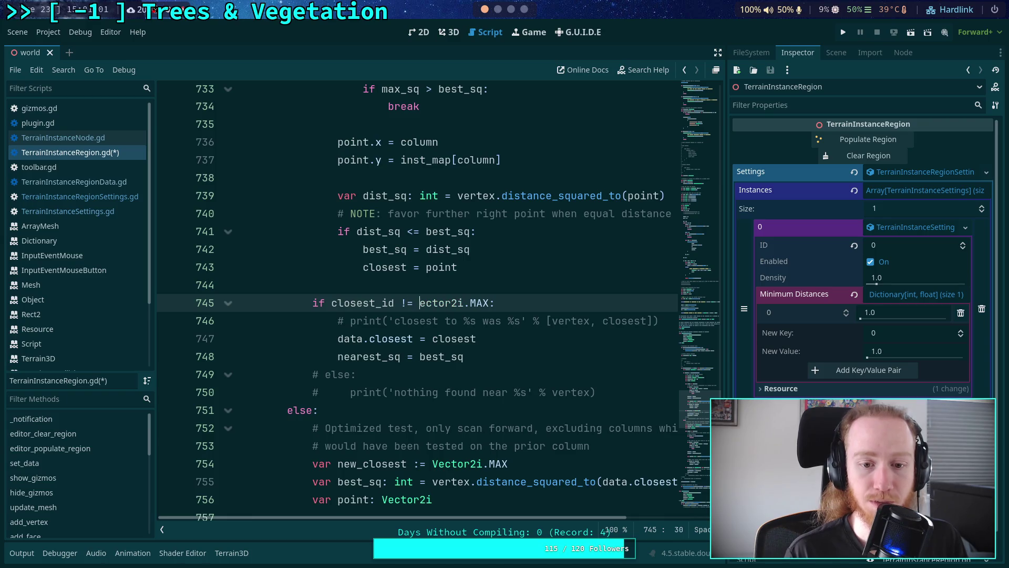
type("-1")
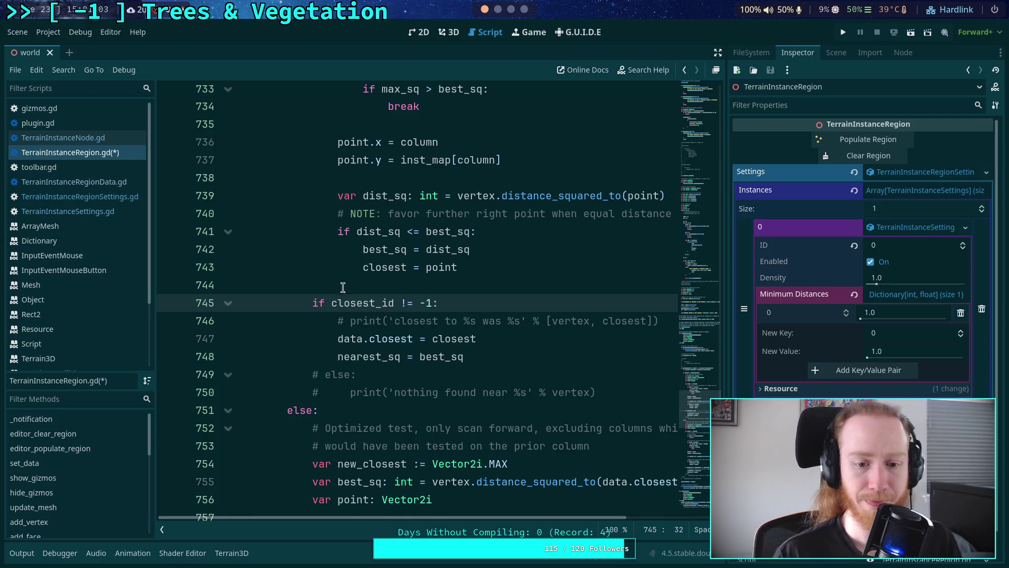
Duplicate the new_closest declaration into 'var new_closest_id: int = -1'.
scroll(355, 291, "down", 3)
scroll(421, 303, "down", 1)
left_click(541, 247)
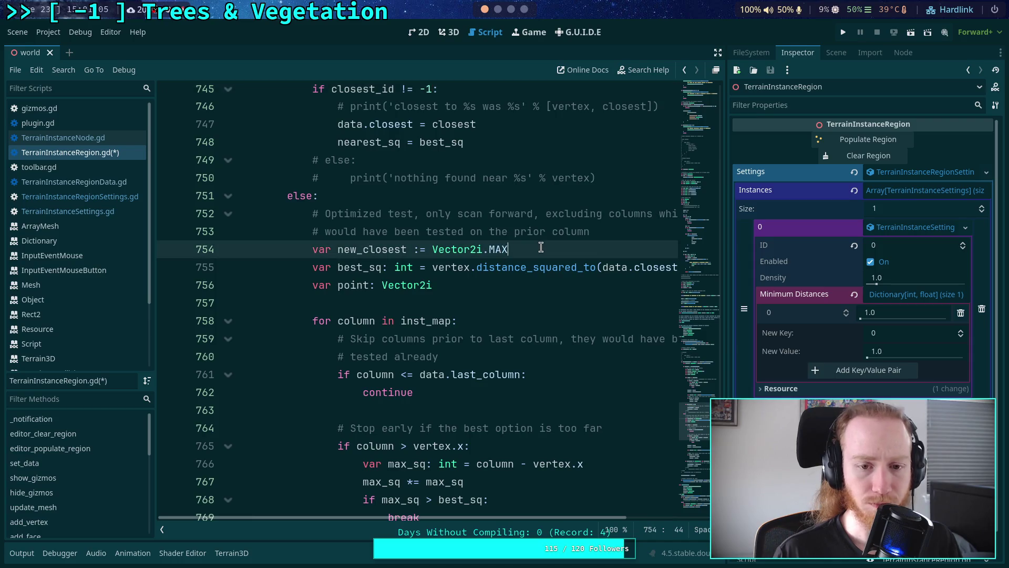
key("ctrl+shift+d")
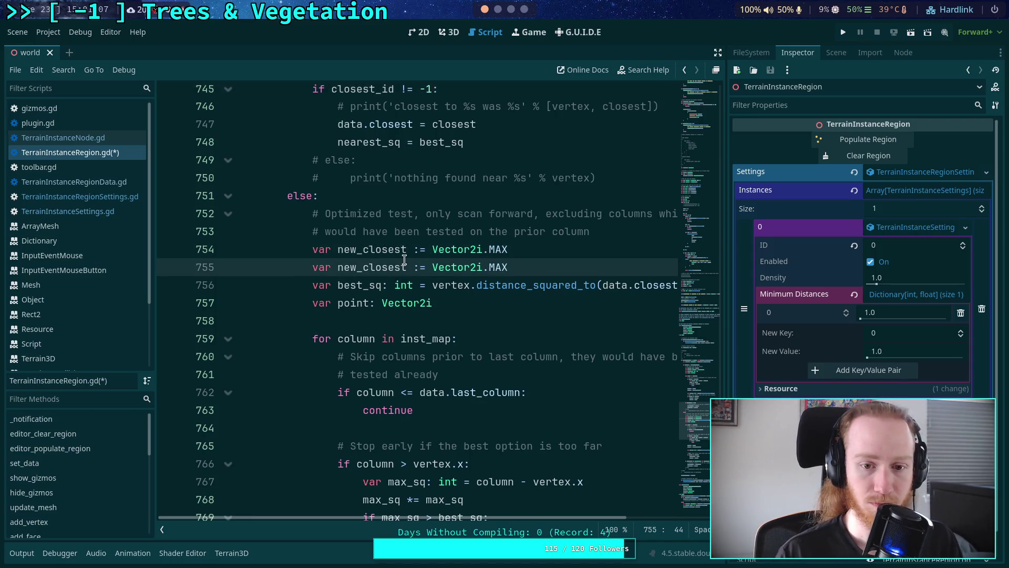
type("_id")
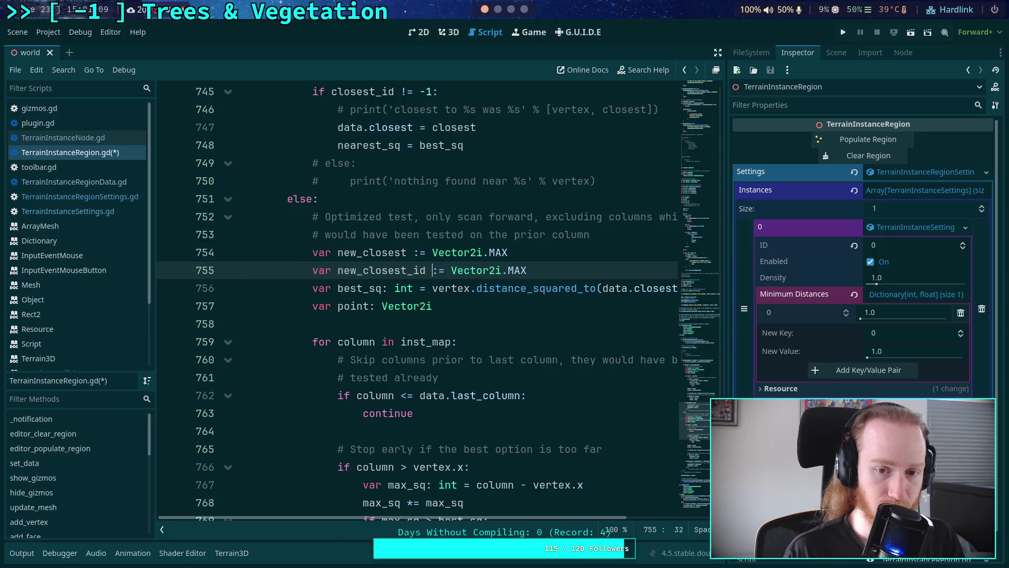
type(":")
key("Delete")
key("Delete")
key("Delete")
type("-")
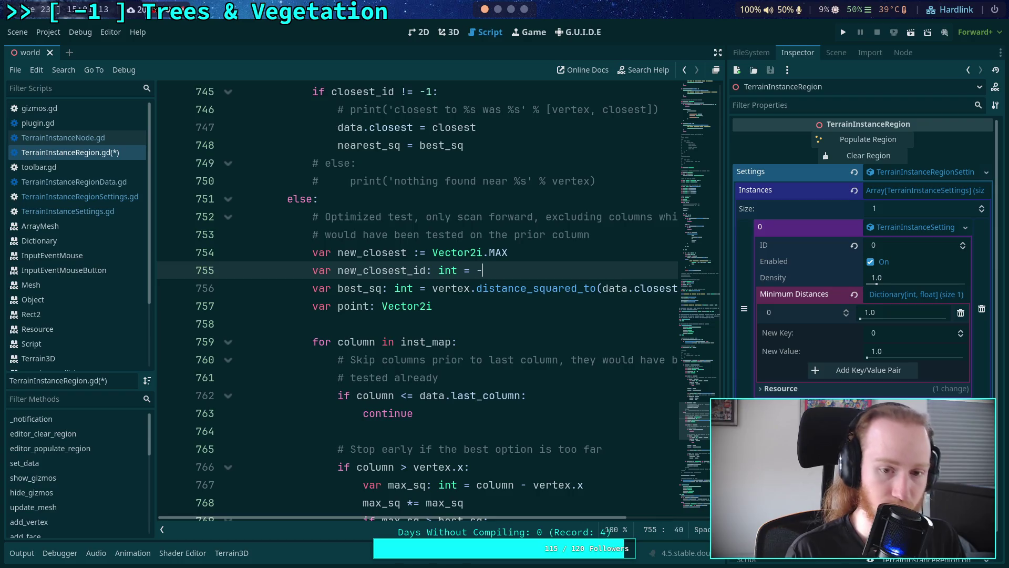
type("1")
left_click(385, 322)
scroll(412, 320, "down", 2)
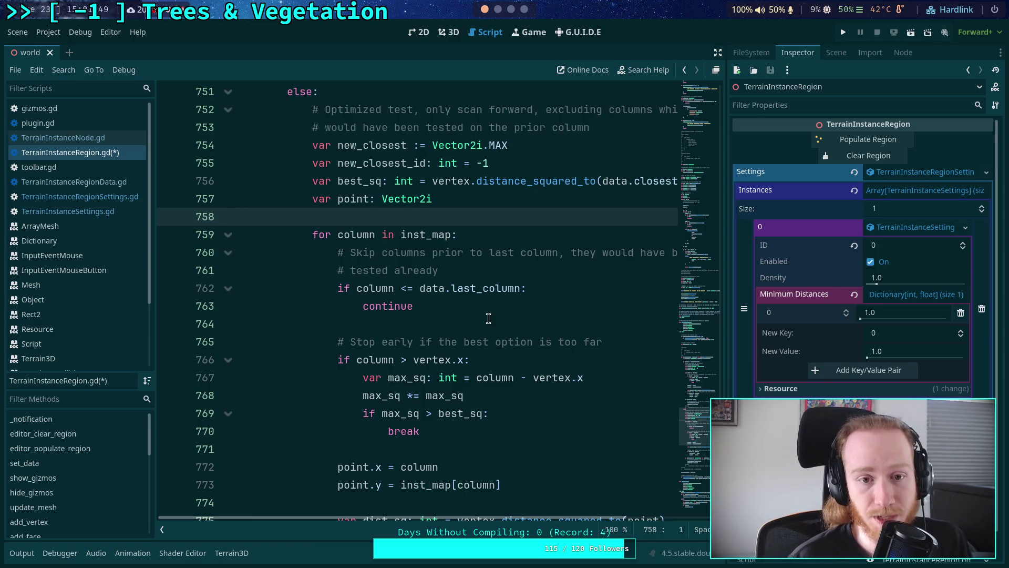
left_click_drag(586, 163, 587, 151)
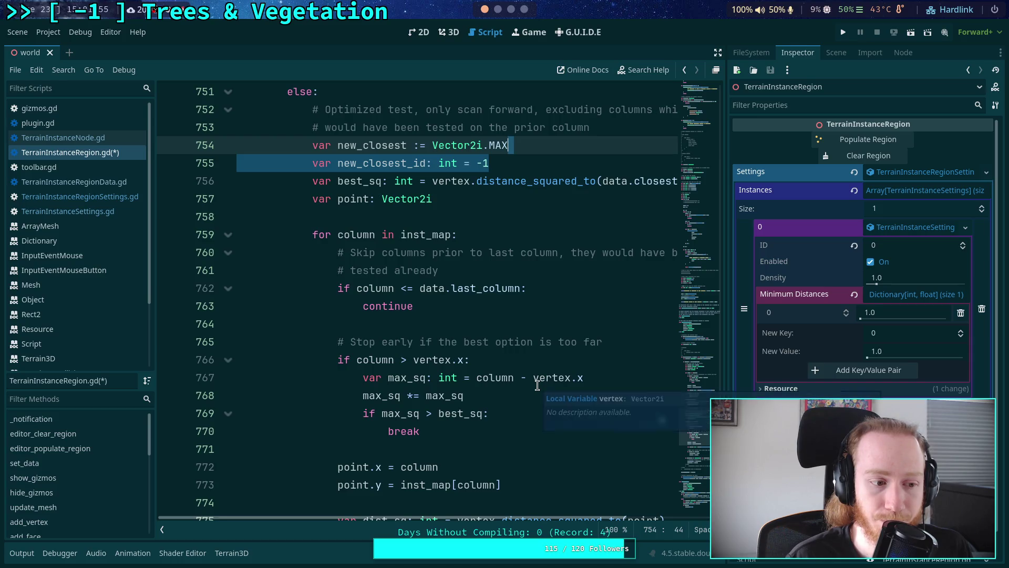
scroll(562, 400, "up", 3)
left_click(516, 326)
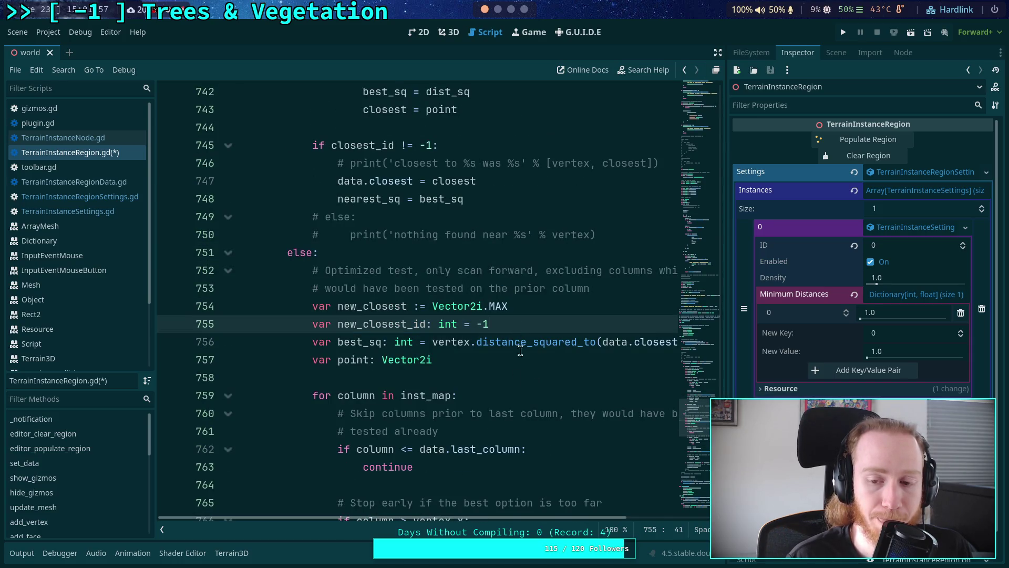
scroll(465, 372, "up", 10)
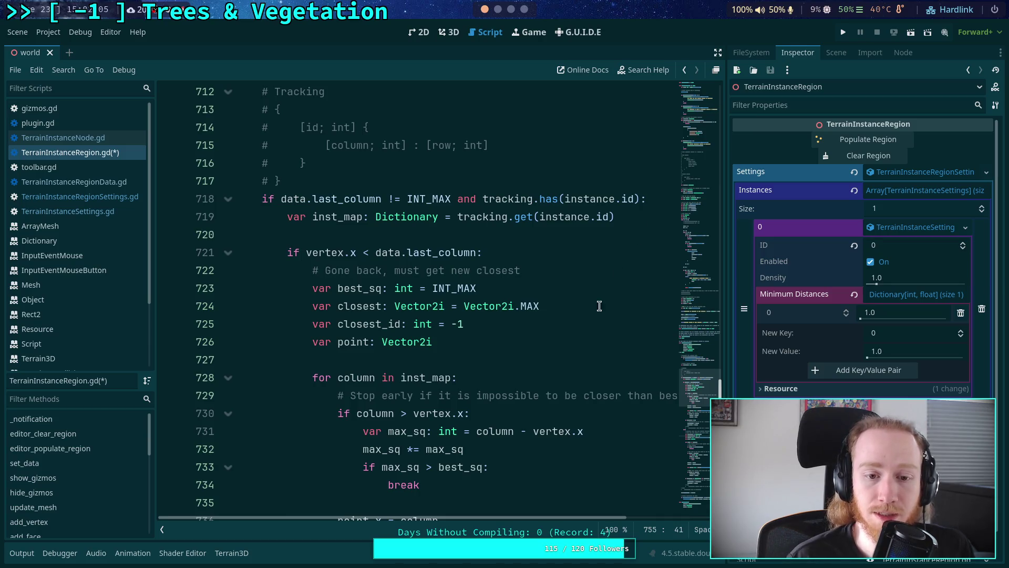
left_click(638, 215)
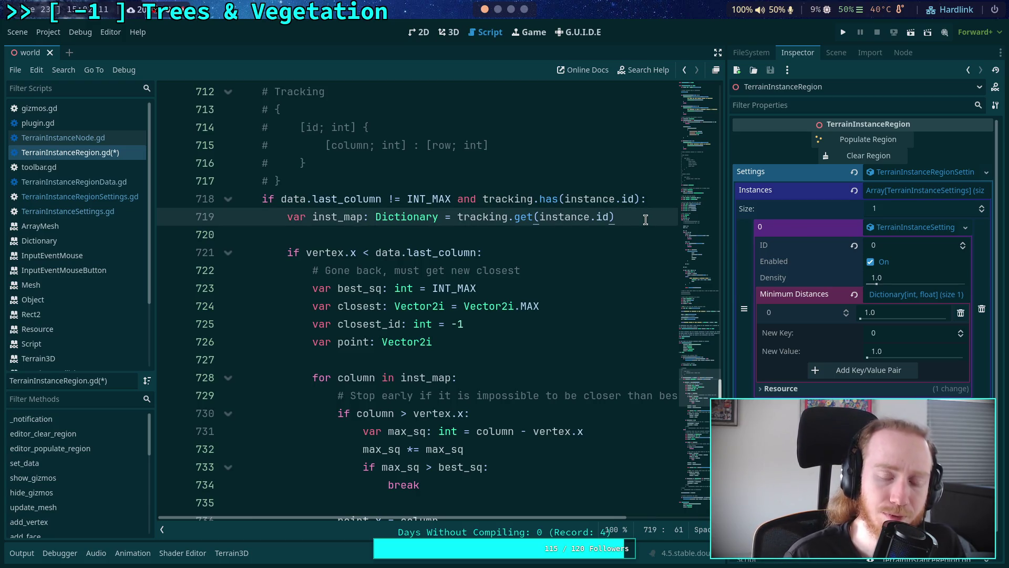
Add '# Check that we are at least far enough from our "closest" type' with an 'if' below.
left_click(651, 202)
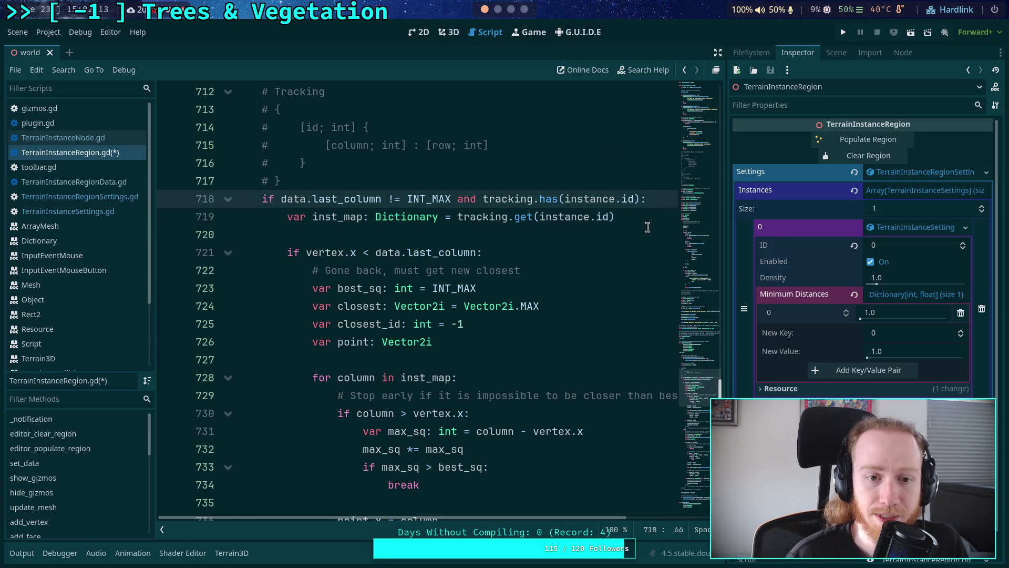
key("Return")
key("Return")
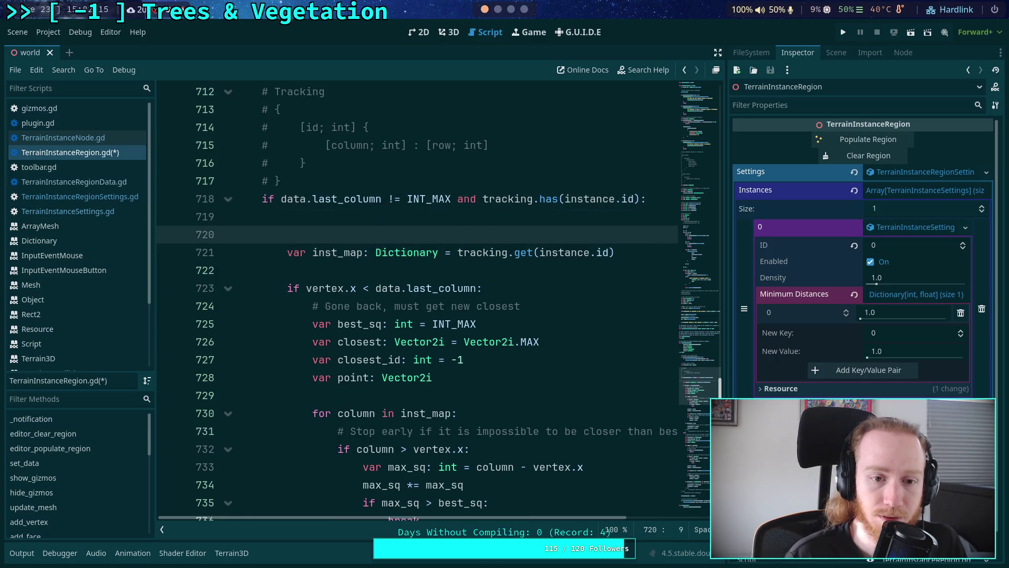
key("Return")
key("Up")
type("# Check that we ar")
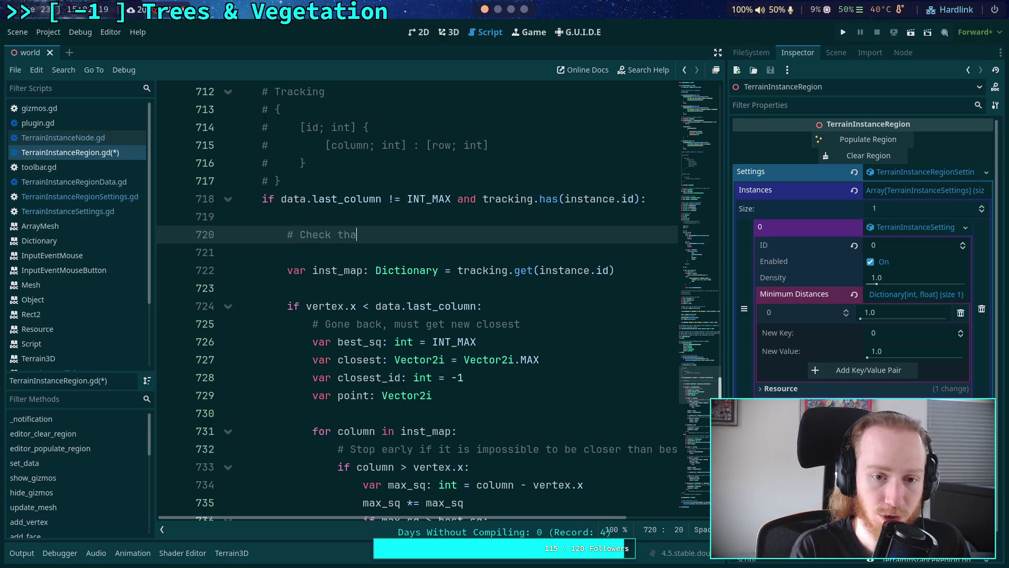
type("e ")
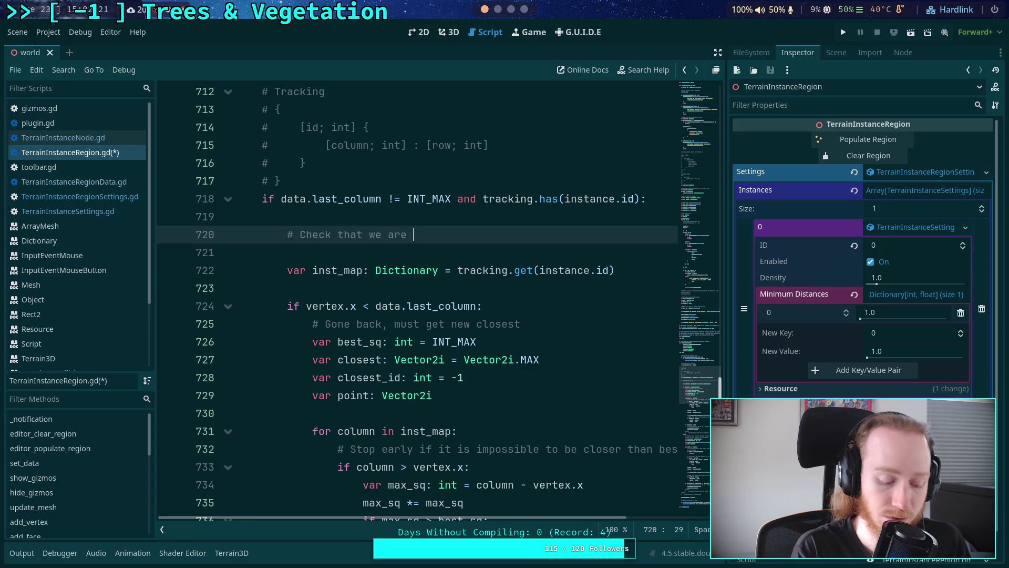
type("at least far")
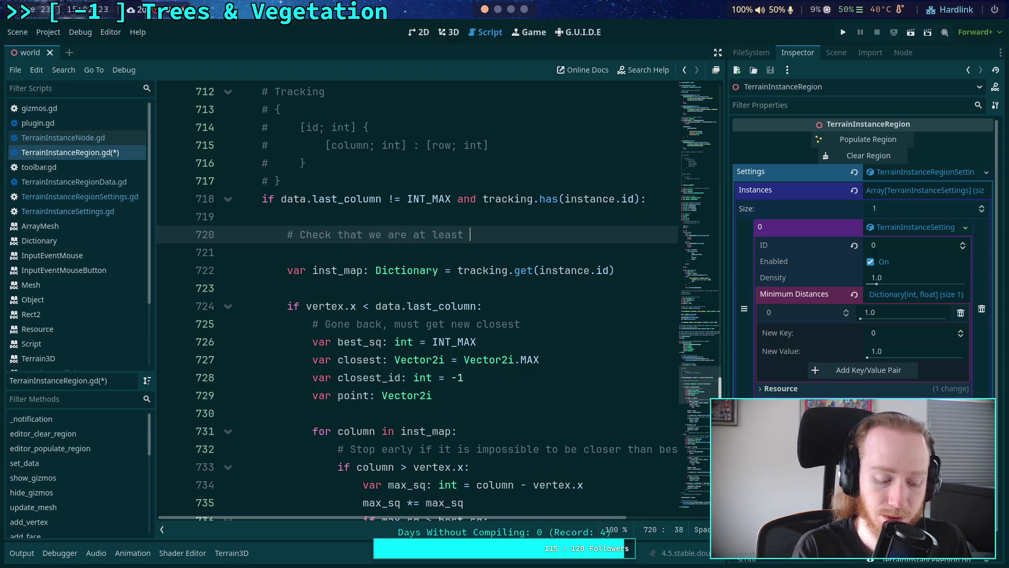
type(" enough f")
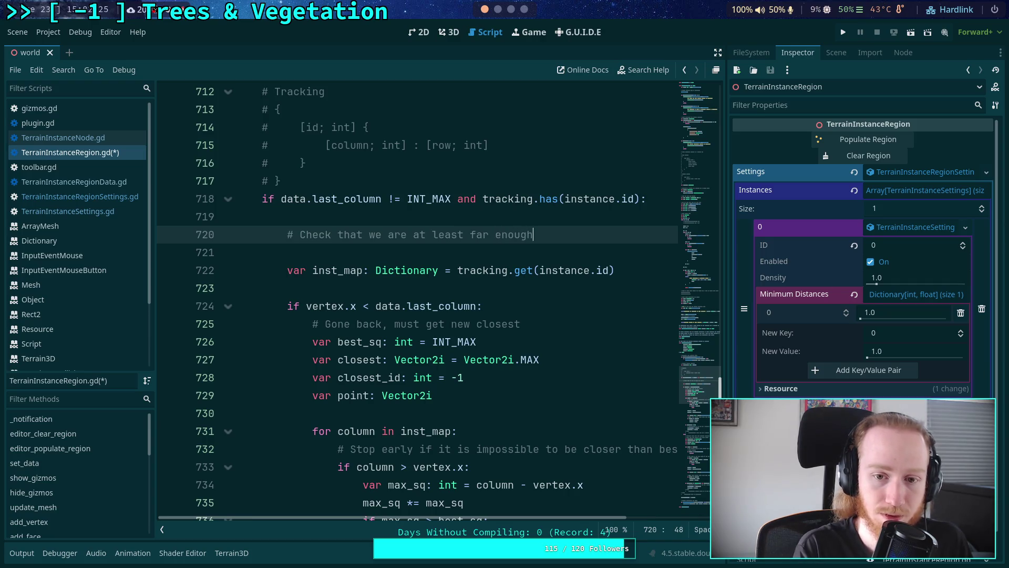
type("rom our ")
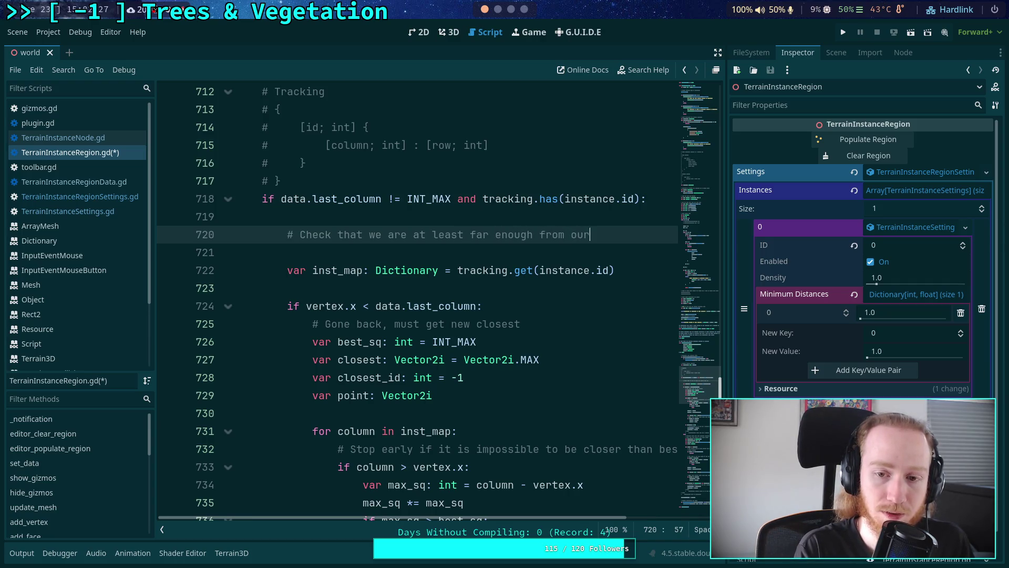
type("\"closest\" t")
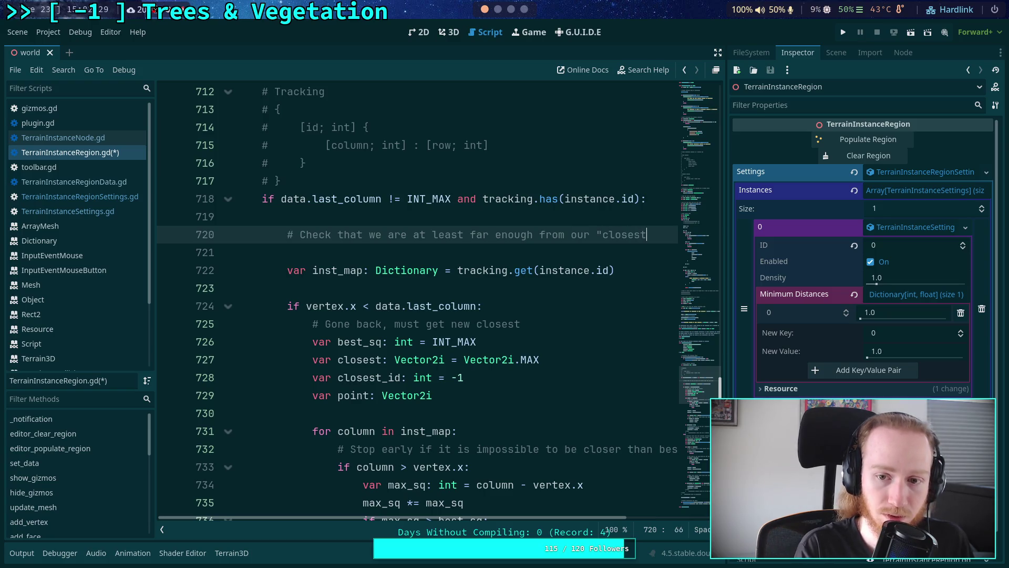
type("ype")
key("Return")
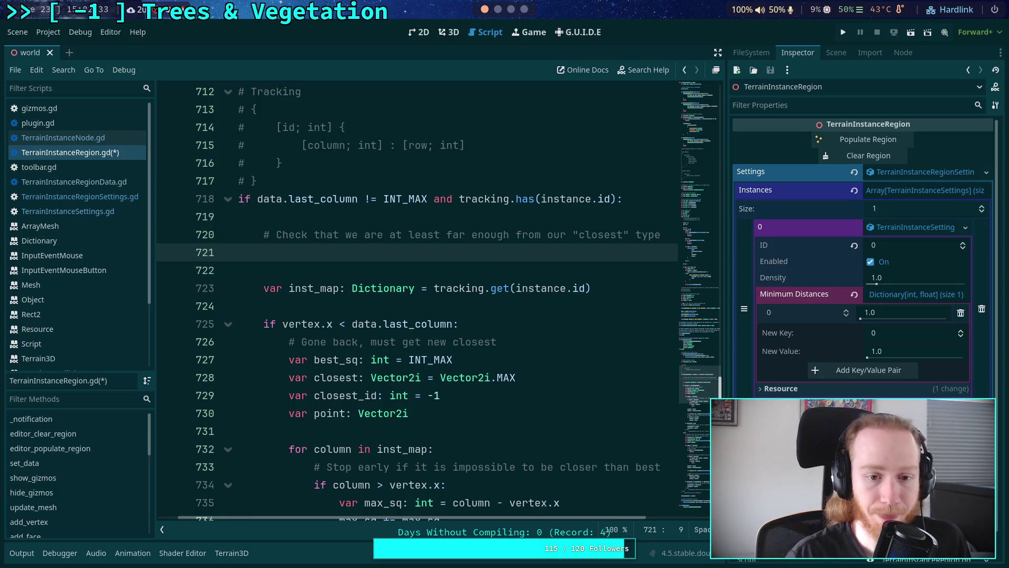
scroll(494, 309, "up", 1)
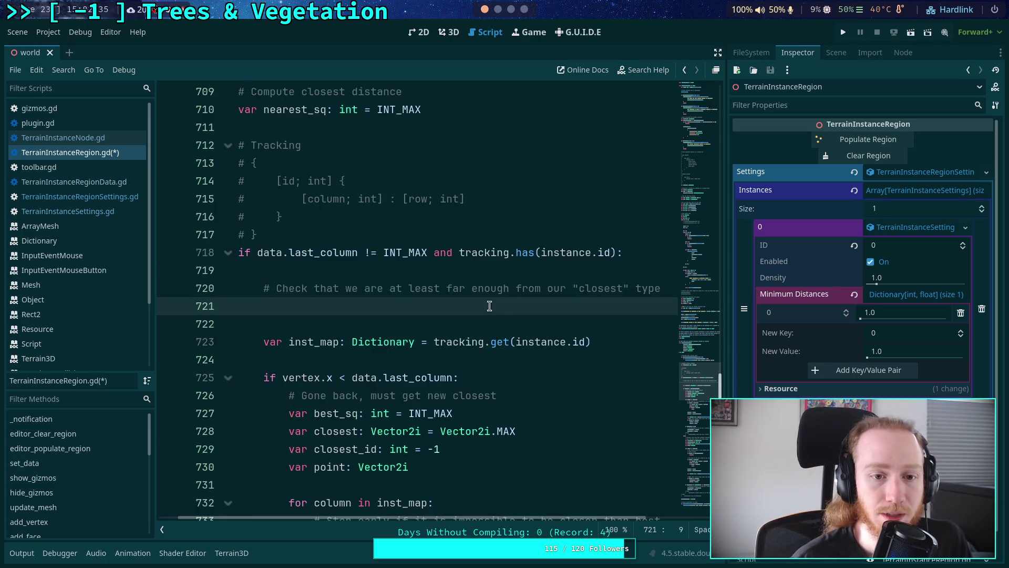
left_click_drag(297, 520, 275, 524)
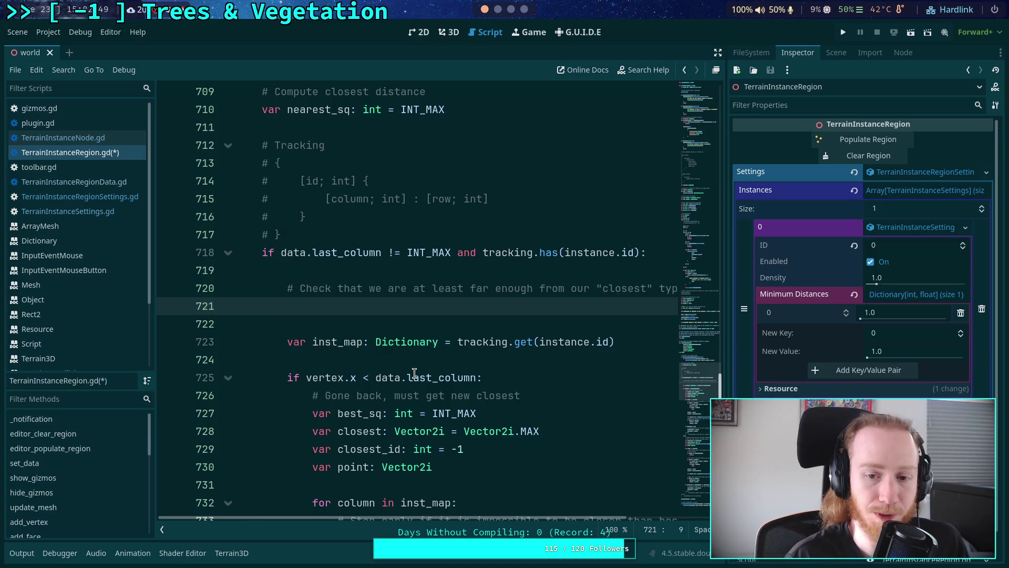
type("if")
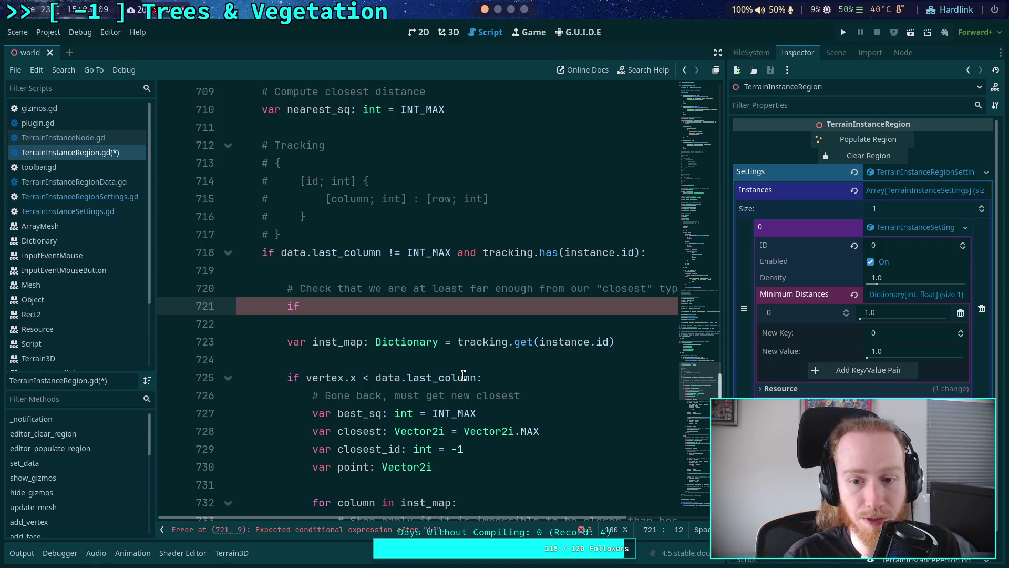
Hide the script list and clear the unfinished 'if' on line 721.
scroll(456, 358, "up", 1)
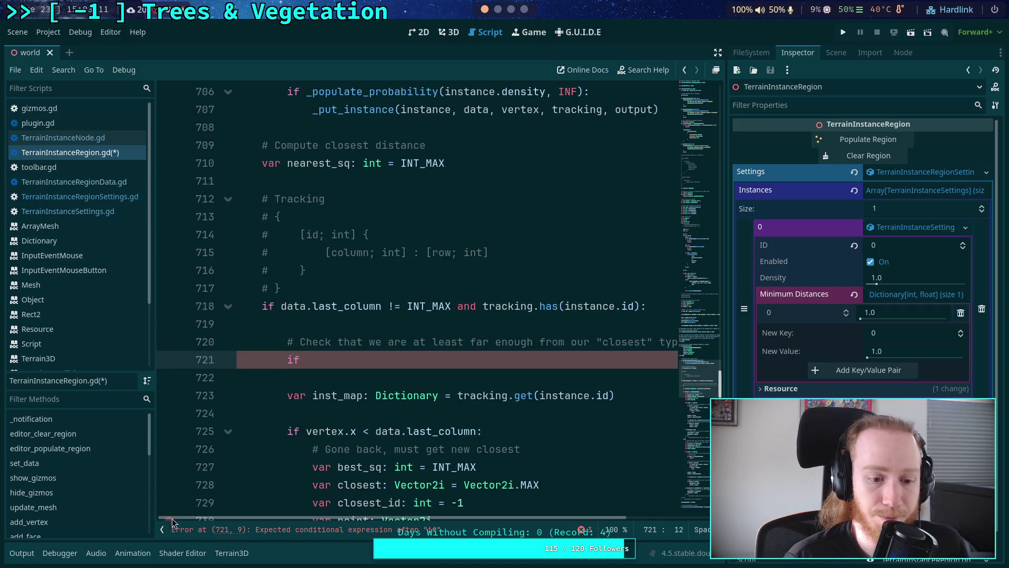
left_click(163, 530)
left_click(138, 361)
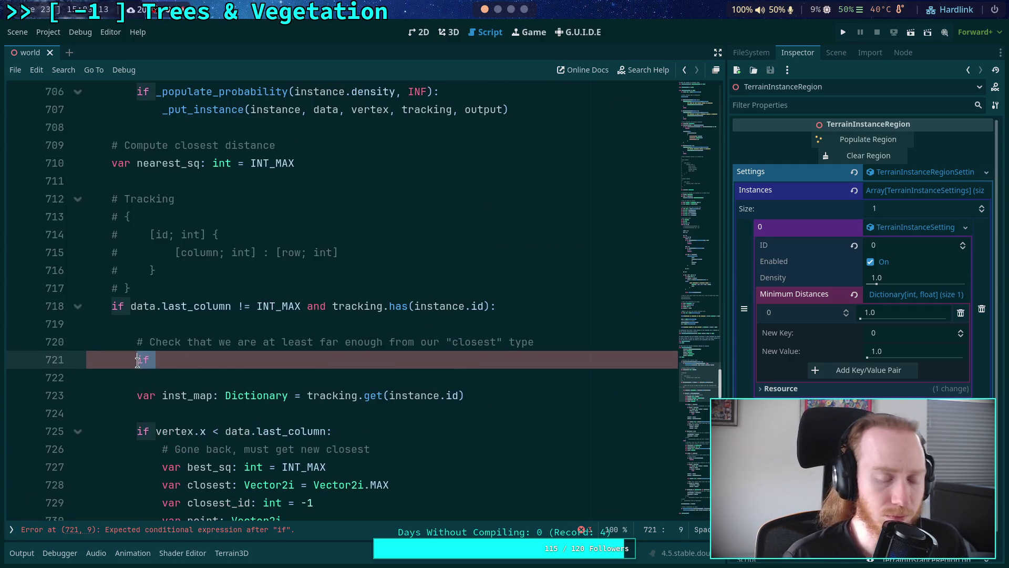
type("var")
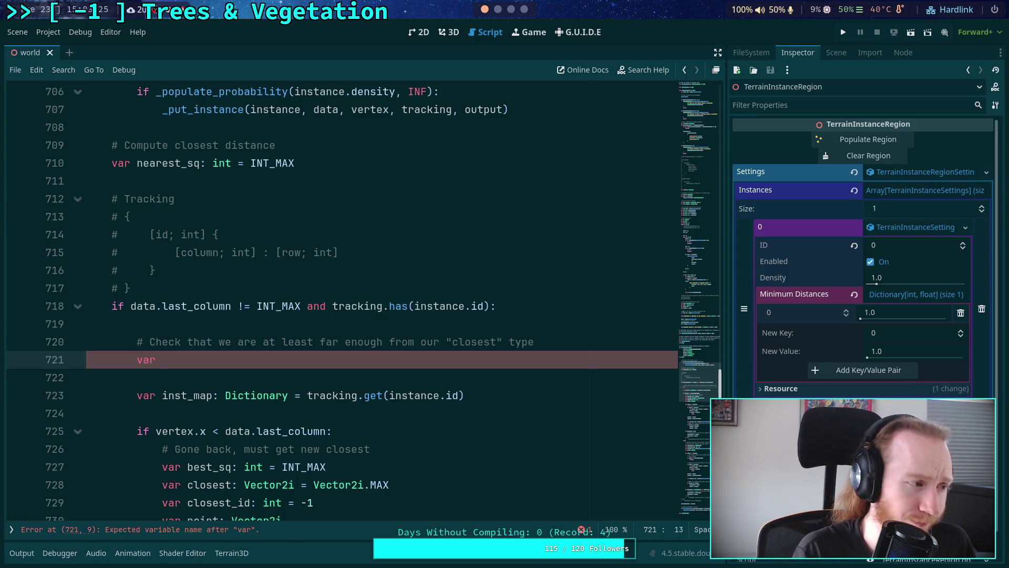
key("BackSpace")
key("BackSpace")
key("BackSpace")
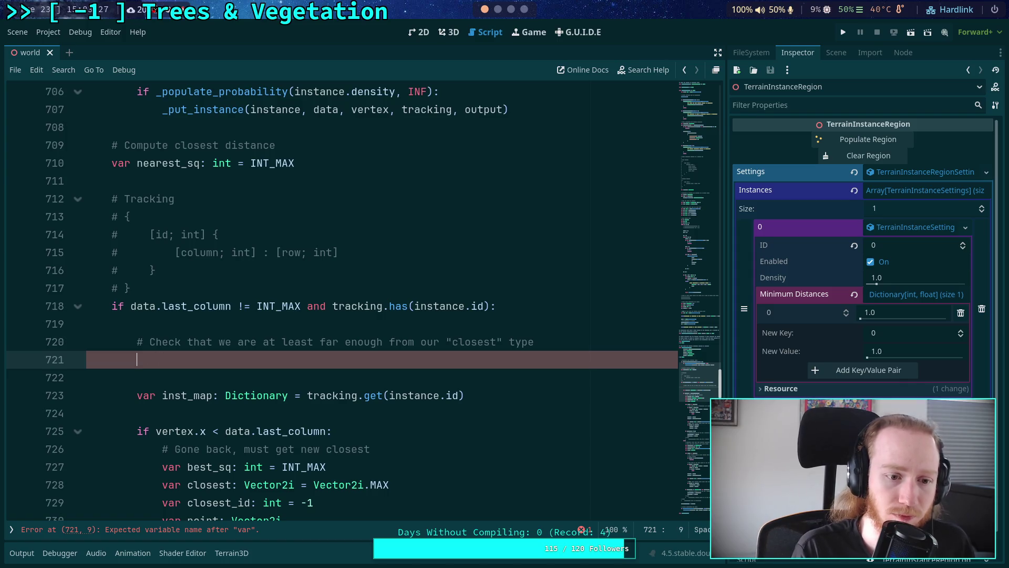
Begin declaring 'var min_sq: float =' on the blank line under the closest comment.
scroll(240, 394, "up", 7)
scroll(240, 394, "down", 7)
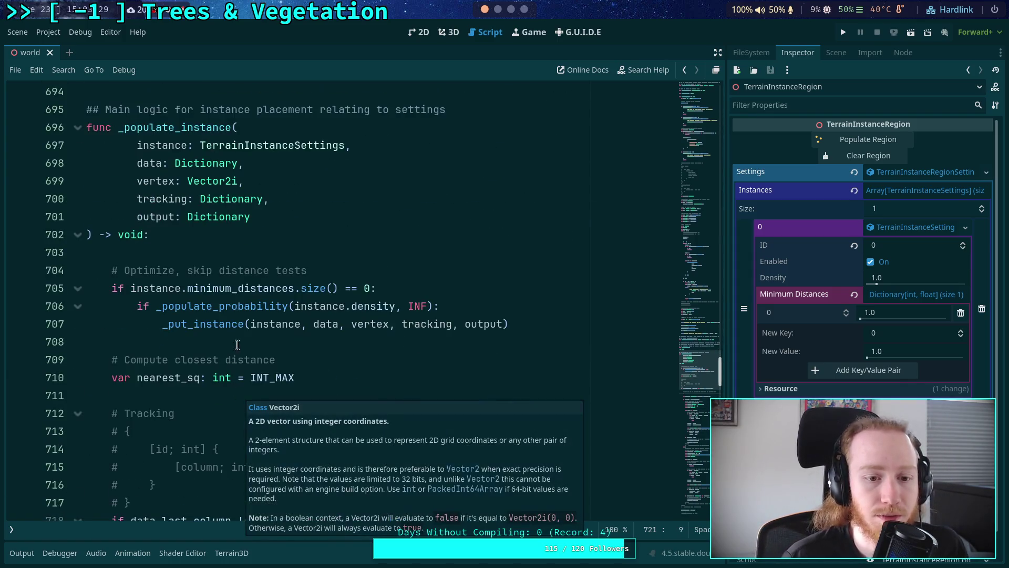
double_click(246, 129)
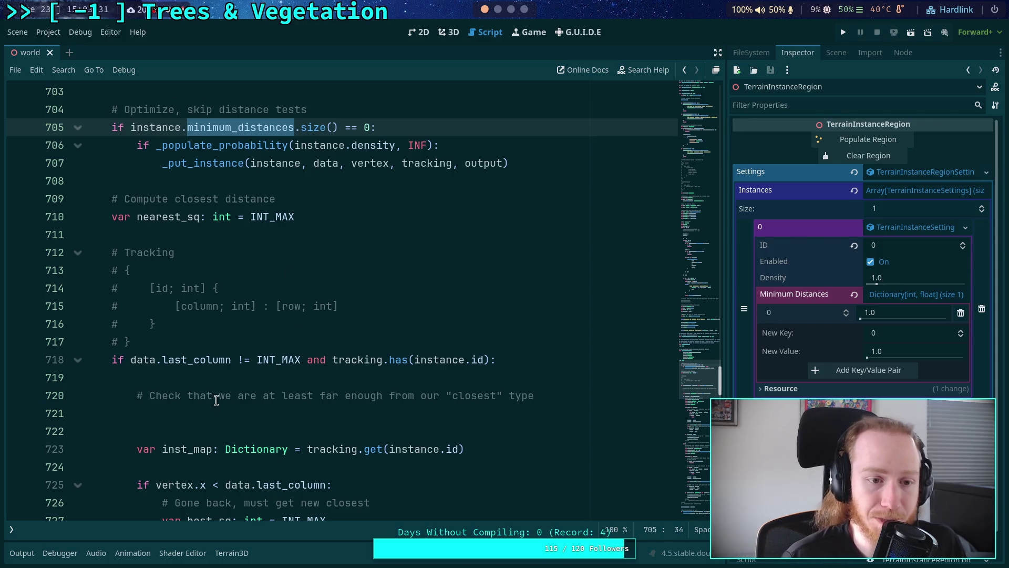
left_click(208, 413)
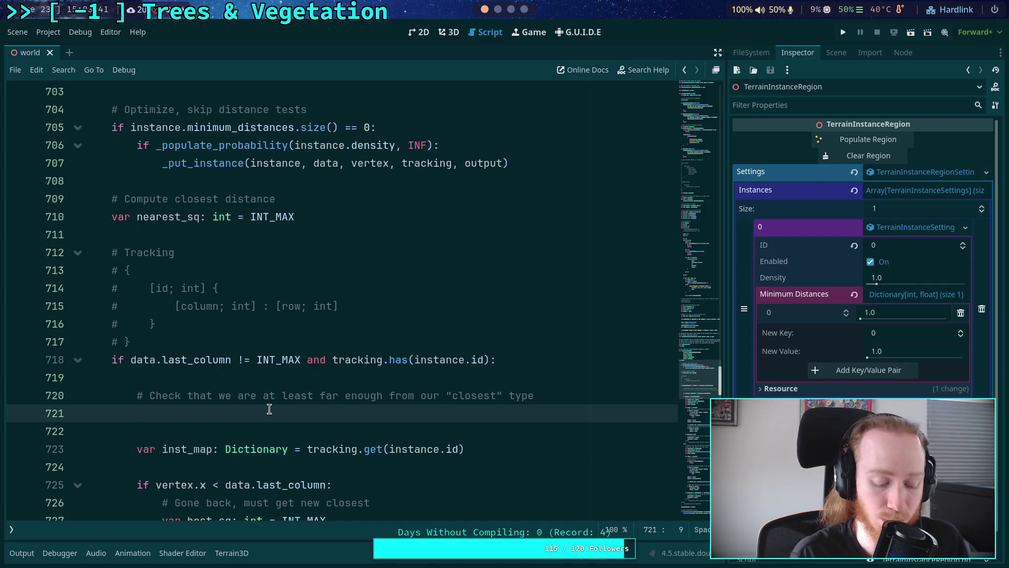
type("var ")
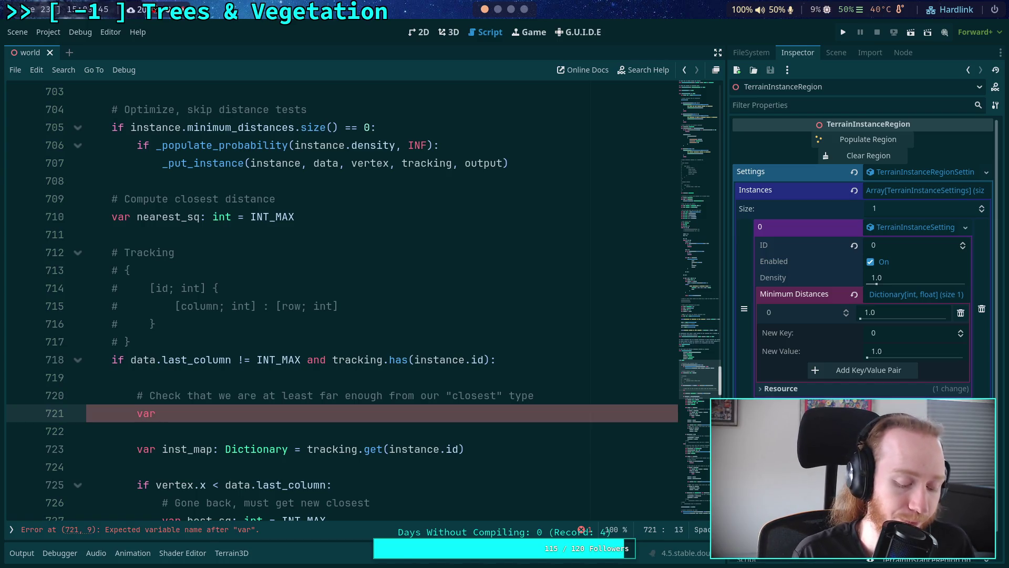
type("min_sq")
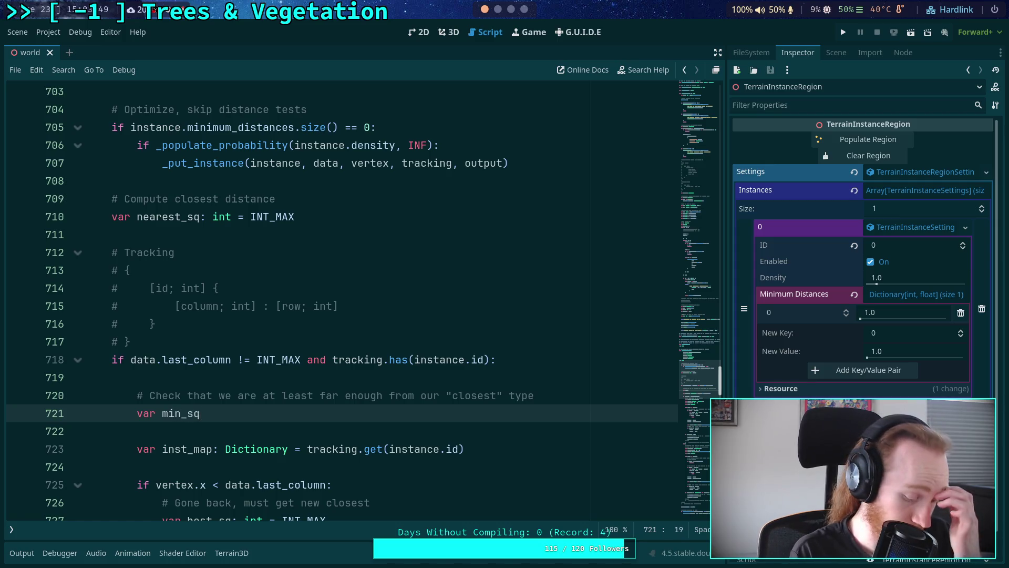
type(": float =")
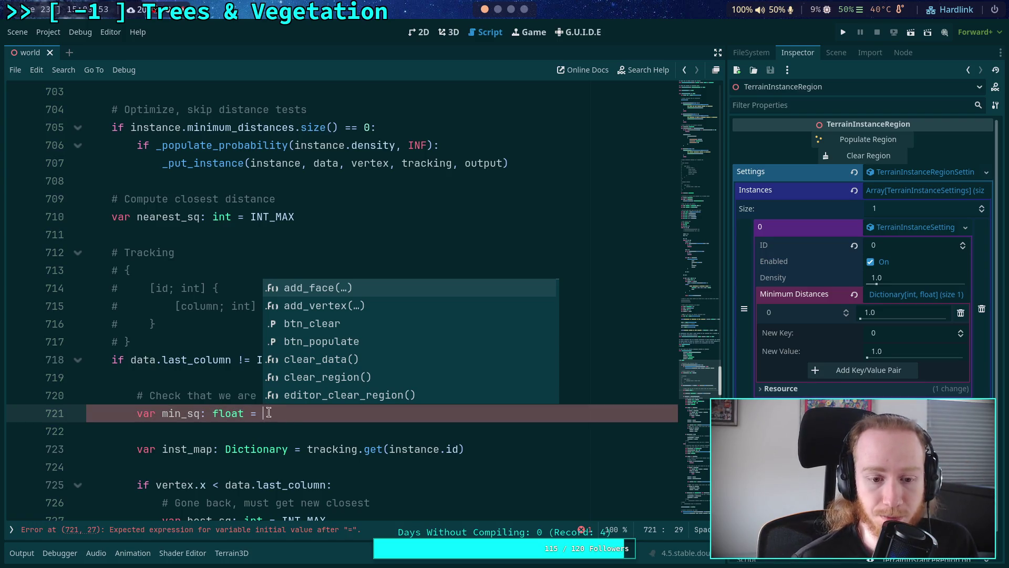
Complete line 721 as 'var min_sq: float = instance.minimum_distances.get(data.closest_id)'.
key("Escape")
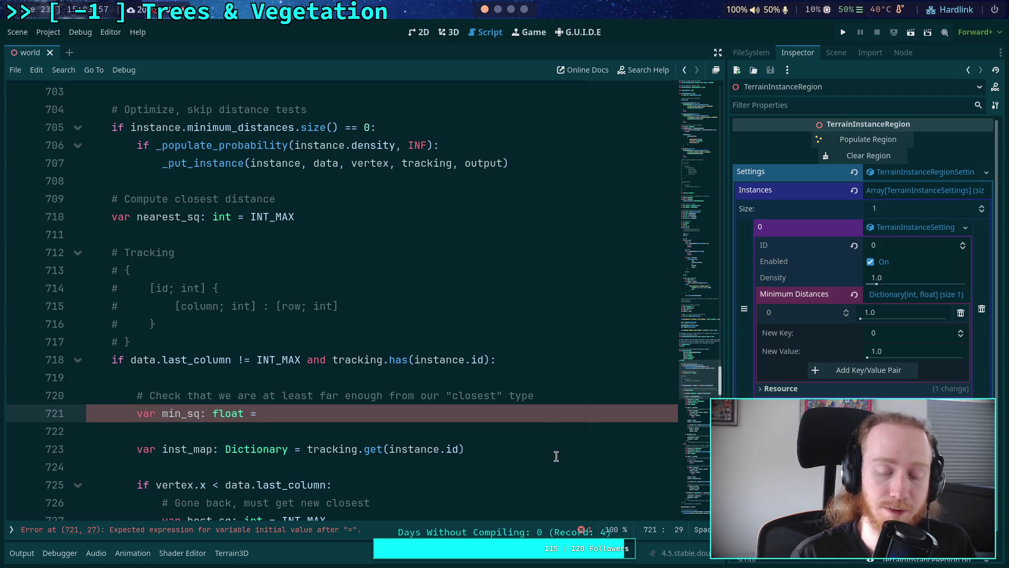
type("instance.m")
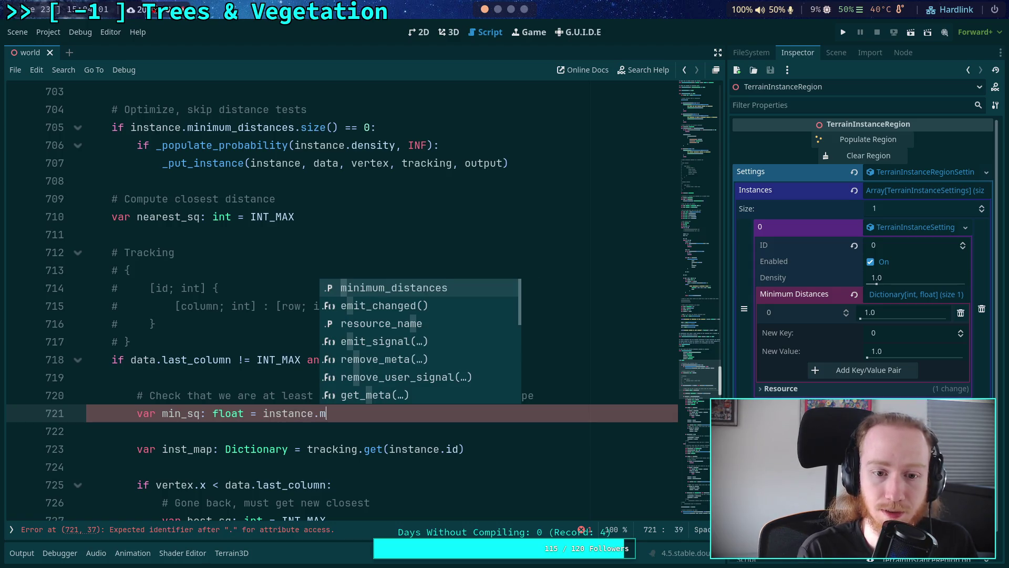
key("Return")
type(".get(")
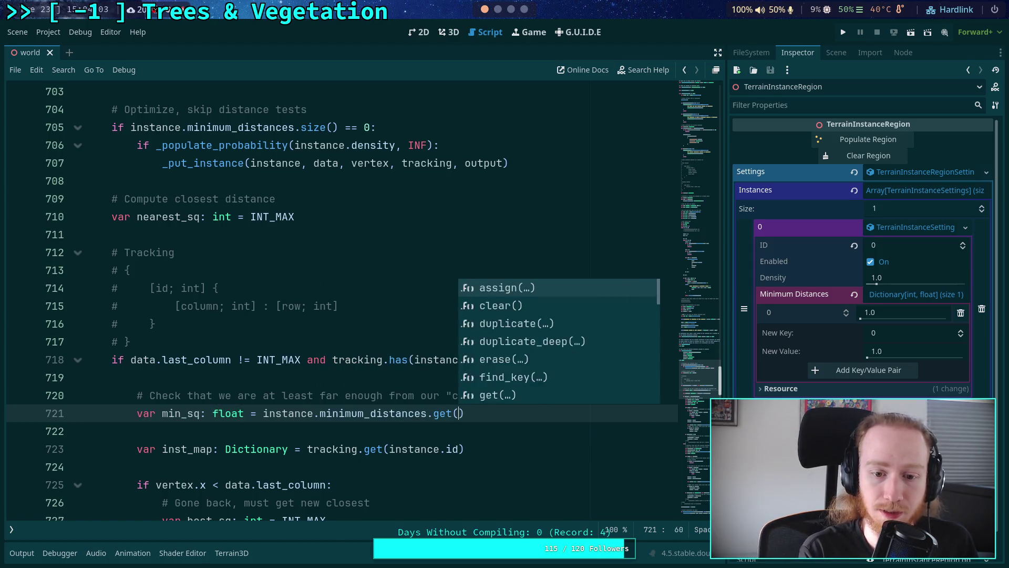
type("data.")
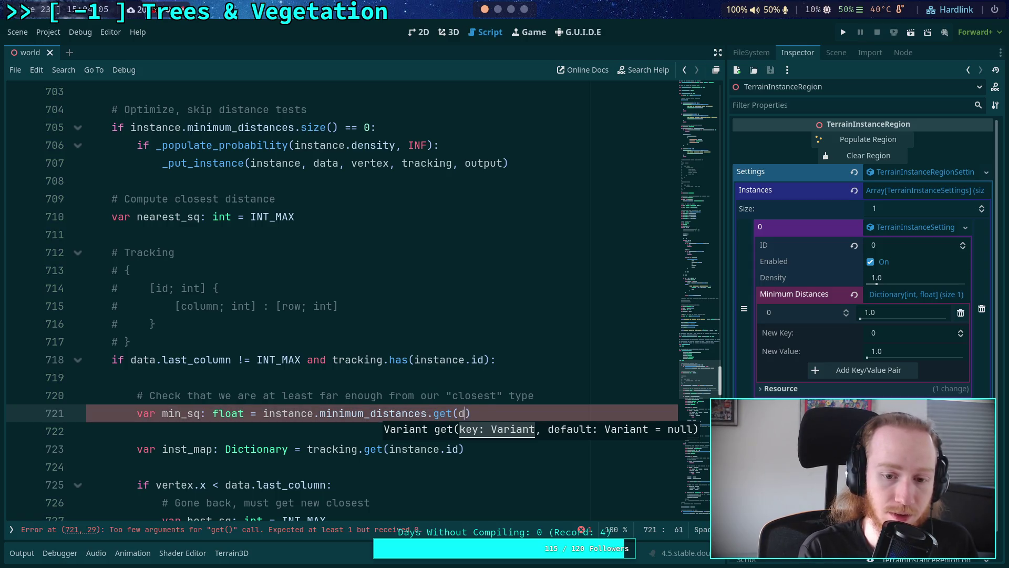
type("closest_")
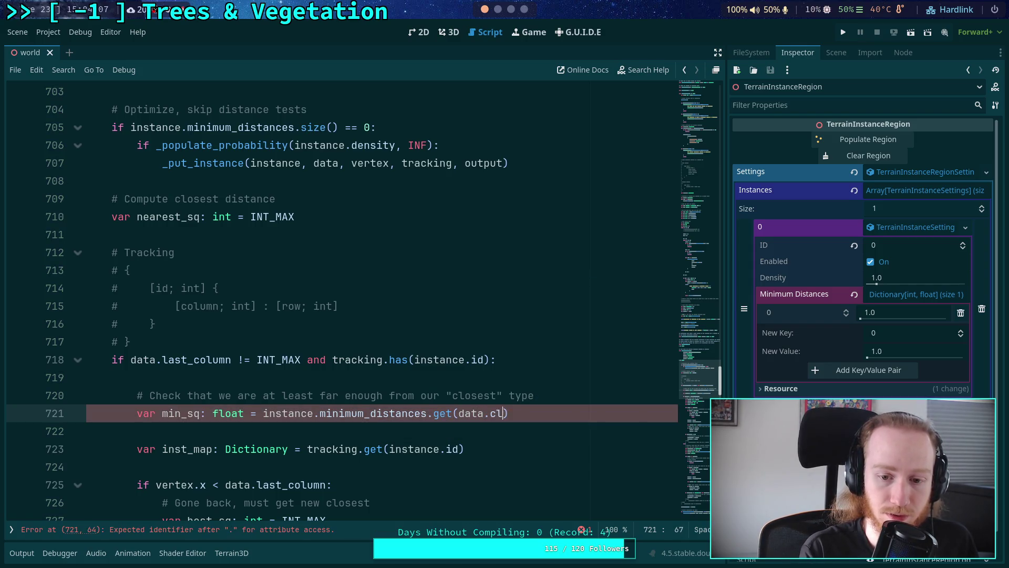
type("id")
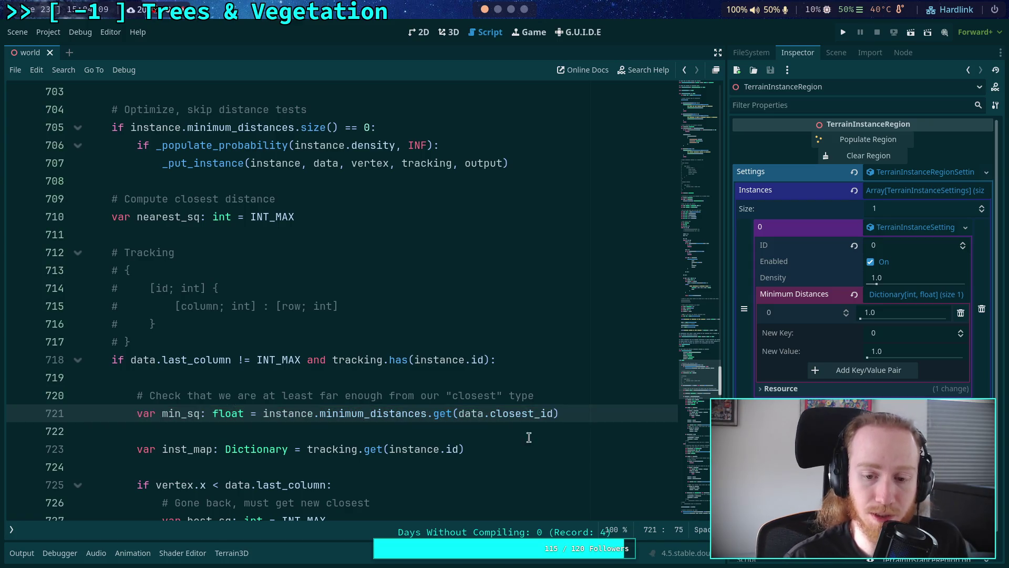
scroll(534, 436, "up", 8)
scroll(536, 428, "up", 3)
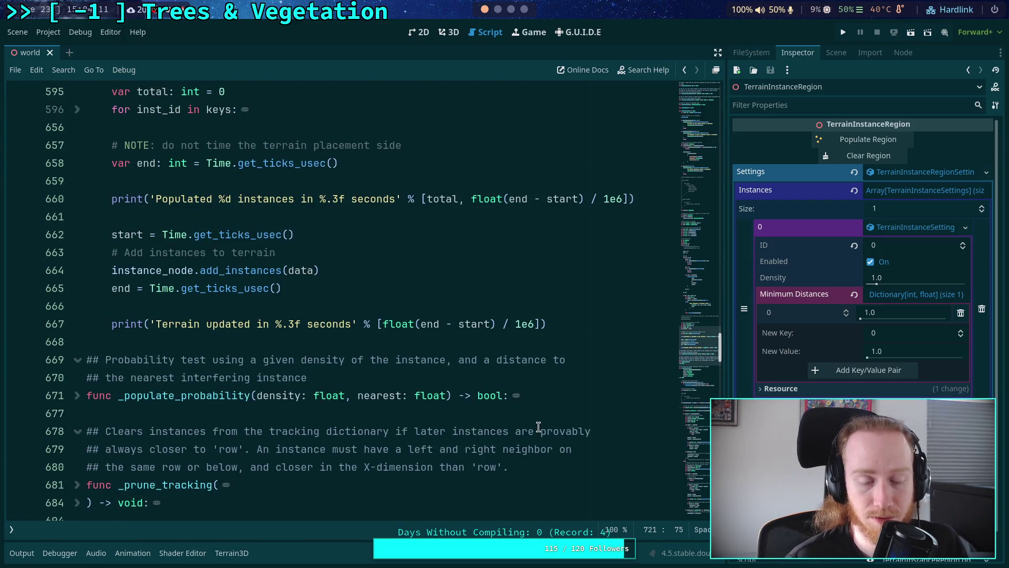
scroll(539, 427, "up", 3)
scroll(539, 426, "up", 5)
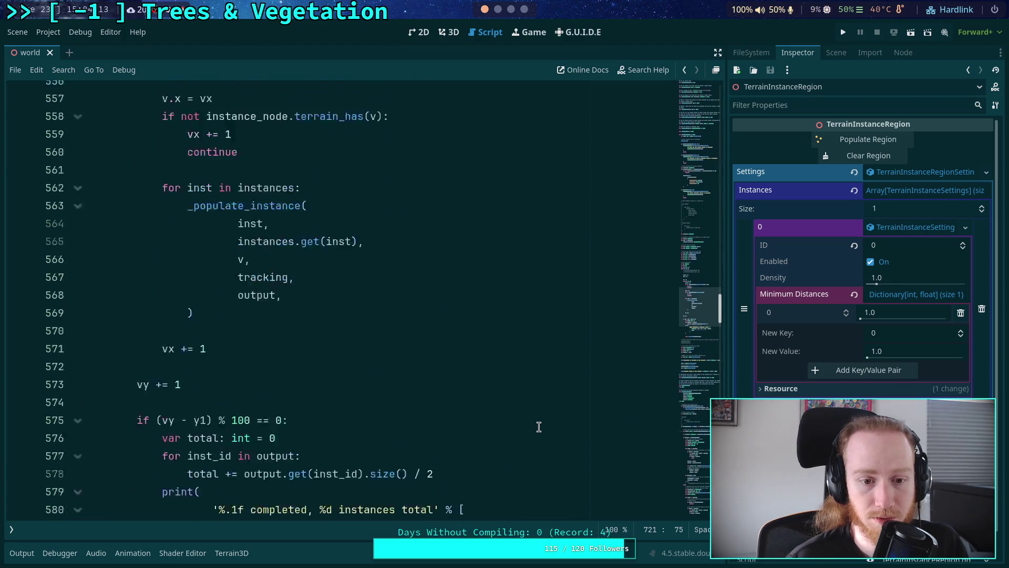
scroll(538, 427, "up", 3)
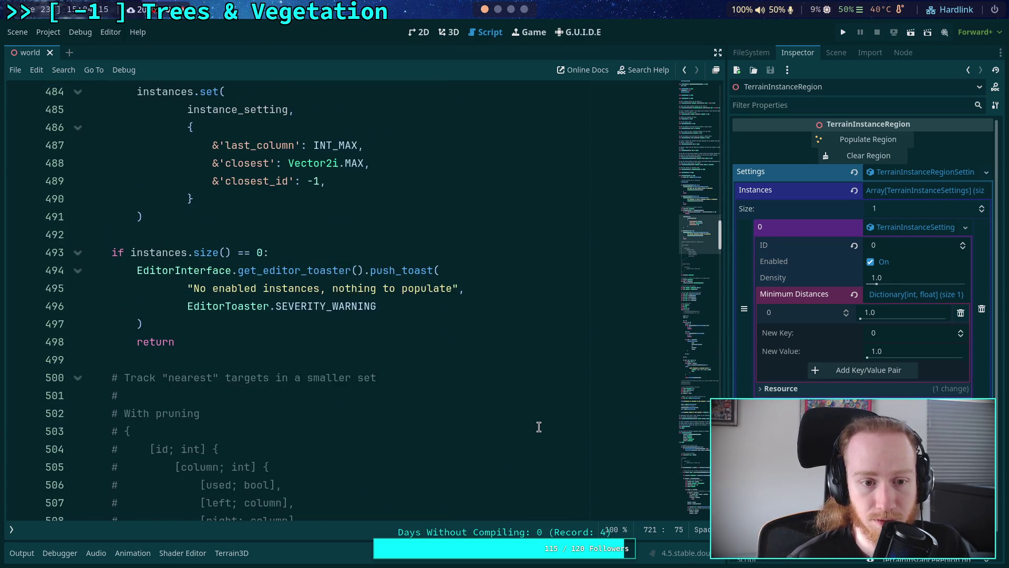
scroll(540, 427, "down", 15)
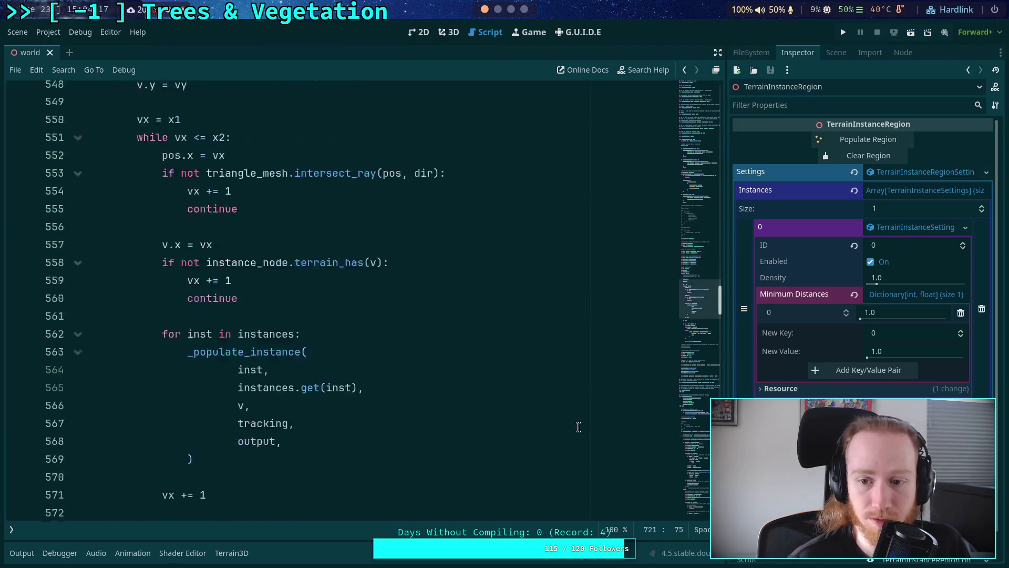
scroll(578, 427, "down", 4)
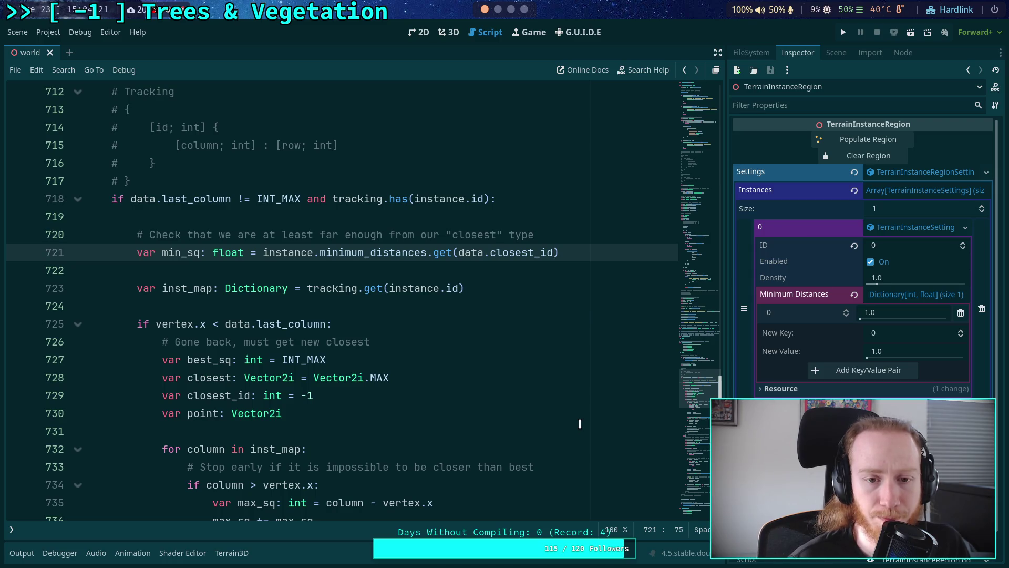
Delete ' and tracking.has(instance.id)' from the line 718 condition.
double_click(344, 200)
left_click_drag(331, 200, 490, 200)
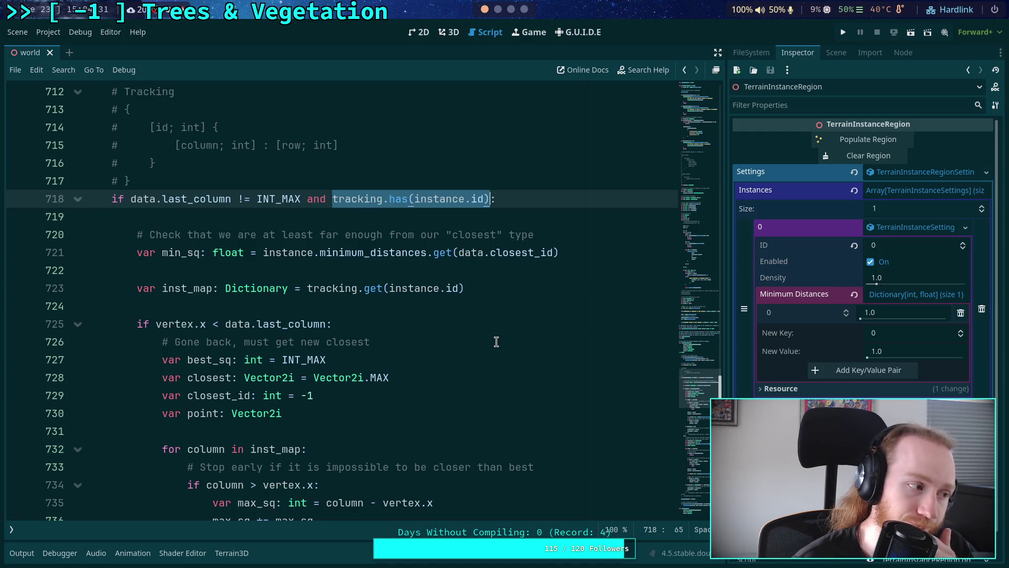
scroll(496, 341, "up", 2)
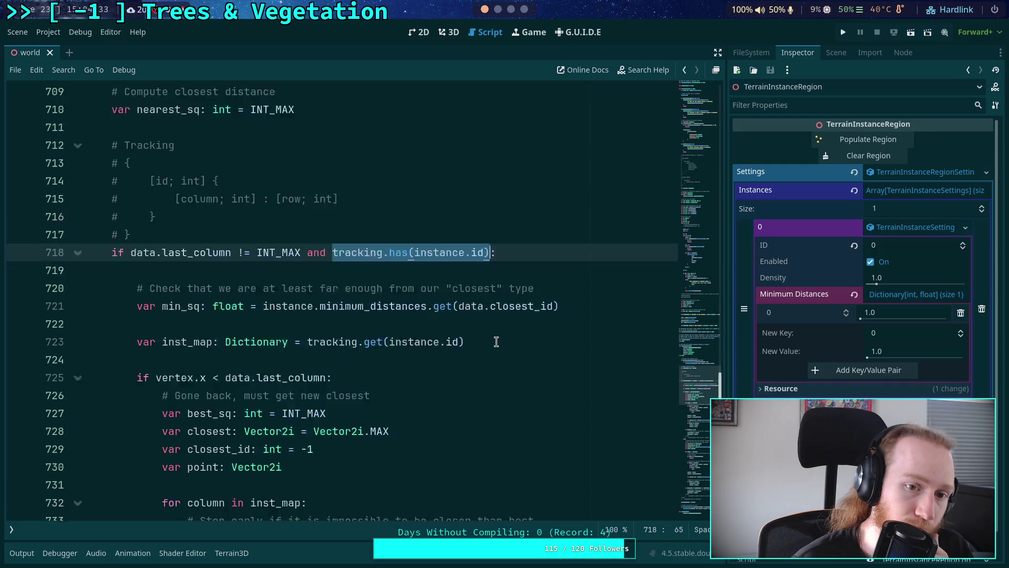
left_click_drag(300, 306, 490, 309)
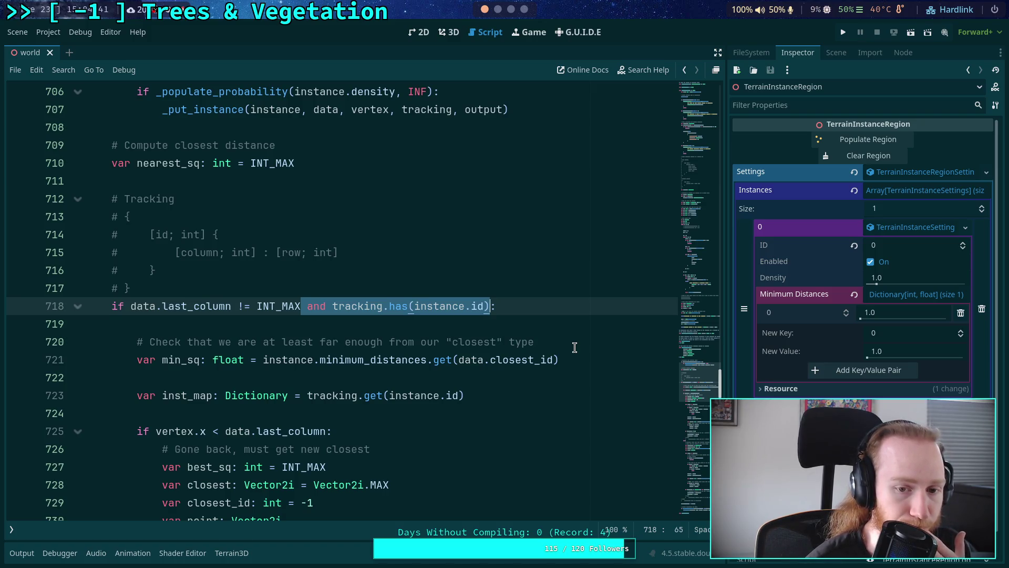
key("BackSpace")
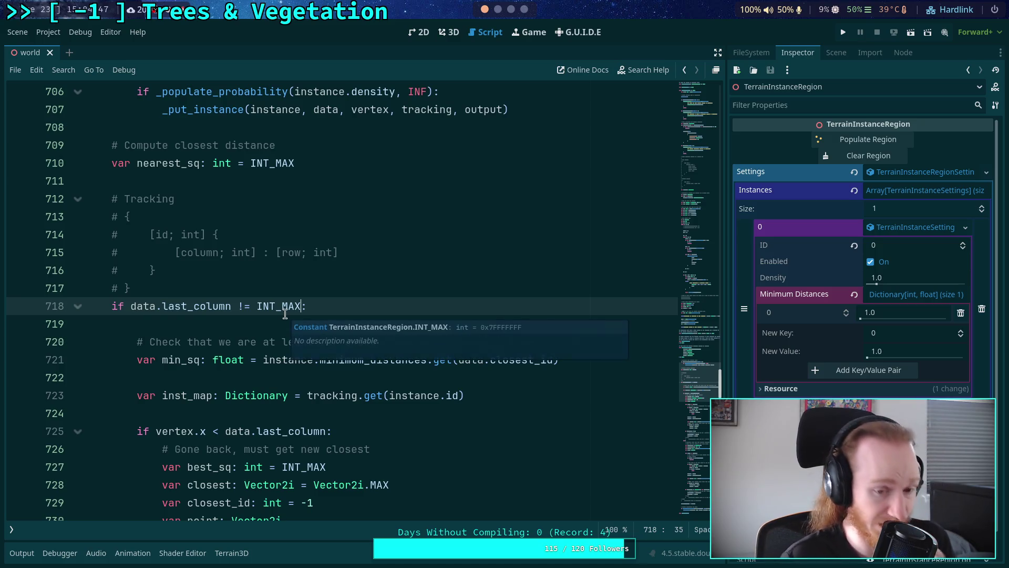
scroll(257, 312, "up", 3)
scroll(271, 310, "down", 5)
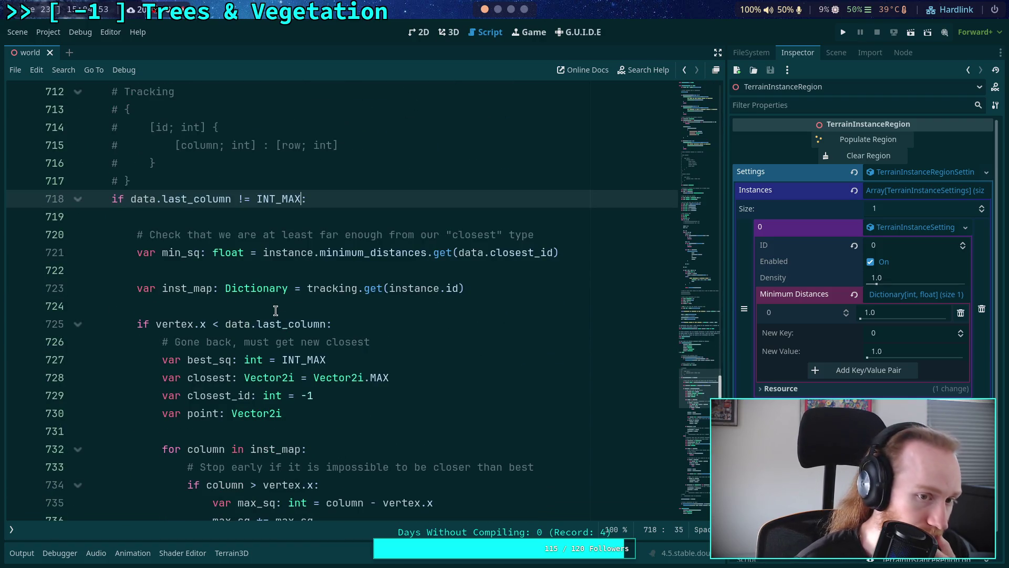
Replace last_column with closest_id and INT_MAX with -1 in the condition.
left_click_drag(163, 199, 231, 199)
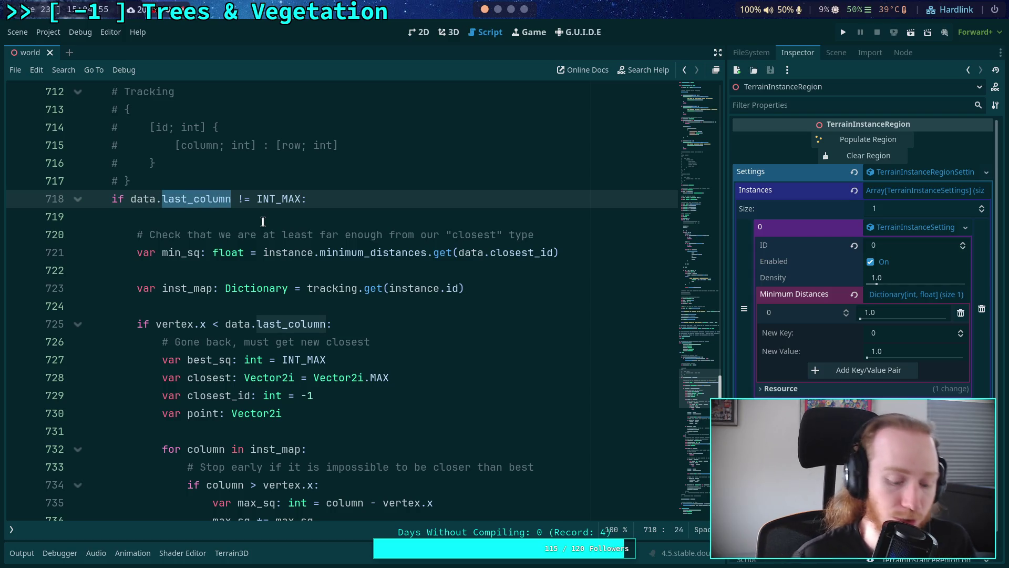
type("closest_id")
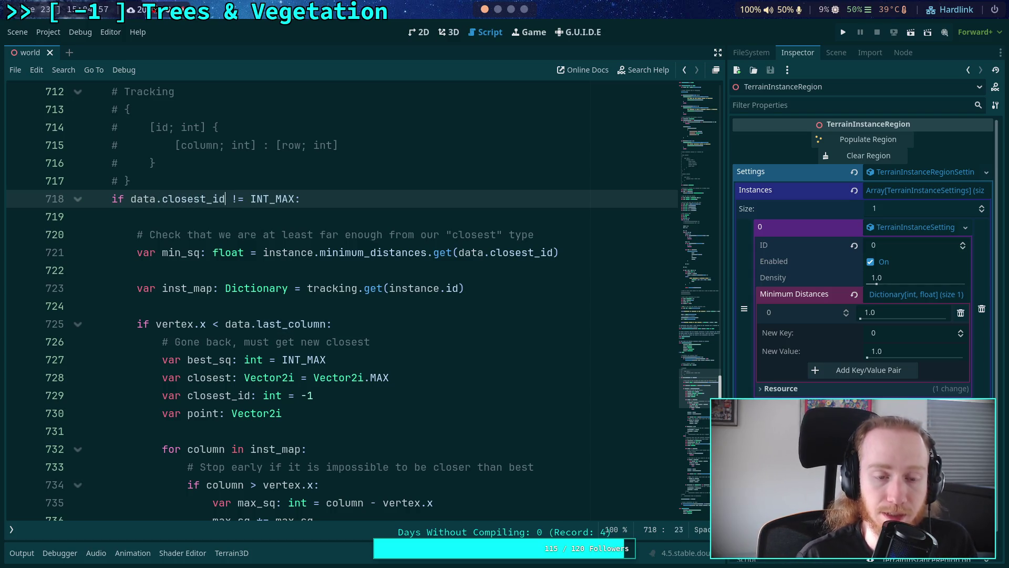
double_click(255, 200)
type("-1")
left_click(280, 221)
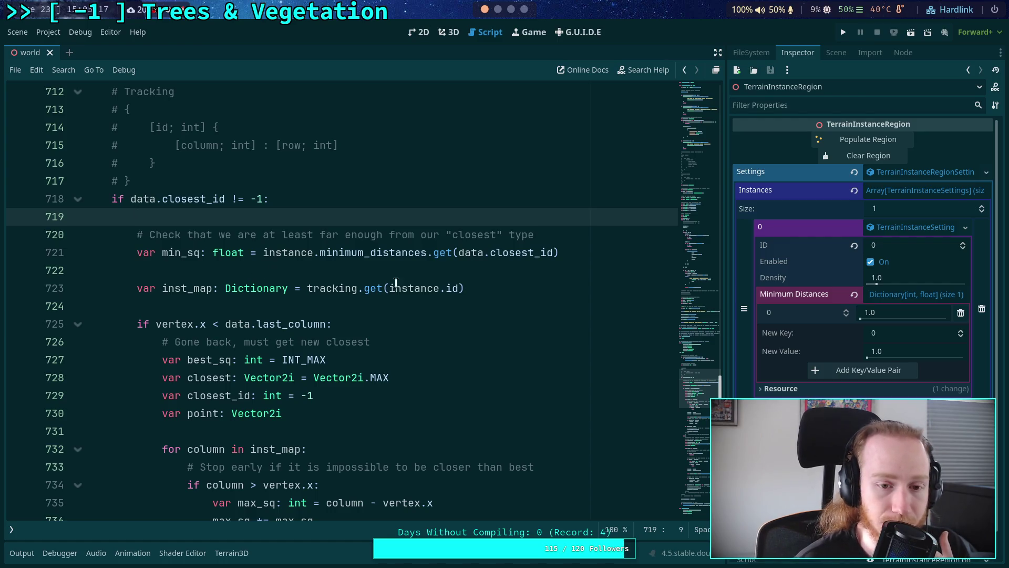
left_click(579, 252)
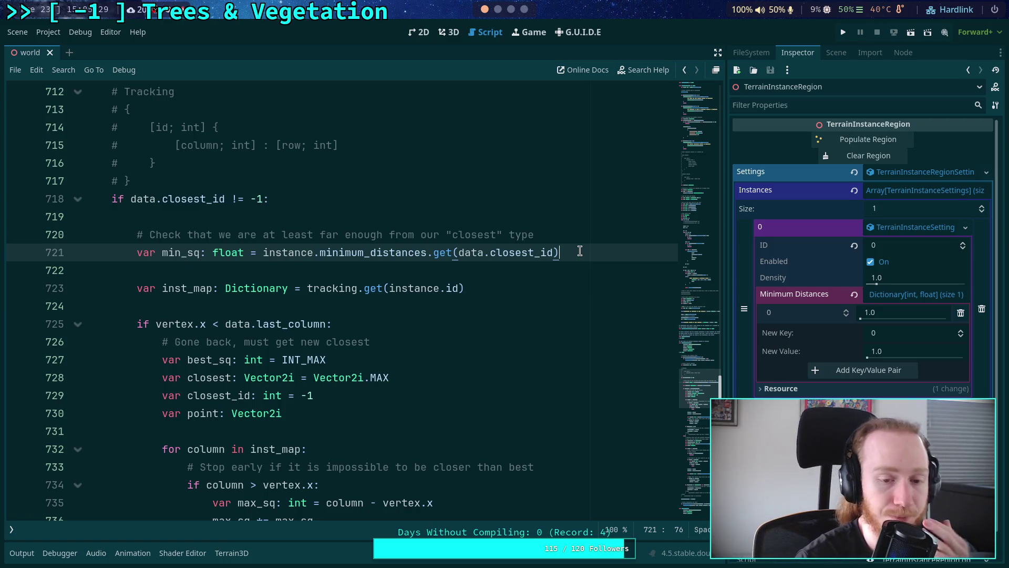
Reword the comment to refer to our last "closest" type.
left_click(78, 324)
scroll(206, 359, "down", 1)
scroll(206, 358, "down", 2)
scroll(239, 359, "down", 3)
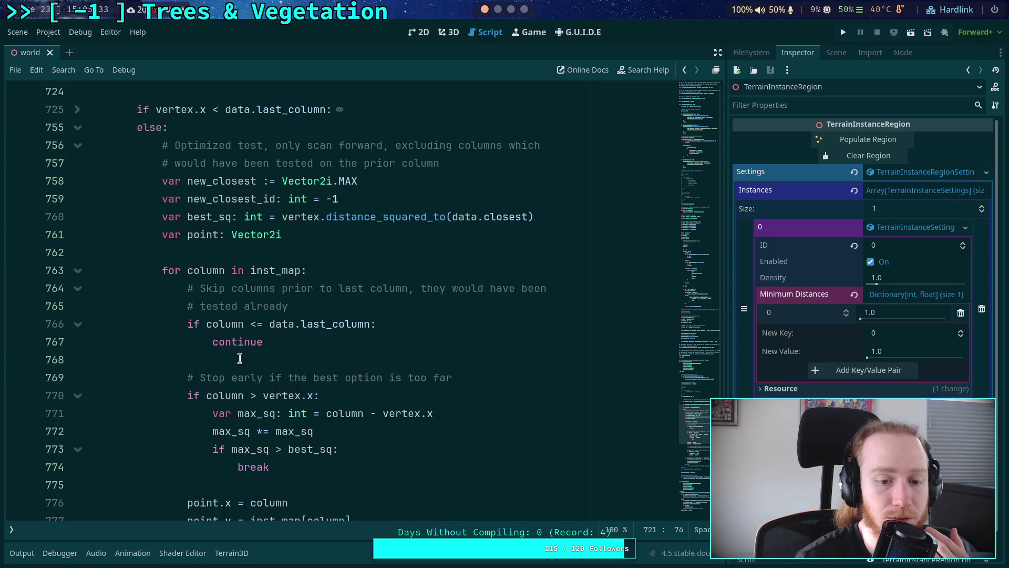
scroll(240, 358, "down", 2)
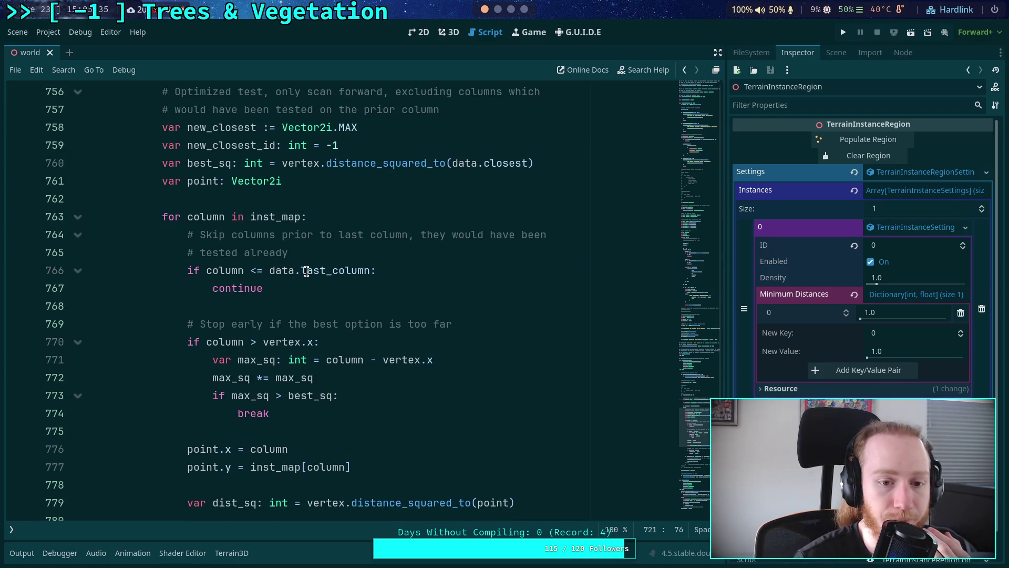
scroll(317, 293, "up", 6)
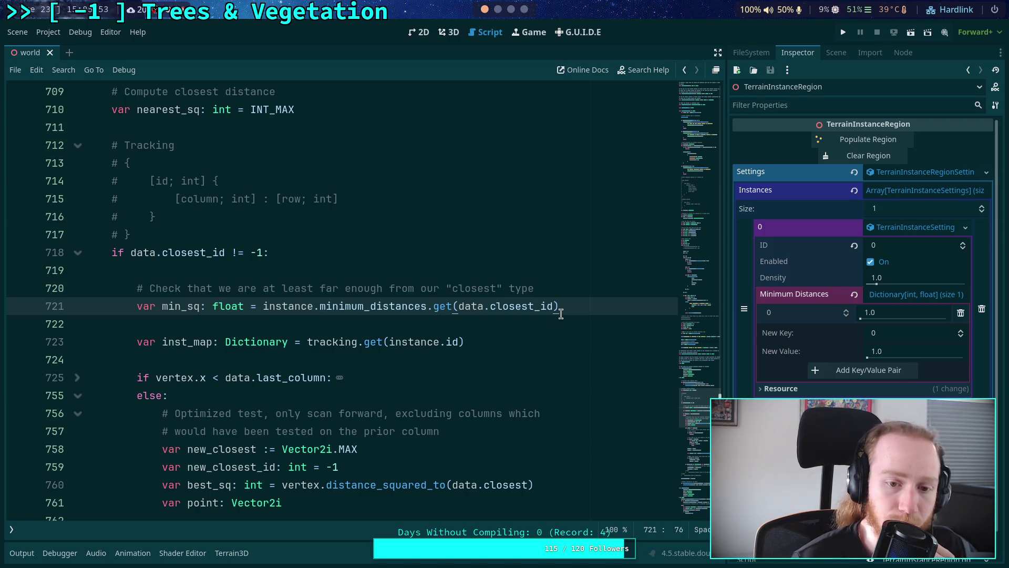
left_click(444, 288)
type("last")
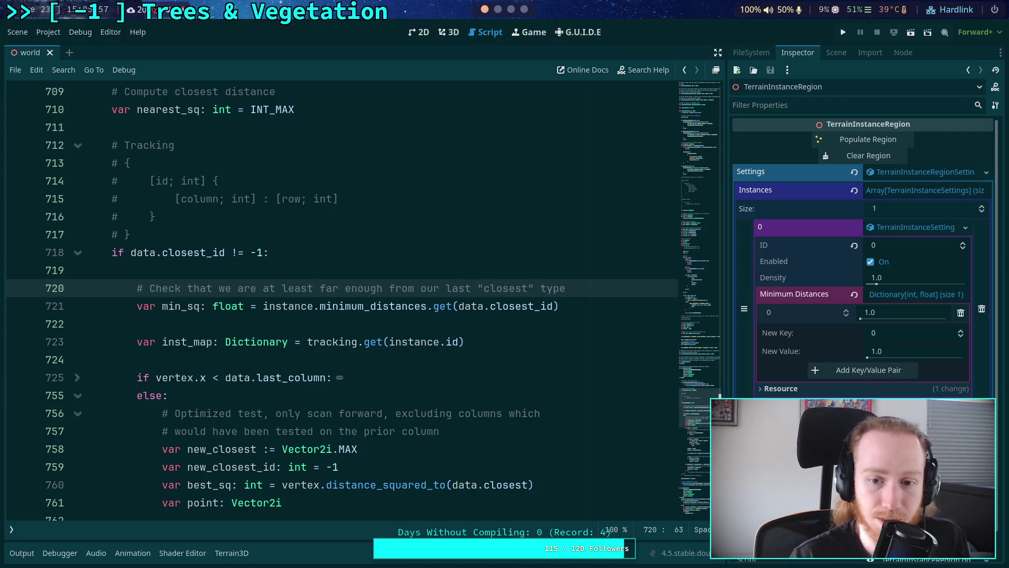
Add 'min_sq *= min_sq' on a new line after the min_sq declaration.
left_click(609, 306)
key("Return")
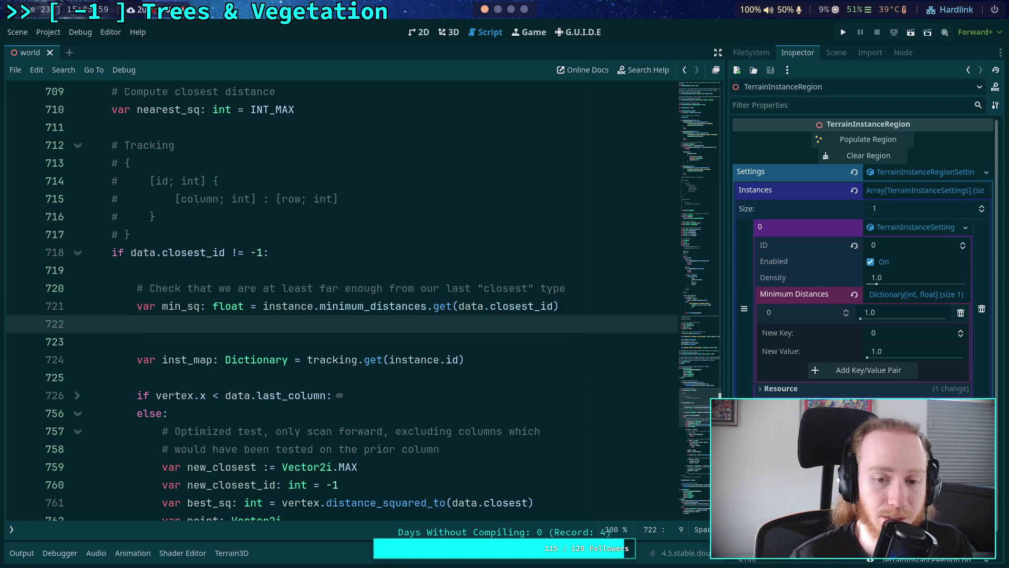
type("min_sq")
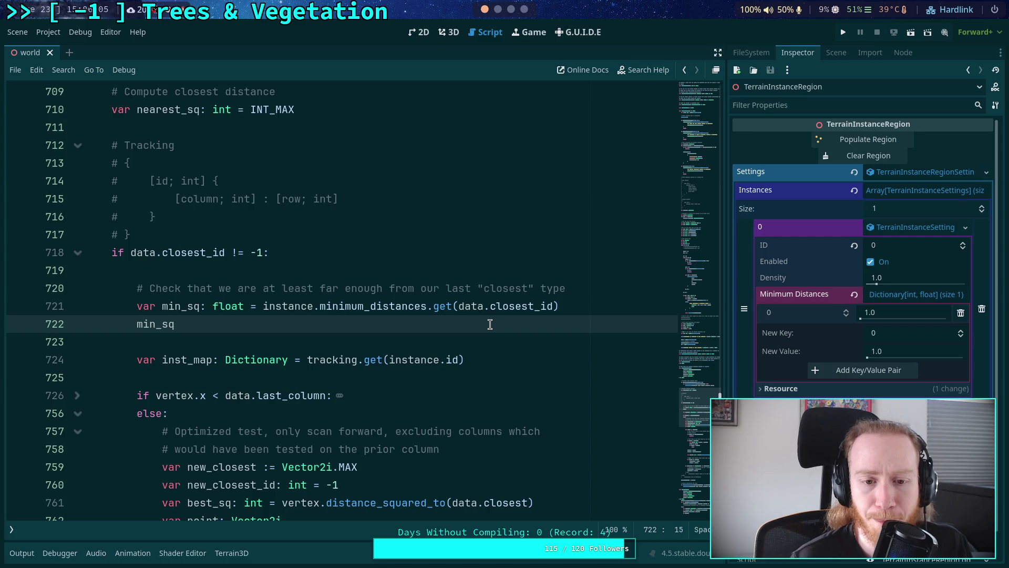
type("*= min_sq")
key("Return")
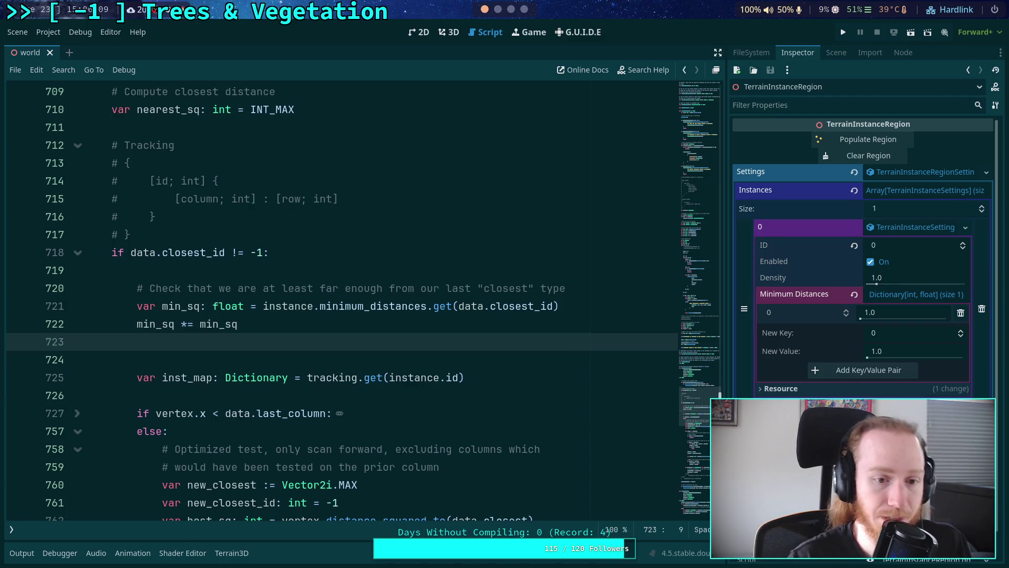
Unfold the first closest-tracking branch and highlight every use of best_sq.
scroll(473, 347, "down", 4)
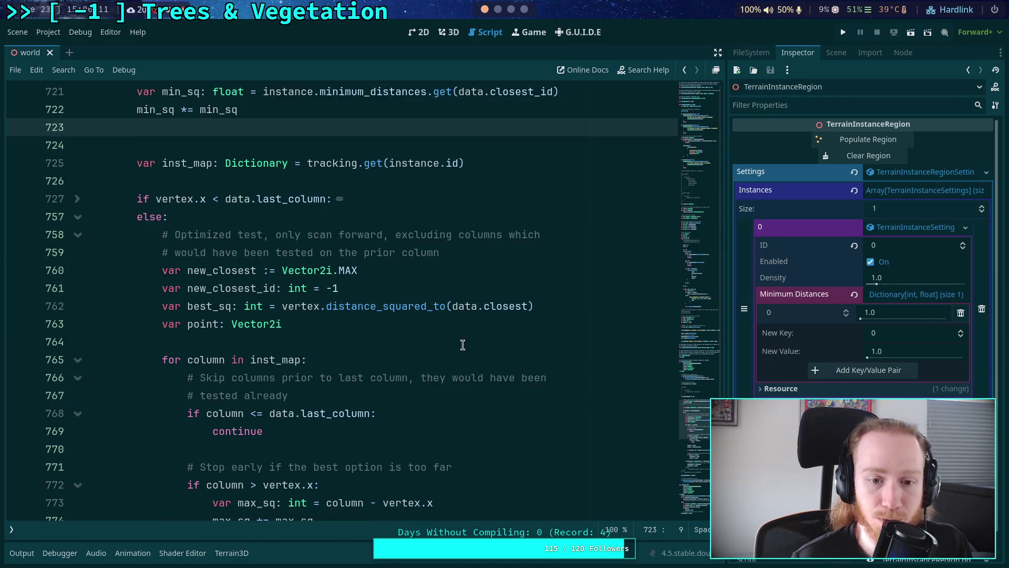
scroll(453, 352, "up", 1)
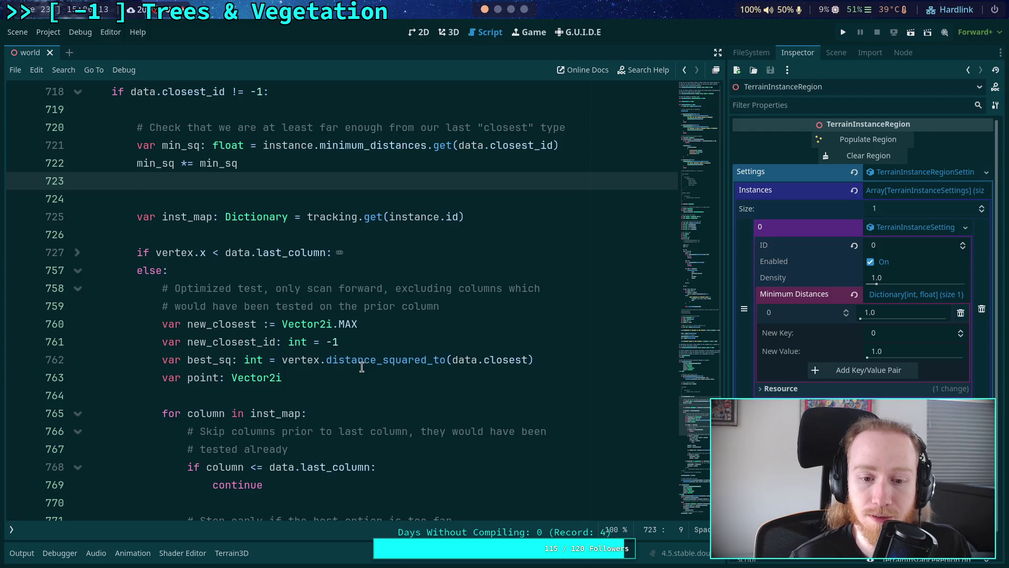
scroll(203, 343, "up", 1)
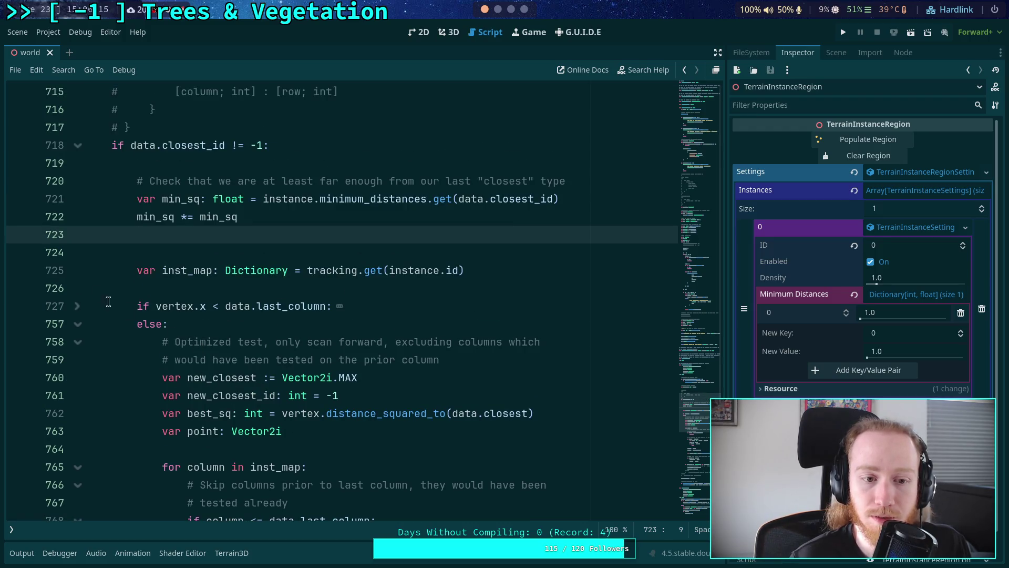
left_click(77, 307)
scroll(242, 315, "down", 7)
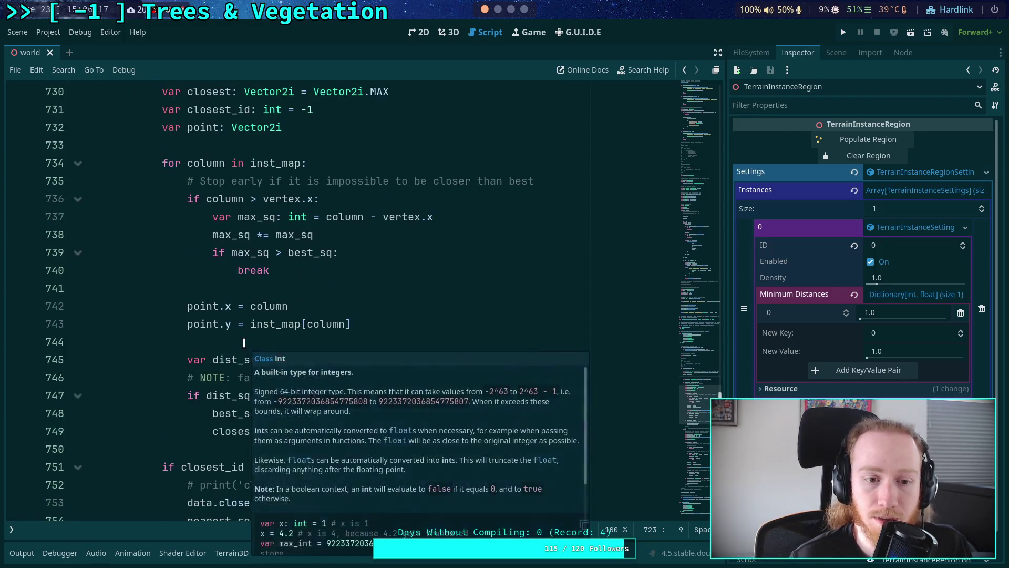
scroll(241, 316, "up", 3)
double_click(210, 127)
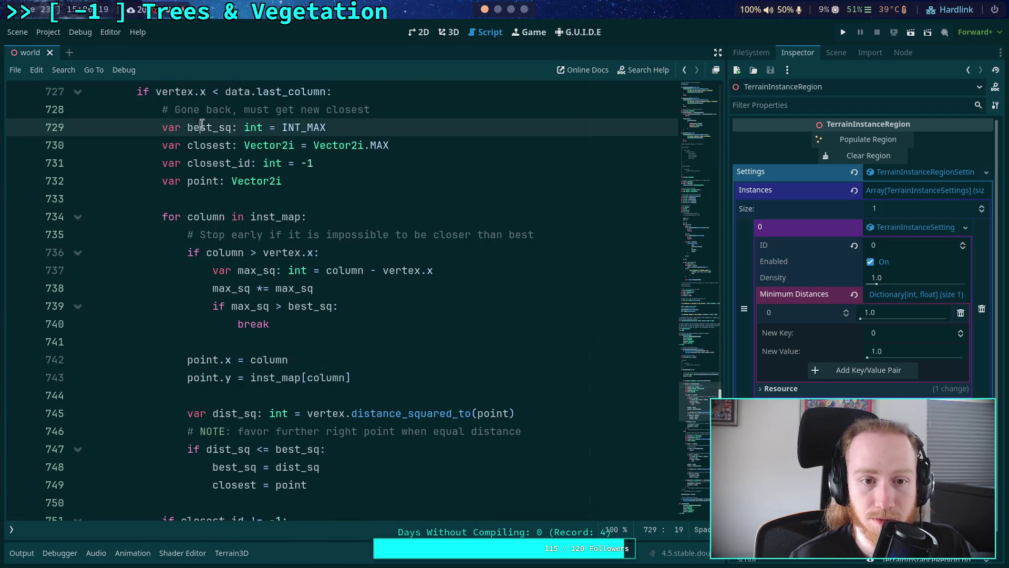
scroll(379, 315, "down", 6)
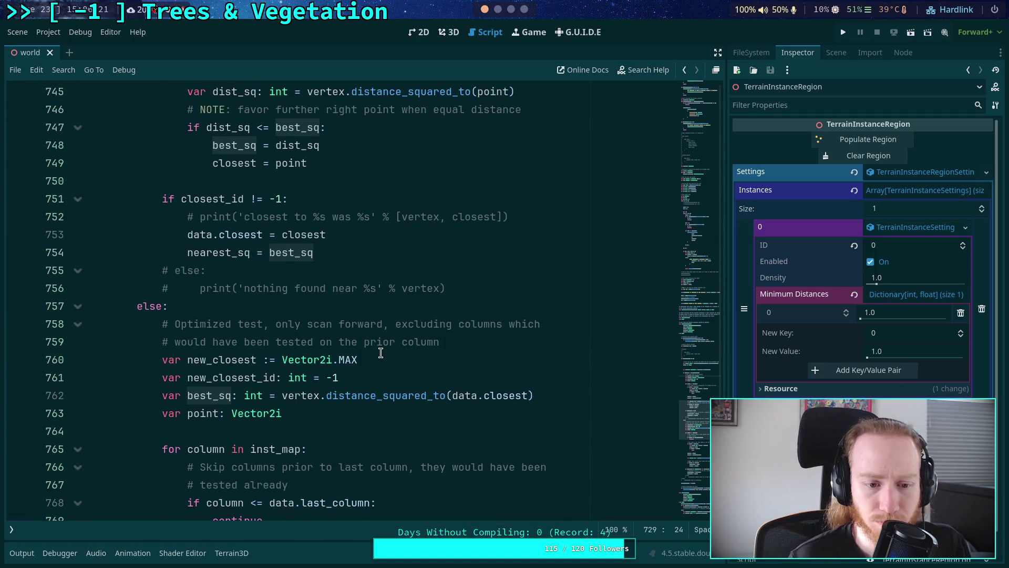
scroll(380, 352, "up", 4)
scroll(380, 353, "down", 3)
Place the best_sq distance calculation on the empty line directly below min_sq.
left_click(326, 448)
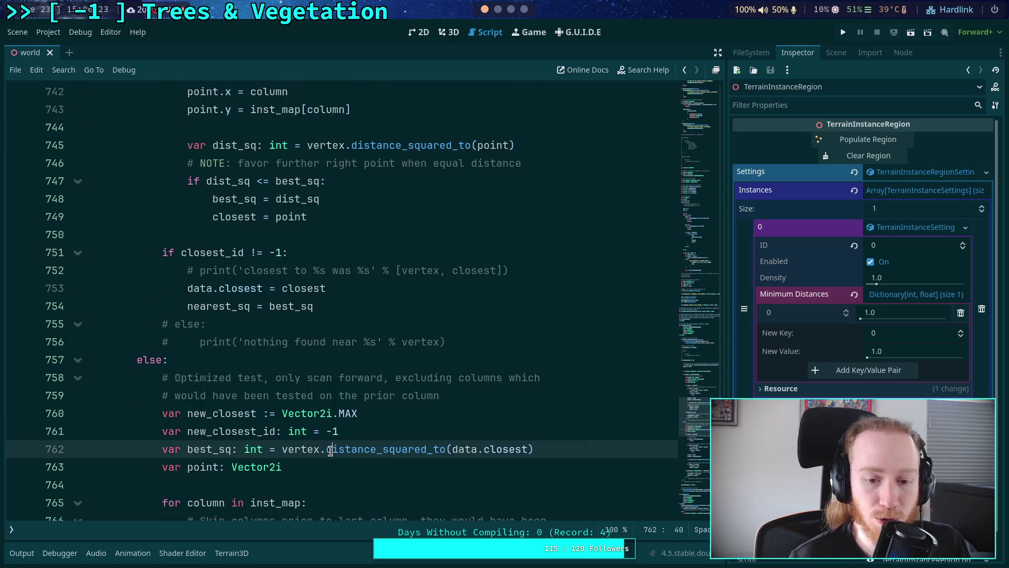
scroll(316, 263, "up", 9)
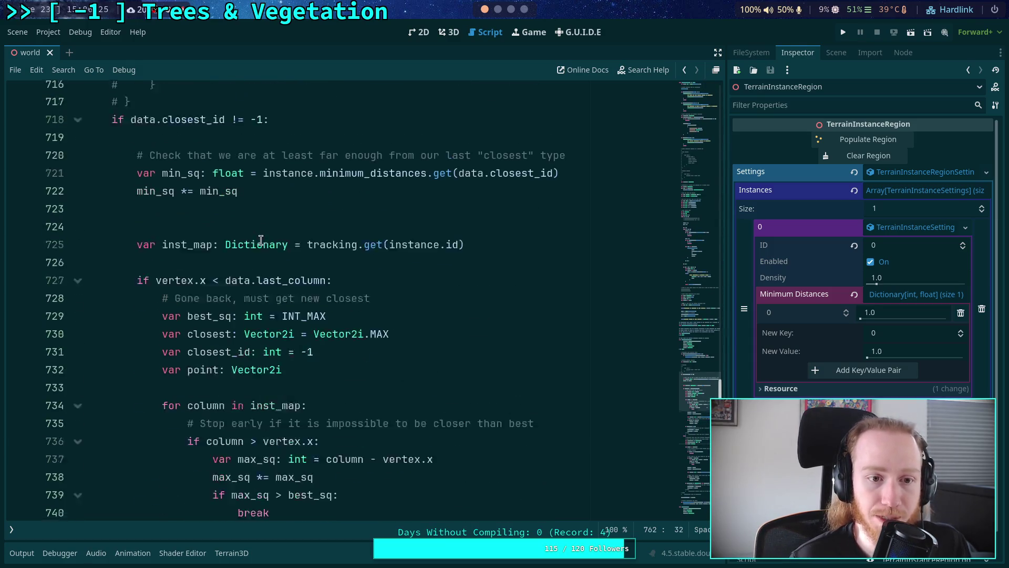
left_click(278, 234)
key("ctrl+v")
key("Left")
key("BackSpace")
key("BackSpace")
key("BackSpace")
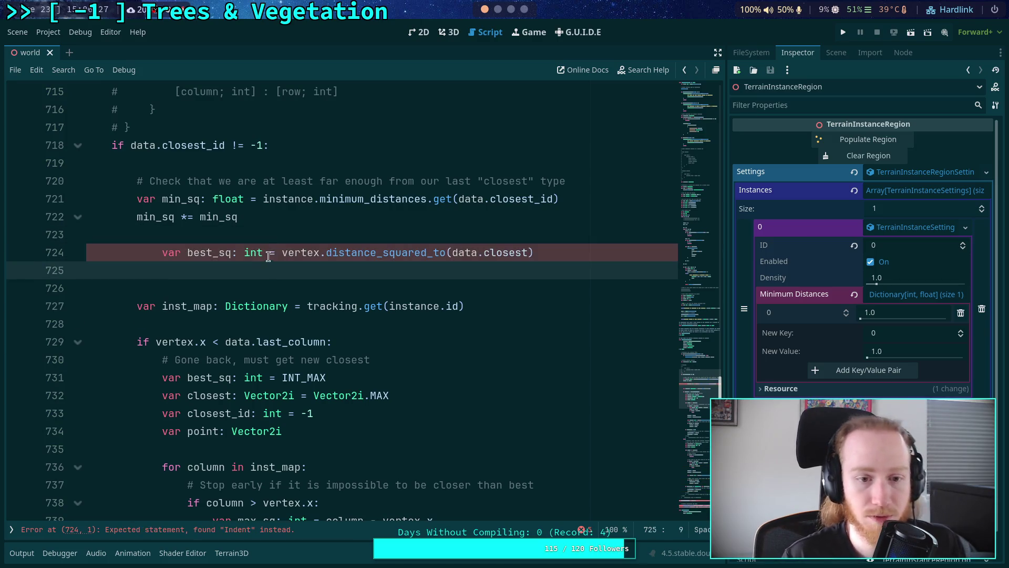
left_click(251, 252)
left_click(297, 273)
Turn line 731's duplicate best_sq declaration into the reassignment 'best_sq = INT_MAX'.
scroll(300, 294, "down", 3)
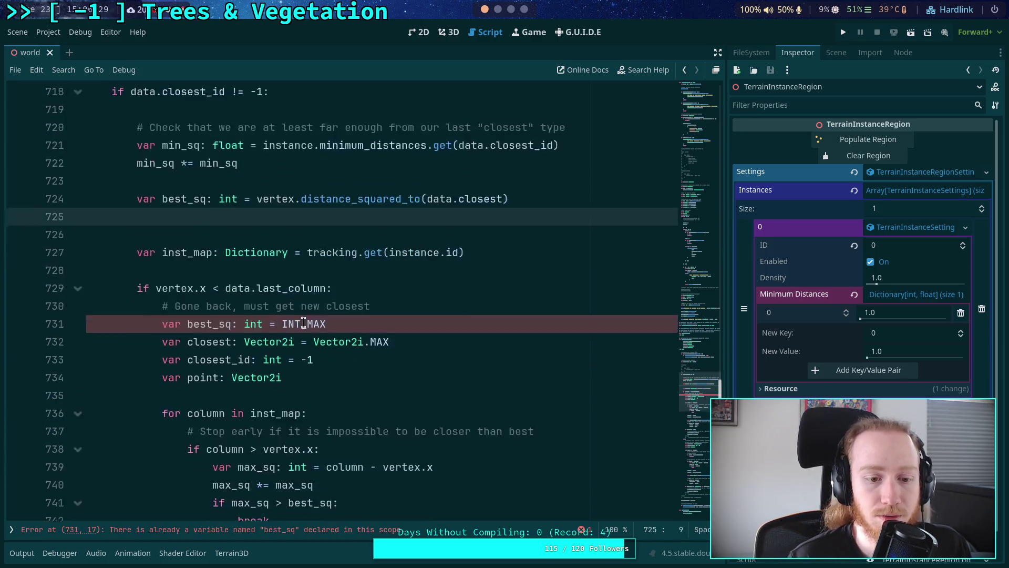
scroll(221, 282, "up", 1)
left_click(188, 270)
key("shift+Home")
key("BackSpace")
left_click_drag(237, 270, 206, 270)
key("BackSpace")
Add 'if best_sq <= min_sq: return' with a 'Too close, skip instance placement' comment.
scroll(318, 334, "down", 8)
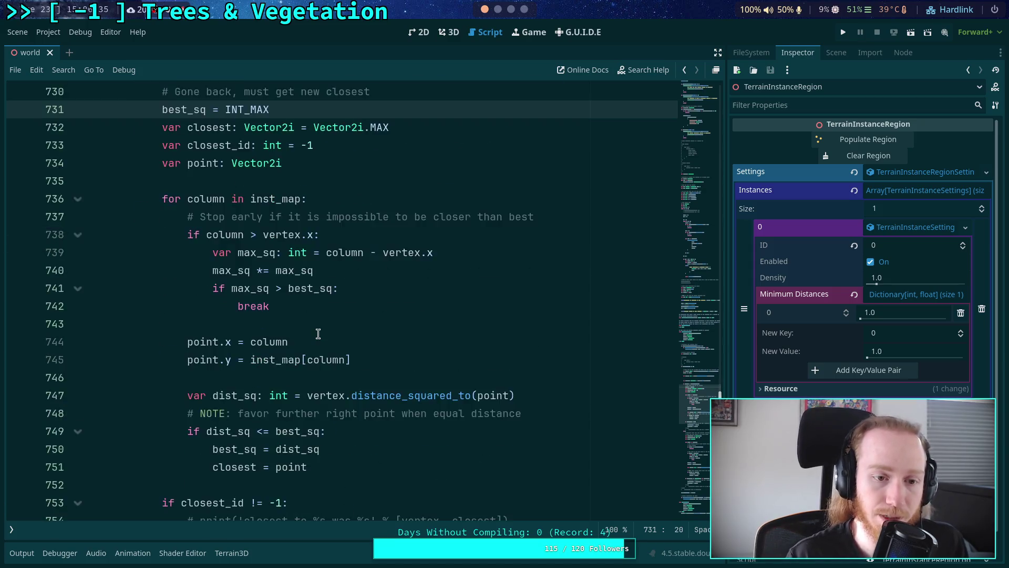
scroll(318, 334, "down", 12)
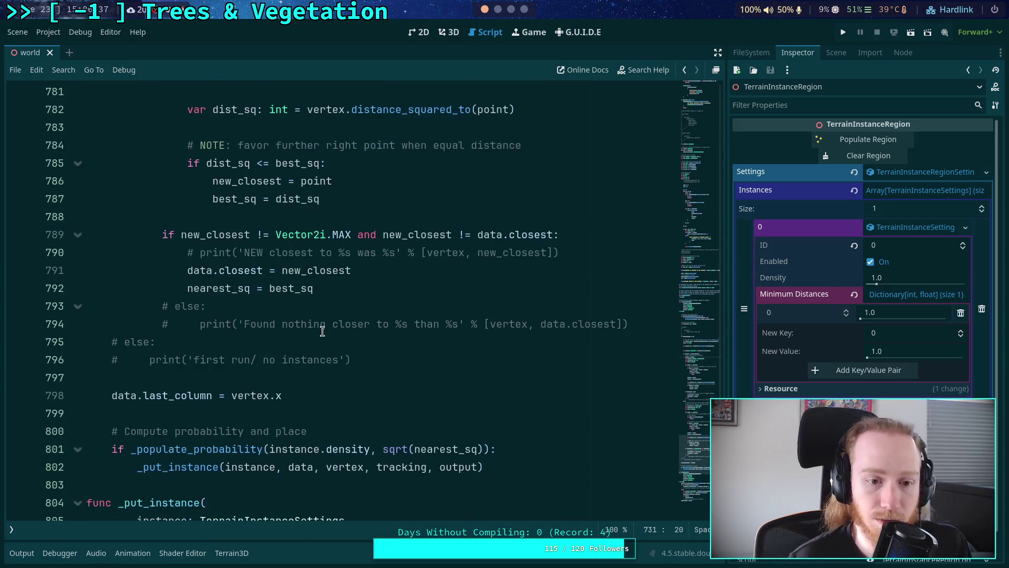
scroll(310, 326, "up", 17)
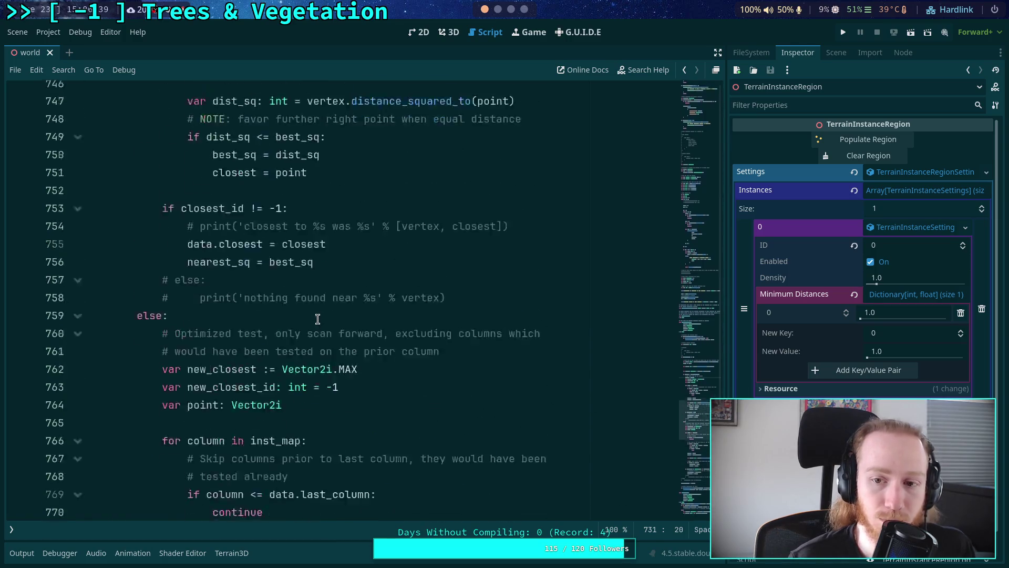
scroll(307, 325, "up", 6)
left_click(558, 324)
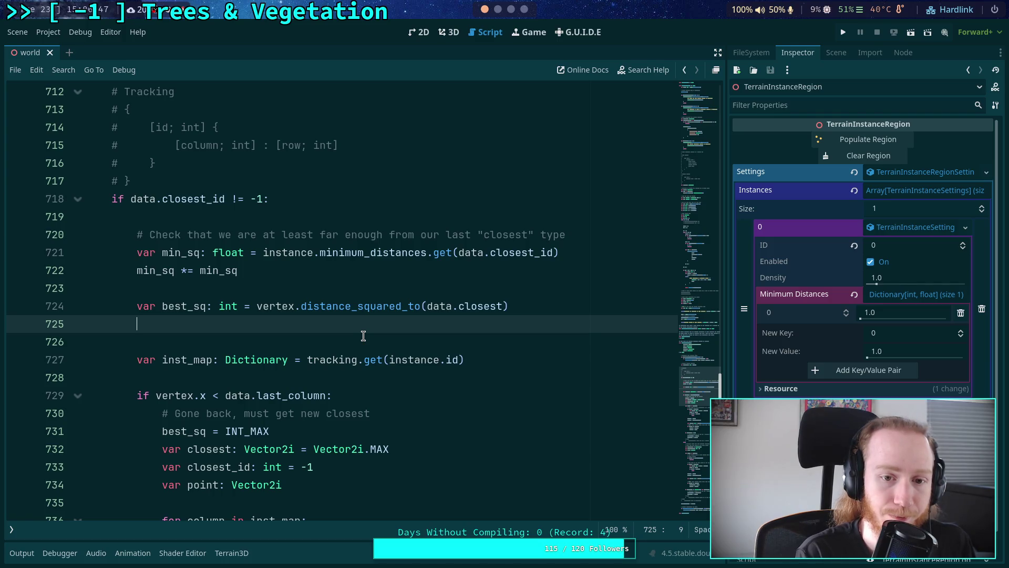
type("if best_")
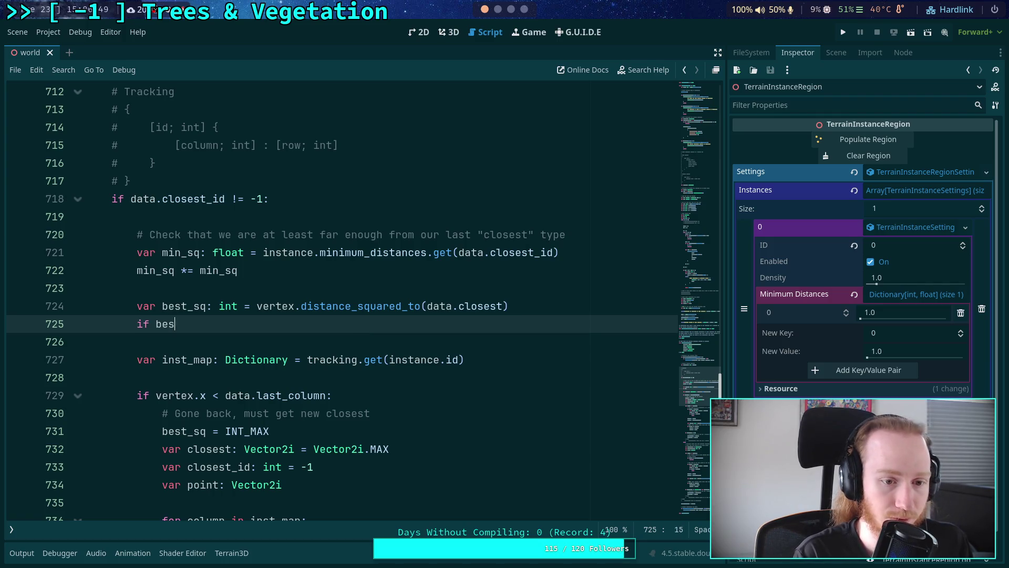
type("sq <")
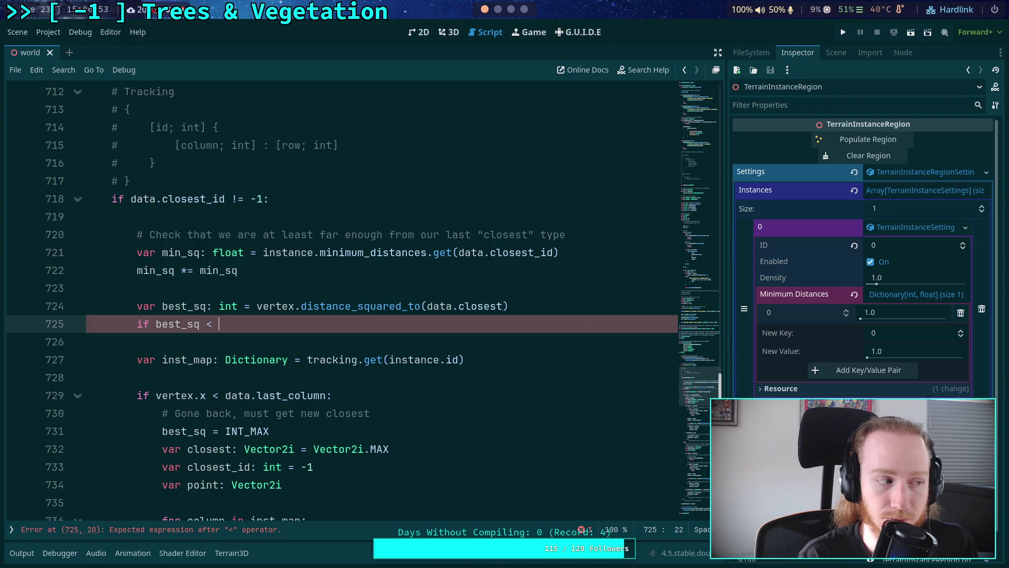
type("min_")
key("BackSpace")
key("BackSpace")
key("BackSpace")
type("= min_s")
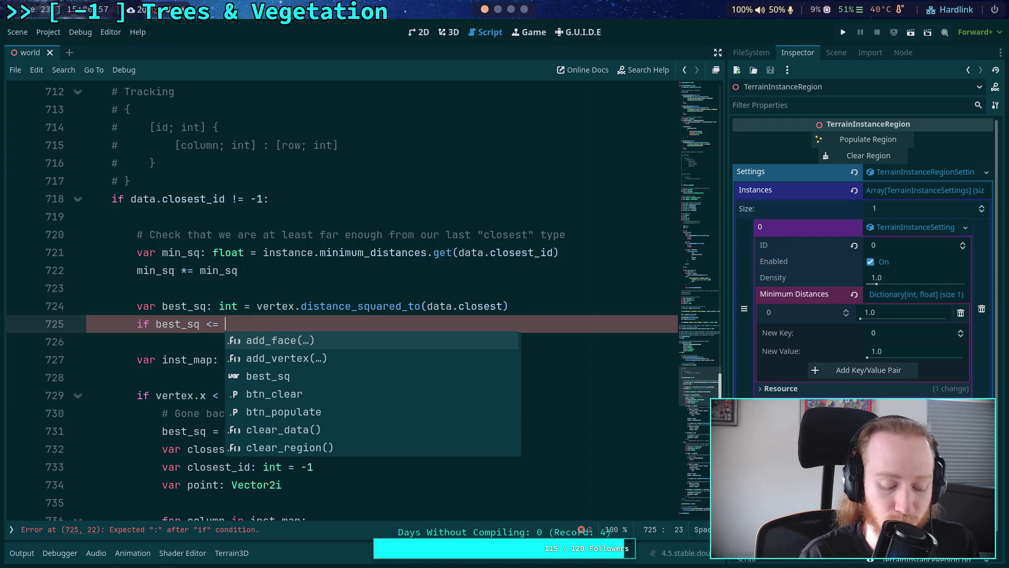
type("q:")
key("Return")
type("retu")
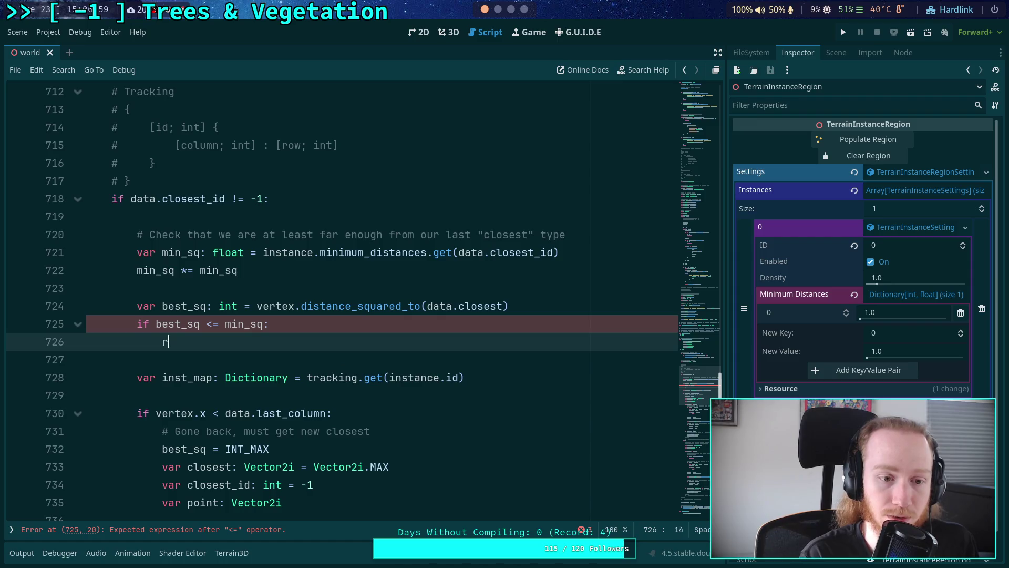
type("rn ")
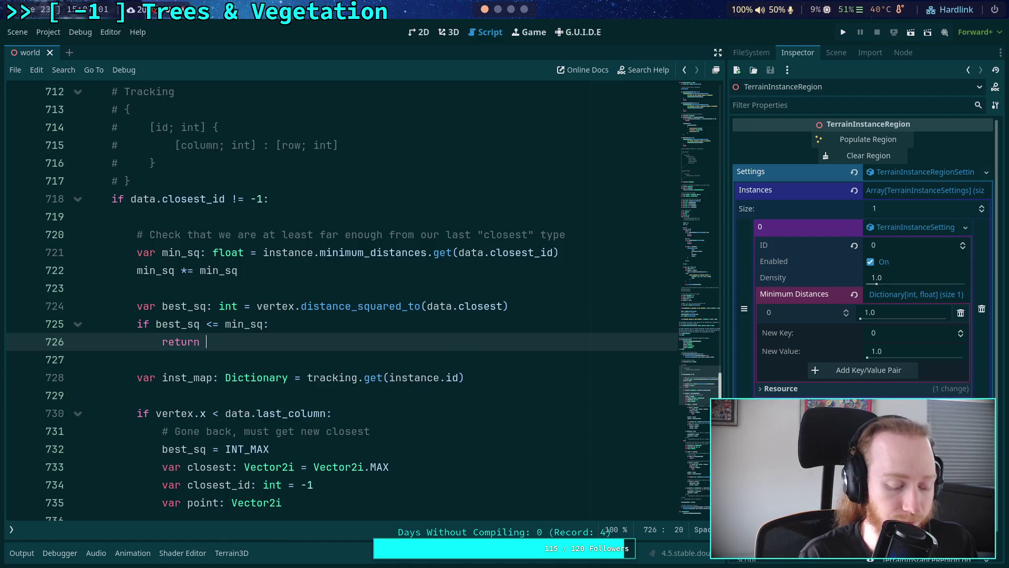
type("# Too close, ")
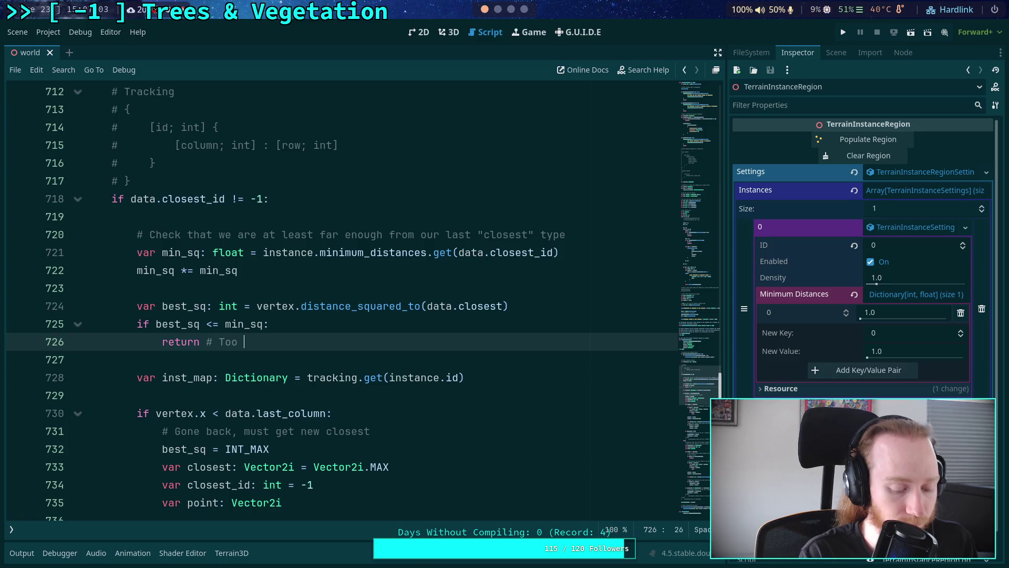
type("skip ver")
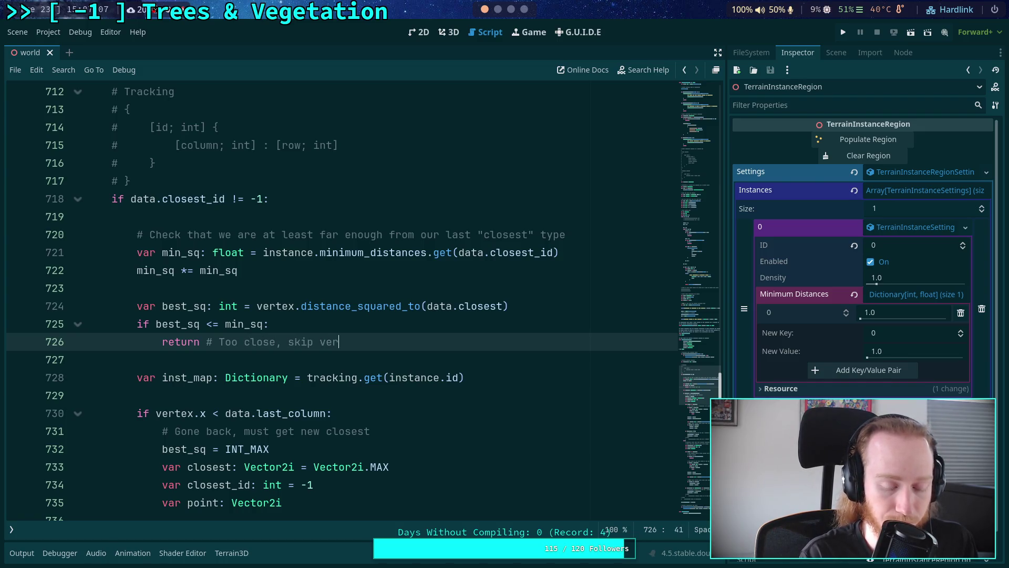
key("BackSpace")
key("BackSpace")
key("BackSpace")
type("instance ")
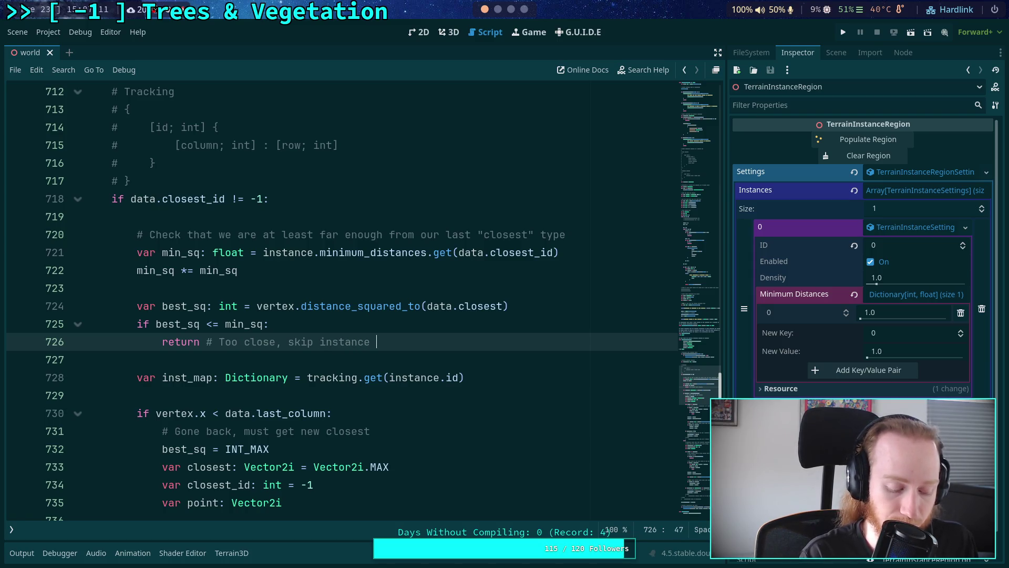
type("placemen")
key("Return")
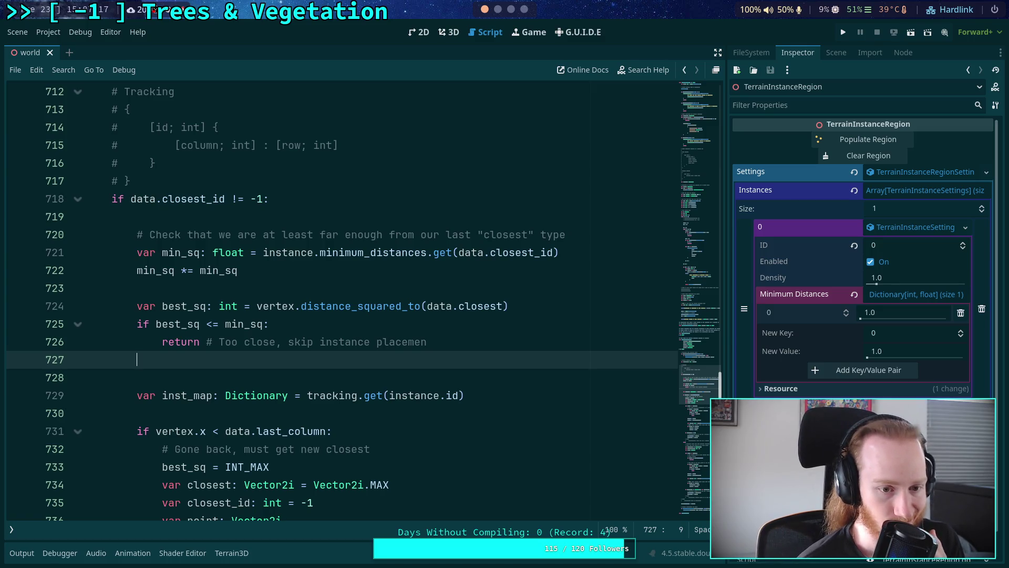
key("BackSpace")
key("BackSpace")
key("BackSpace")
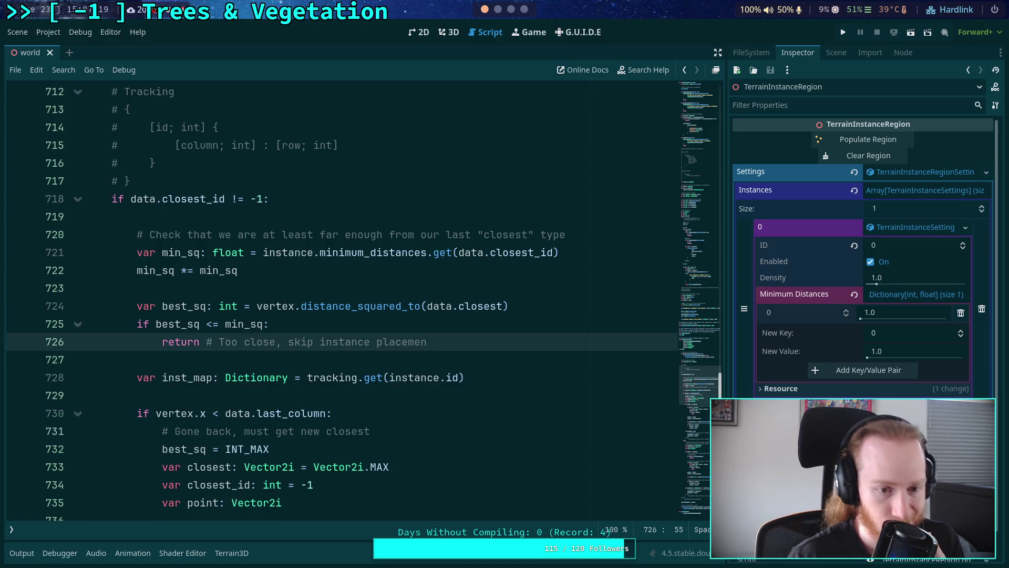
Select the first branch's code from the comment through line 728.
mouse_move(377, 378)
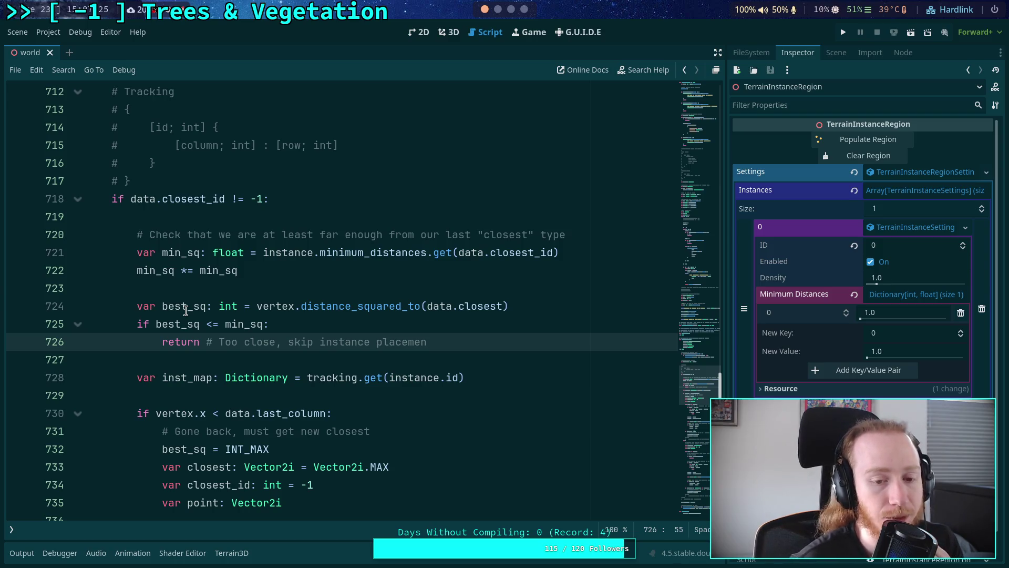
scroll(242, 326, "down", 2)
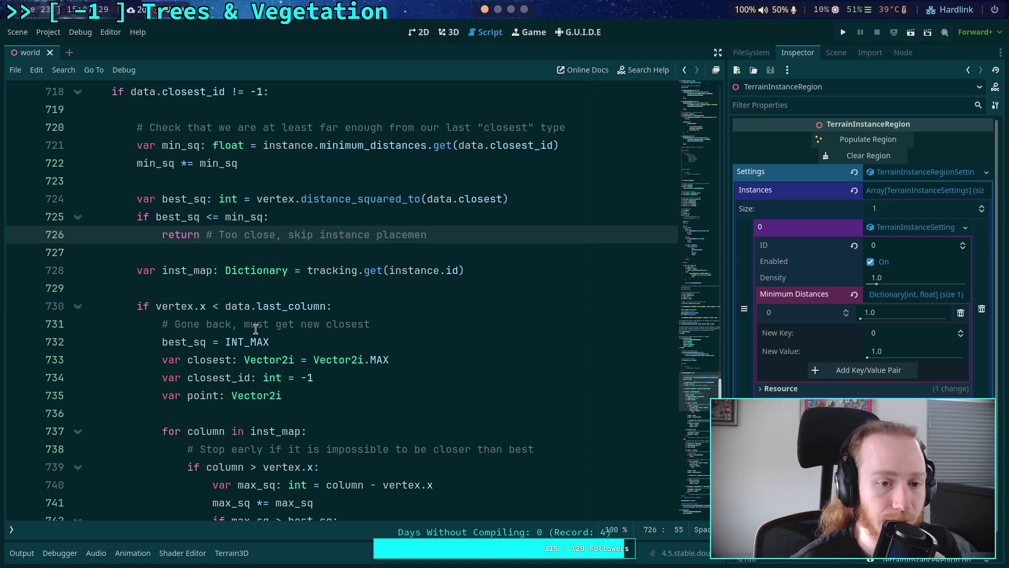
scroll(250, 329, "up", 1)
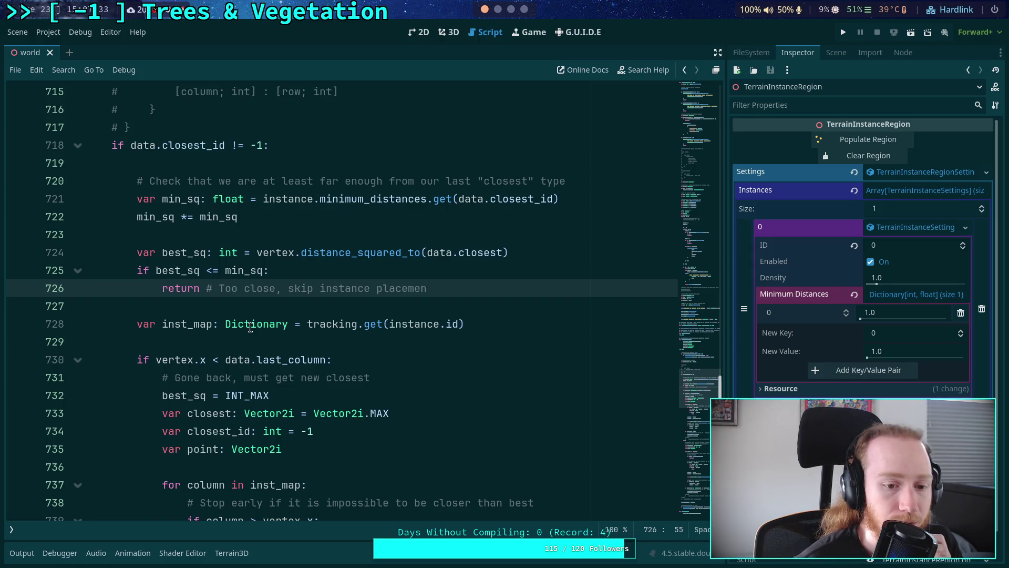
left_click(169, 360)
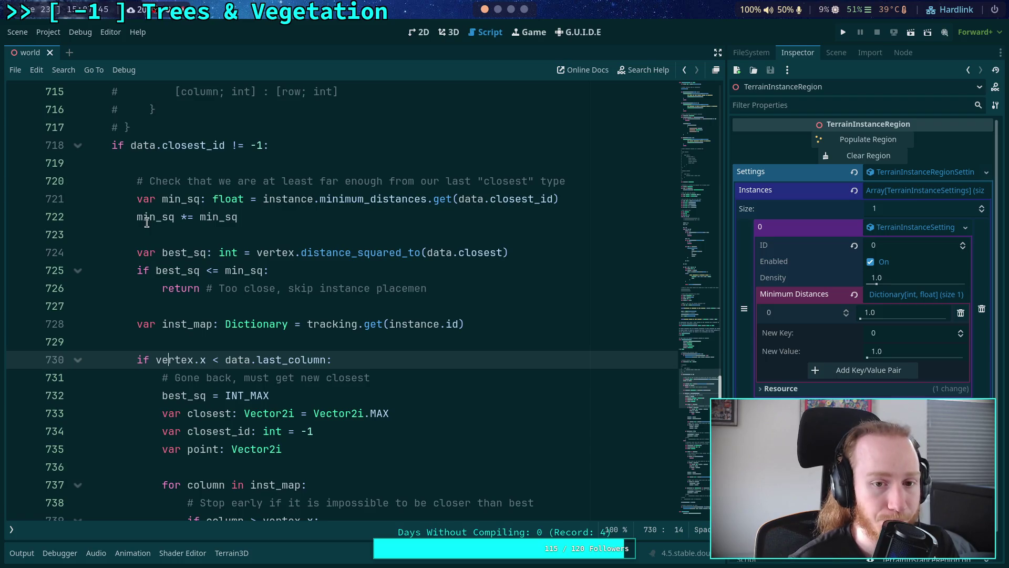
mouse_move(137, 180)
left_mouse_down()
mouse_move(538, 322)
mouse_move(550, 293)
left_mouse_up()
key("ctrl+c")
Delete the min-distance check lines from the first branch and remove the leftover empty line.
key("ctrl+shift+k")
key("Up")
key("BackSpace")
key("Down")
key("Down")
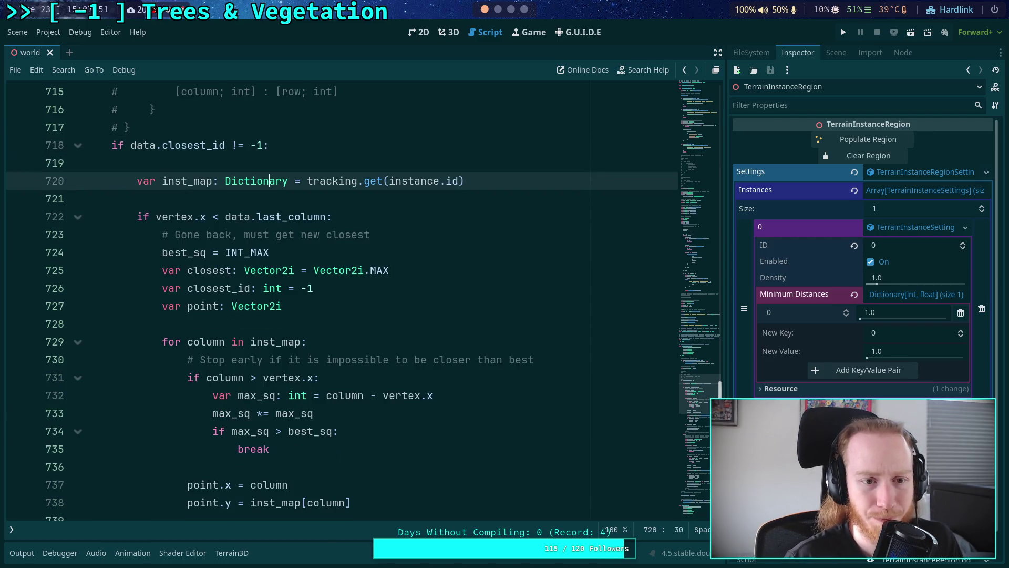
left_click(356, 167)
key("BackSpace")
key("BackSpace")
key("BackSpace")
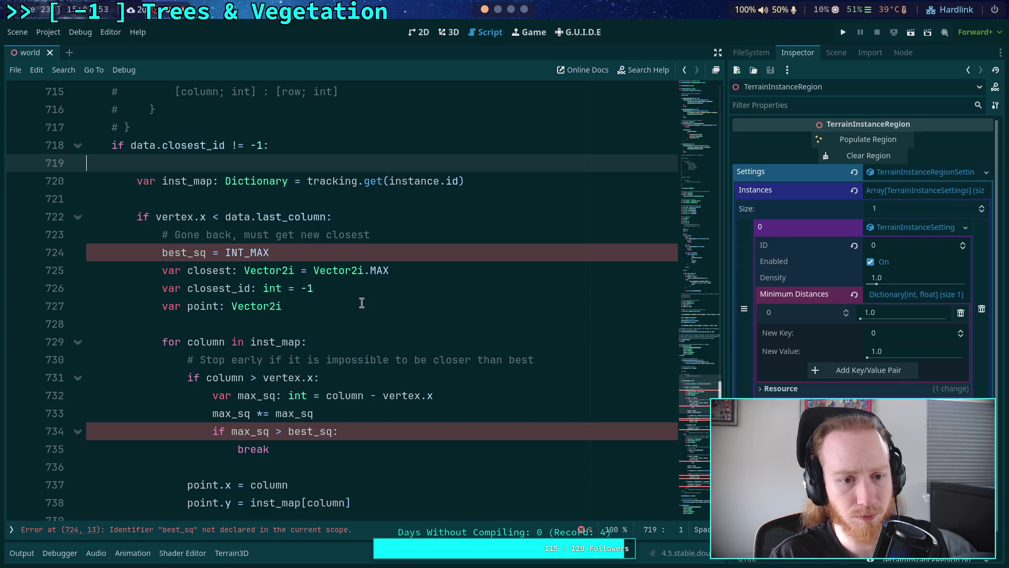
Paste the minimum-distance check code above the column loop in the else branch.
scroll(361, 301, "down", 7)
scroll(344, 293, "down", 3)
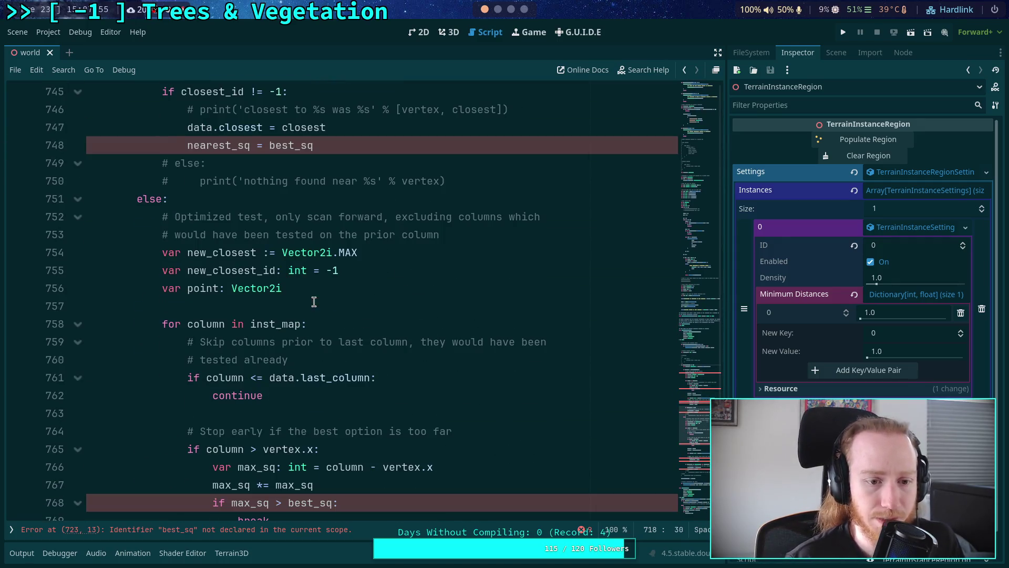
left_click(346, 304)
key("Return")
key("Up")
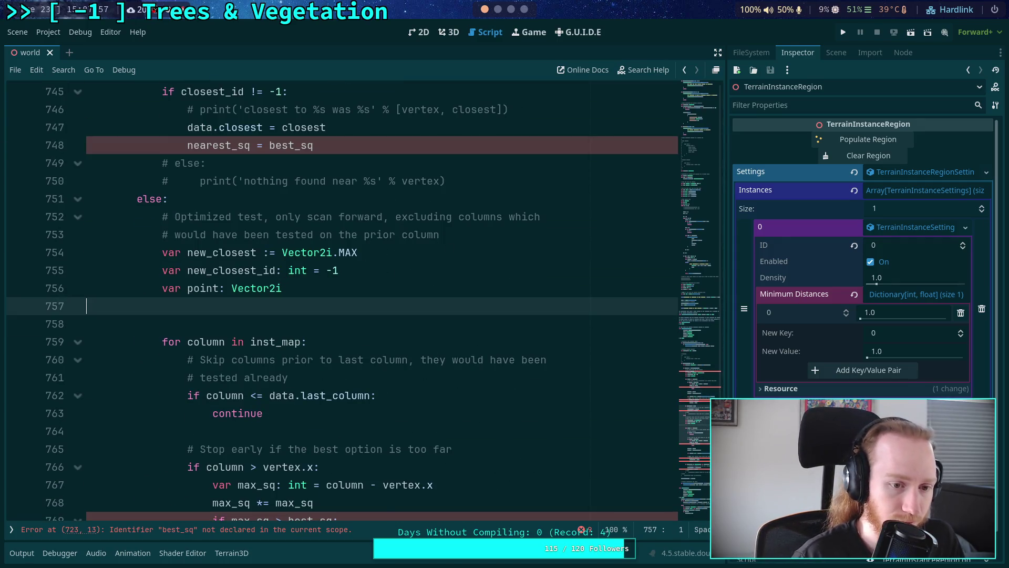
key("Return")
key("ctrl+v")
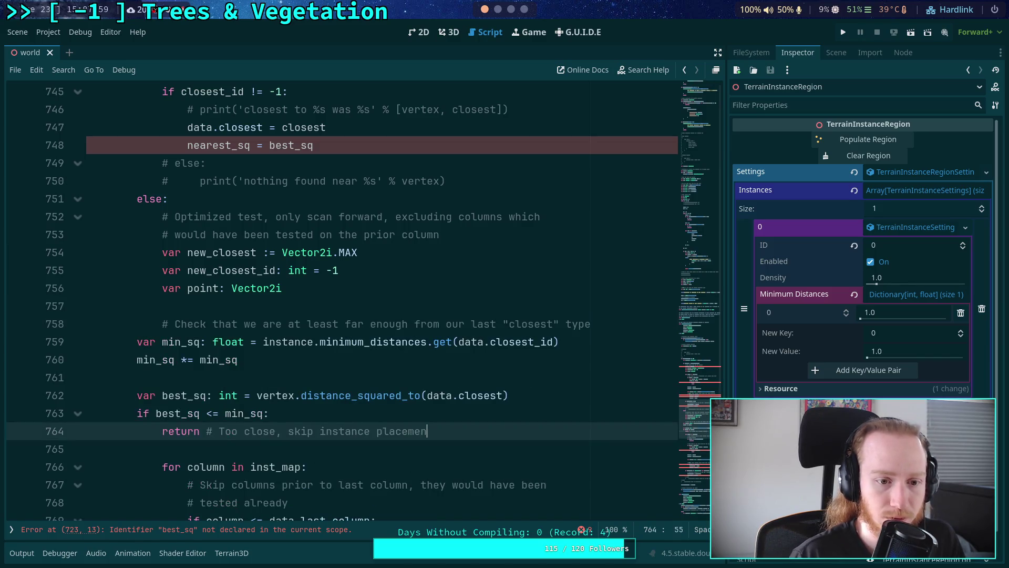
Move best_sq to the branch top, indent the return, and place the check above new_closest.
mouse_move(213, 341)
left_mouse_down()
mouse_move(194, 415)
mouse_move(204, 416)
left_mouse_up()
left_click(307, 395)
key("alt+Up")
key("alt+Up")
key("alt+Up")
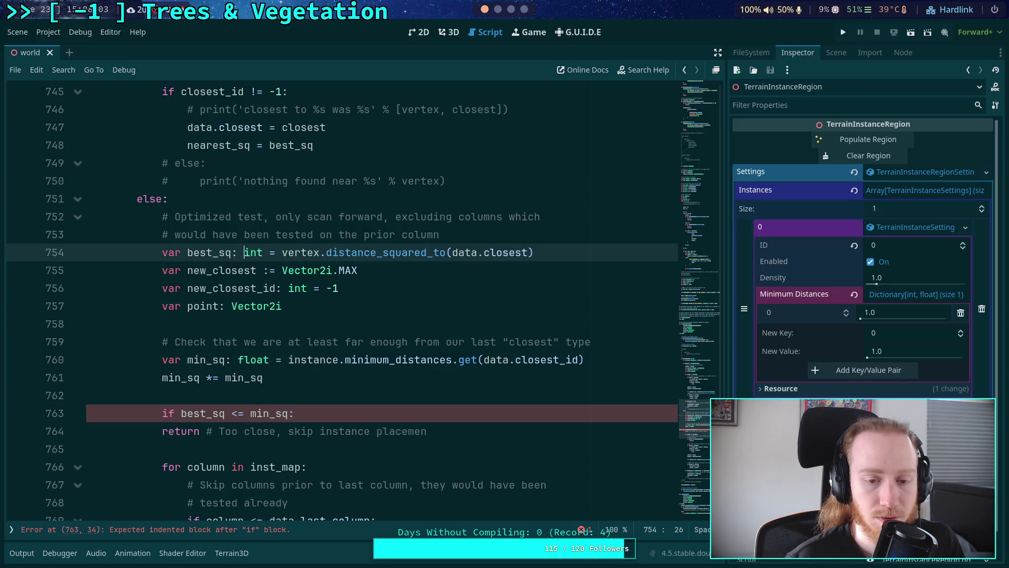
key("Down")
key("Down")
key("Down")
key("shift+Down")
key("shift+Down")
key("shift+Down")
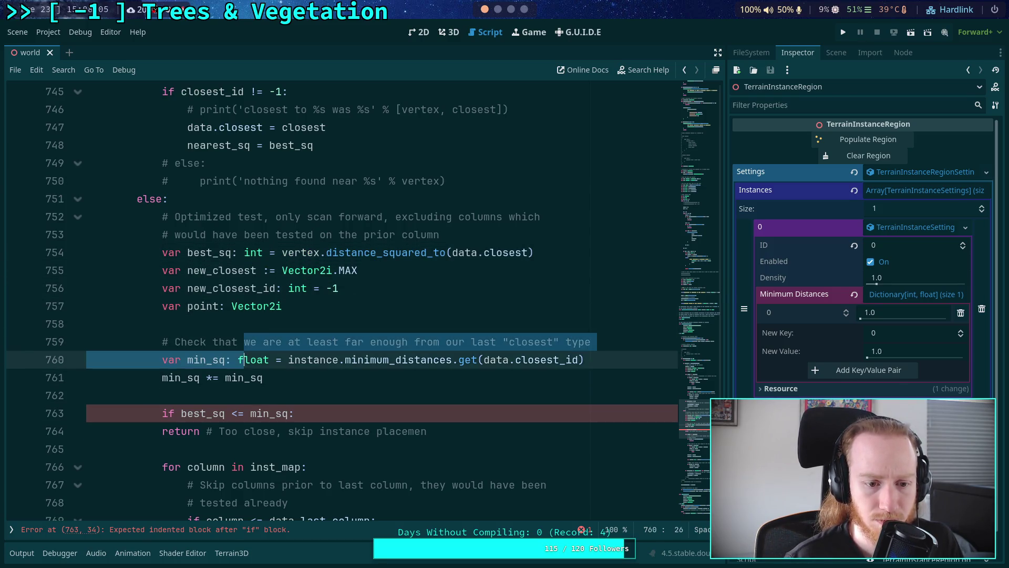
key("Left")
key("Down")
key("Down")
key("Down")
key("Down")
key("Up")
key("Up")
key("Up")
key("ctrl+i")
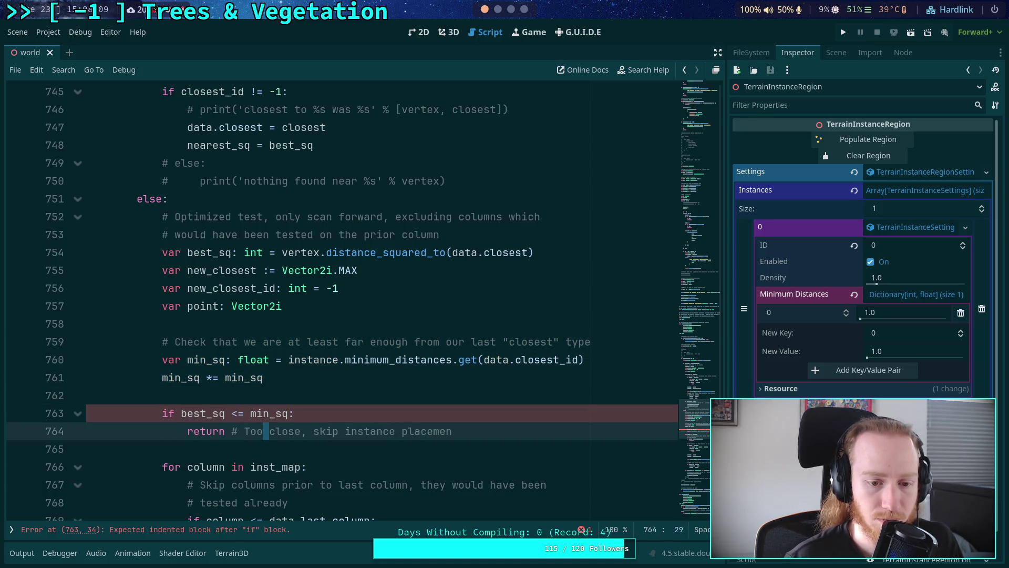
key("shift+Up")
key("shift+Up")
key("shift+Up")
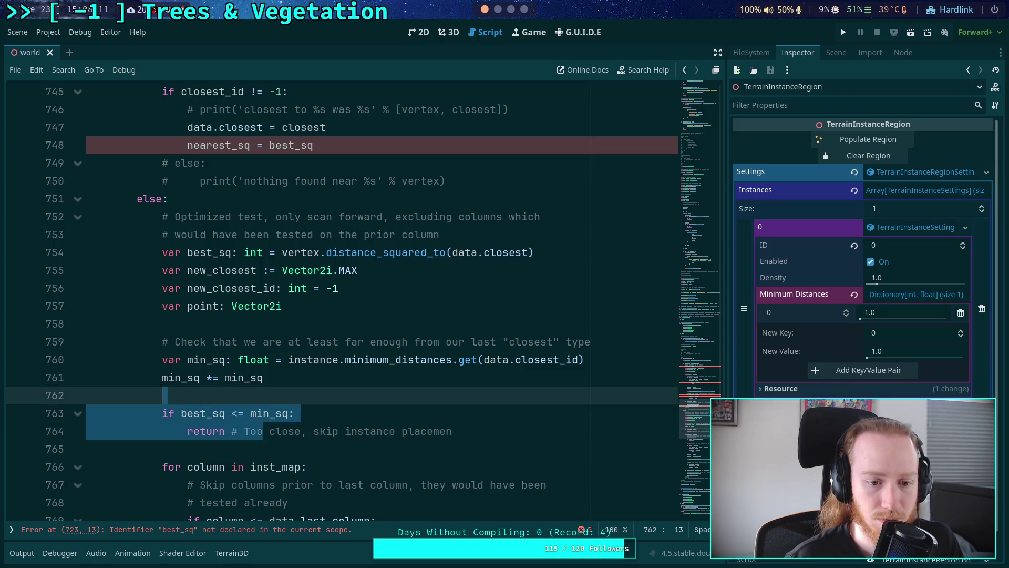
key("alt+Up")
key("alt+Up")
key("alt+Up")
Add blank lines after the best_sq declaration and after the return.
key("Up")
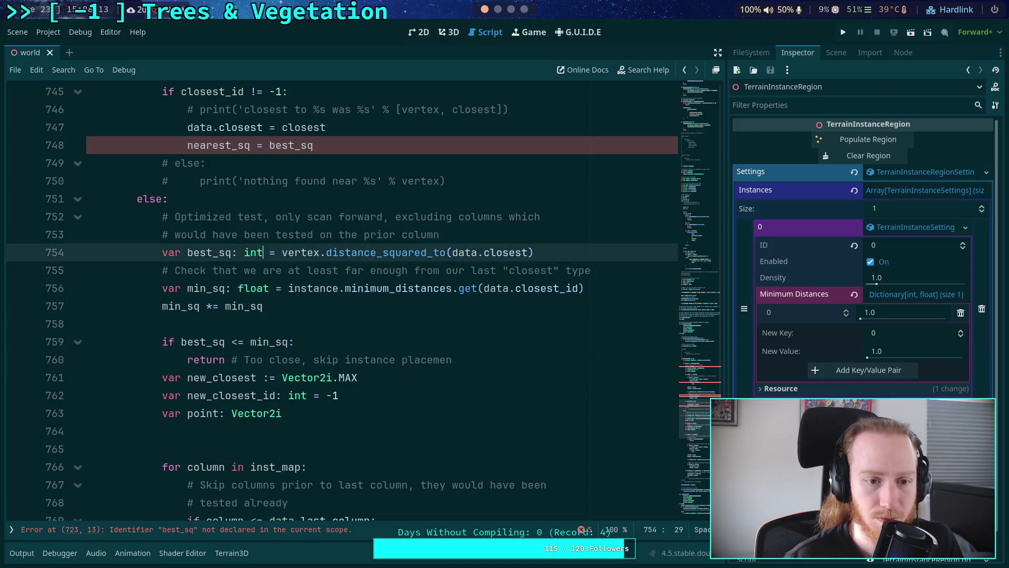
key("ctrl+Return")
key("Down")
key("Down")
key("Down")
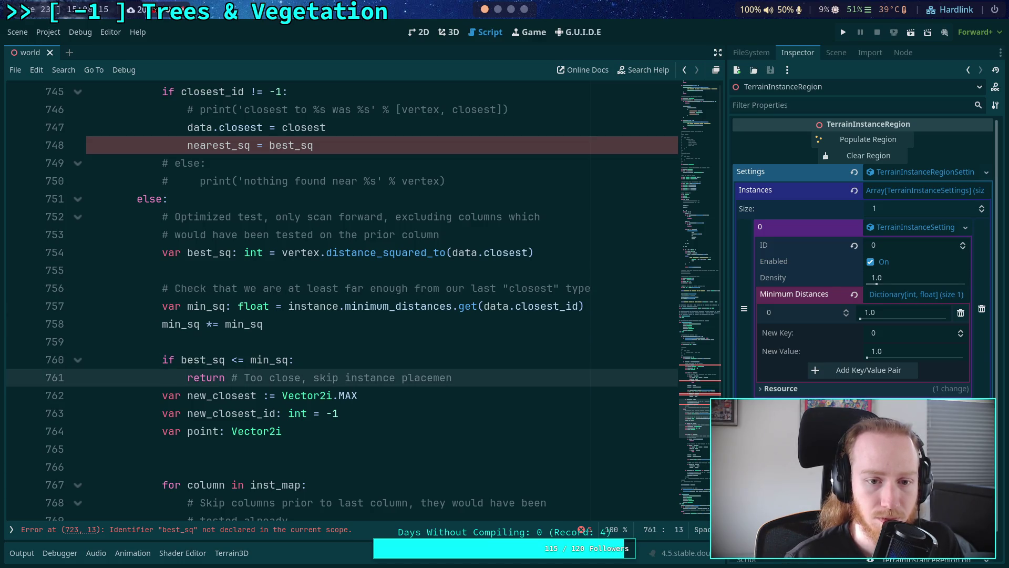
key("ctrl+Return")
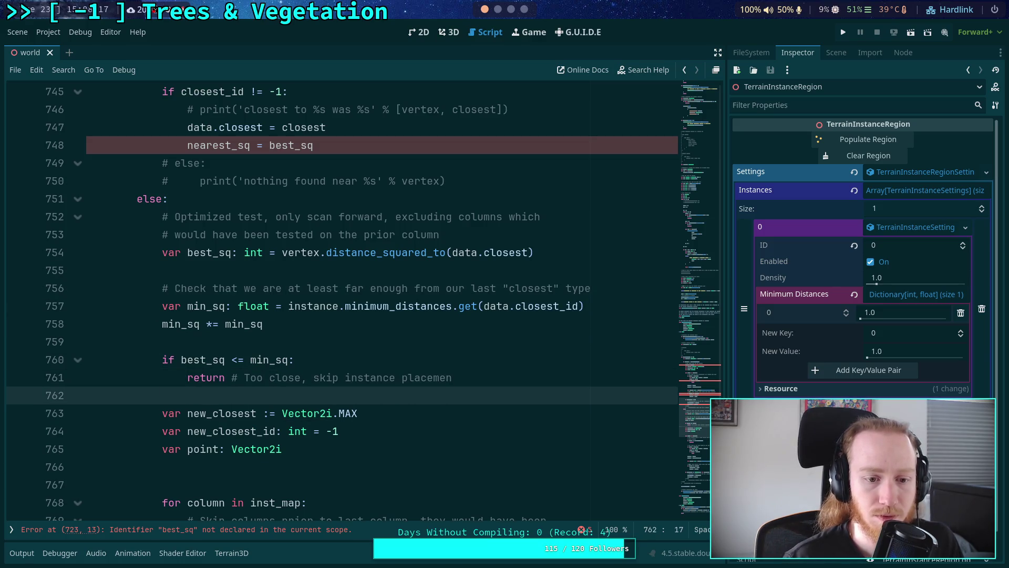
key("BackSpace")
key("BackSpace")
key("BackSpace")
Change the return's comment to '# Still too close'.
left_click_drag(452, 378, 340, 376)
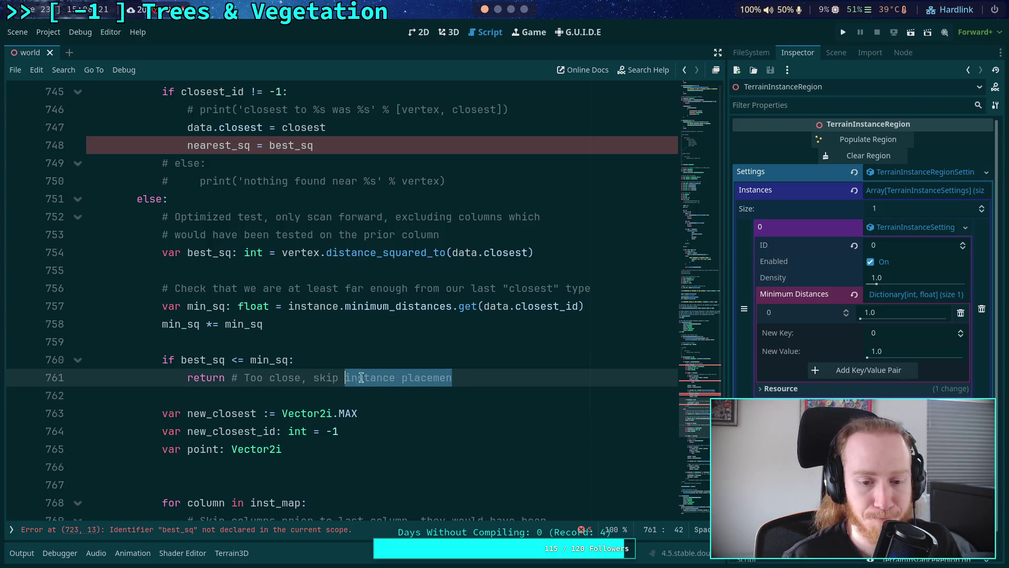
key("BackSpace")
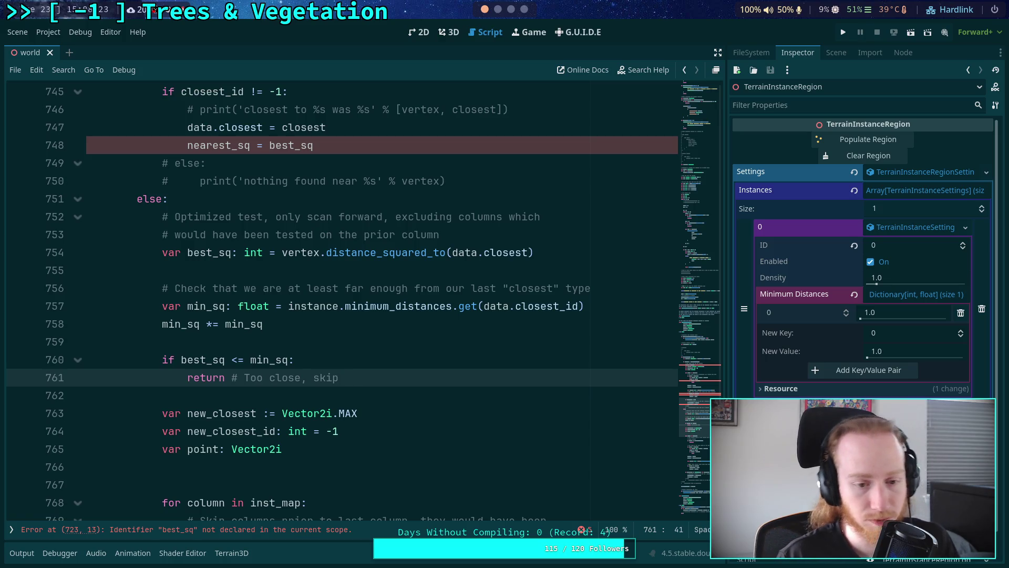
key("ctrl+shift+Left")
key("ctrl+shift+Left")
key("BackSpace")
left_click(353, 349)
left_click(337, 380)
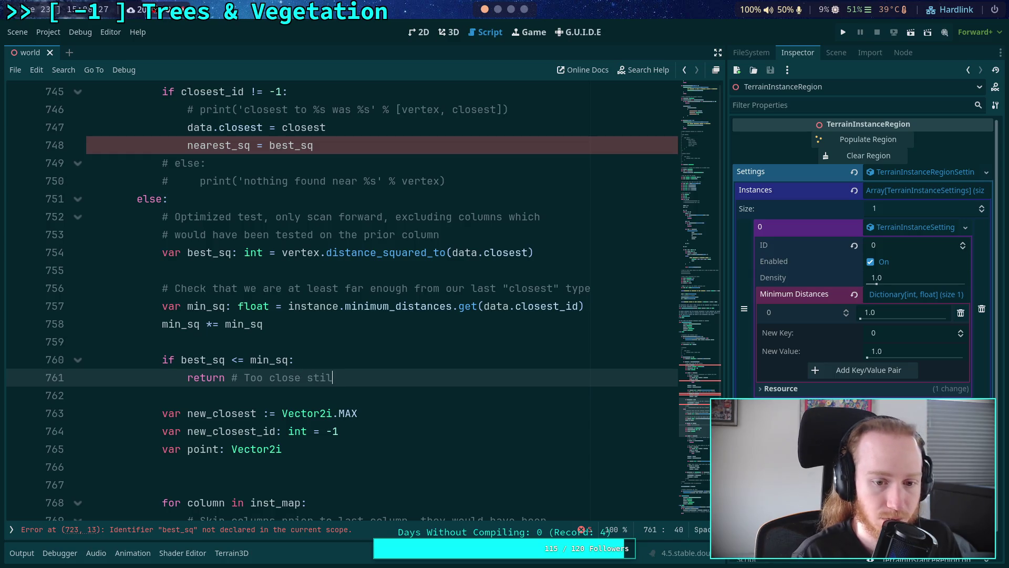
key("ctrl+BackSpace")
key("ctrl+BackSpace")
key("ctrl+BackSpace")
type("Still too cl")
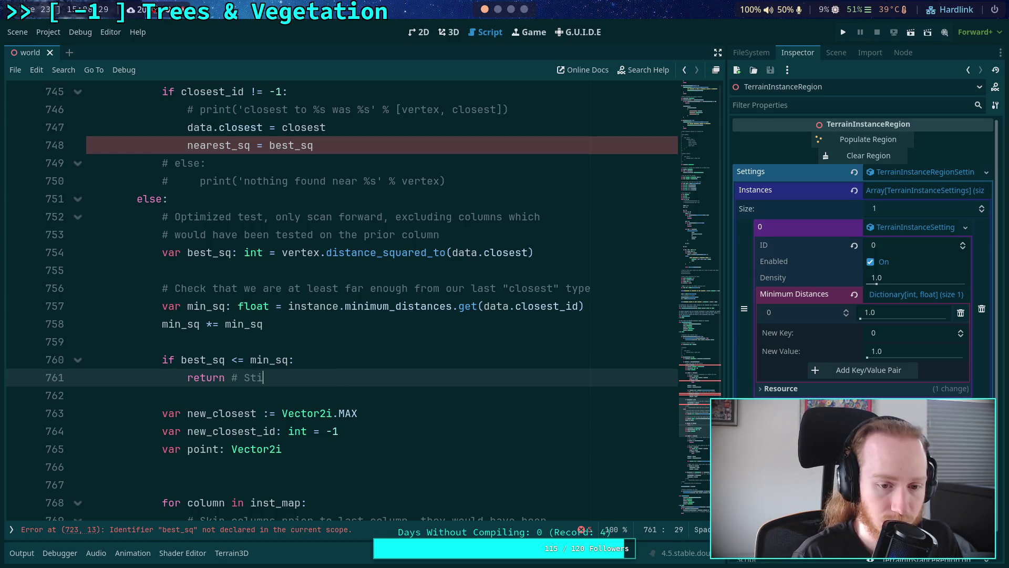
type("ose")
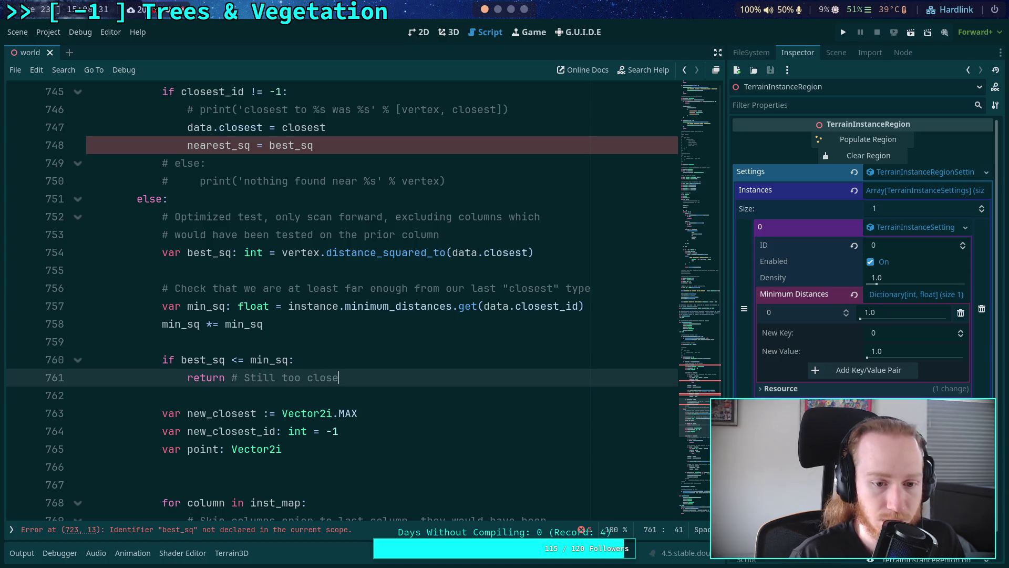
scroll(378, 271, "up", 1)
Replace the old two-line comment wording so it reads 'Optimized testing when moving right on the same row'.
mouse_move(381, 304)
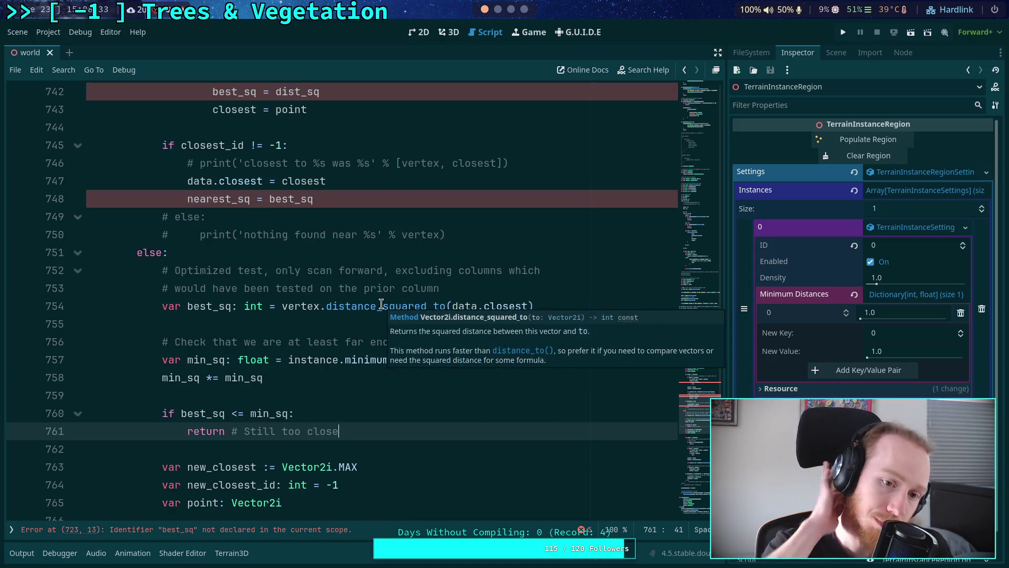
left_click_drag(468, 288, 269, 277)
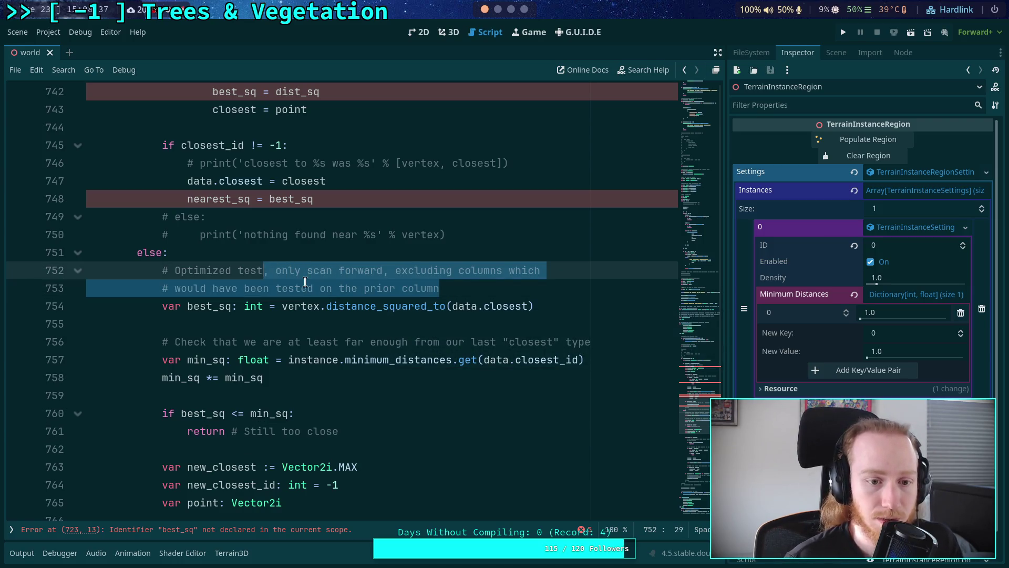
key("BackSpace")
key("BackSpace")
type("ing")
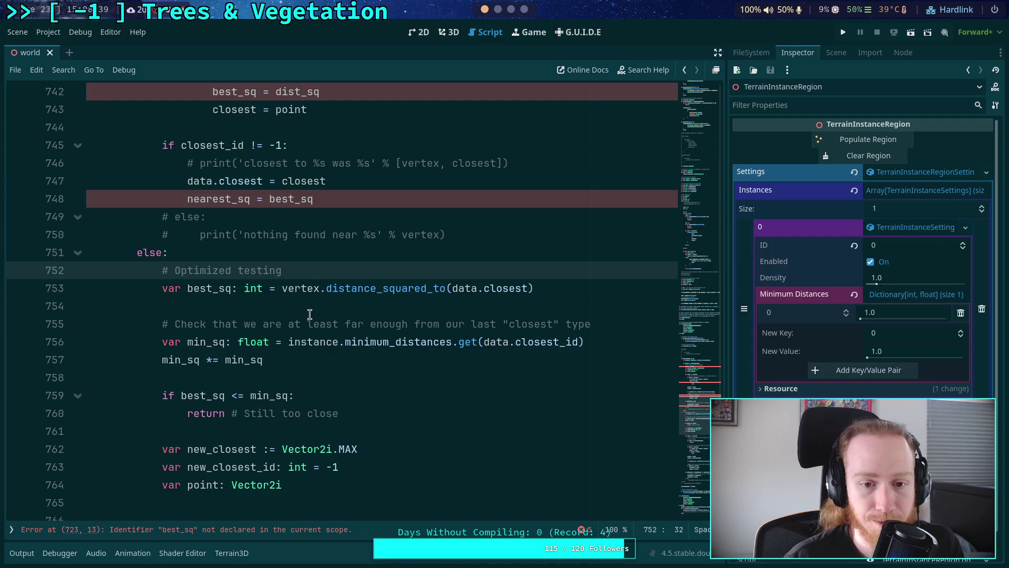
left_click(331, 304)
left_click(329, 274)
type("when ")
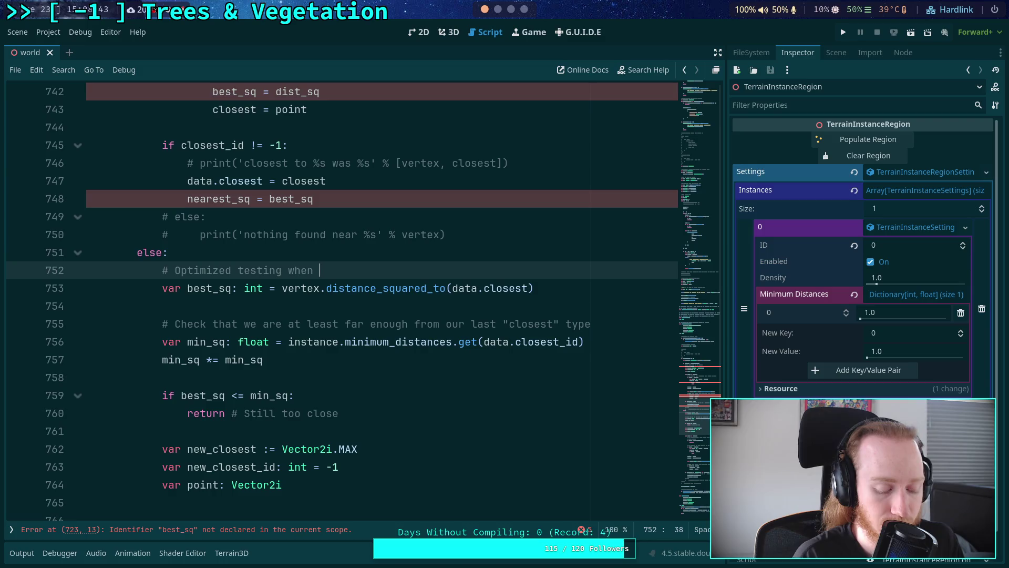
type("moving right ")
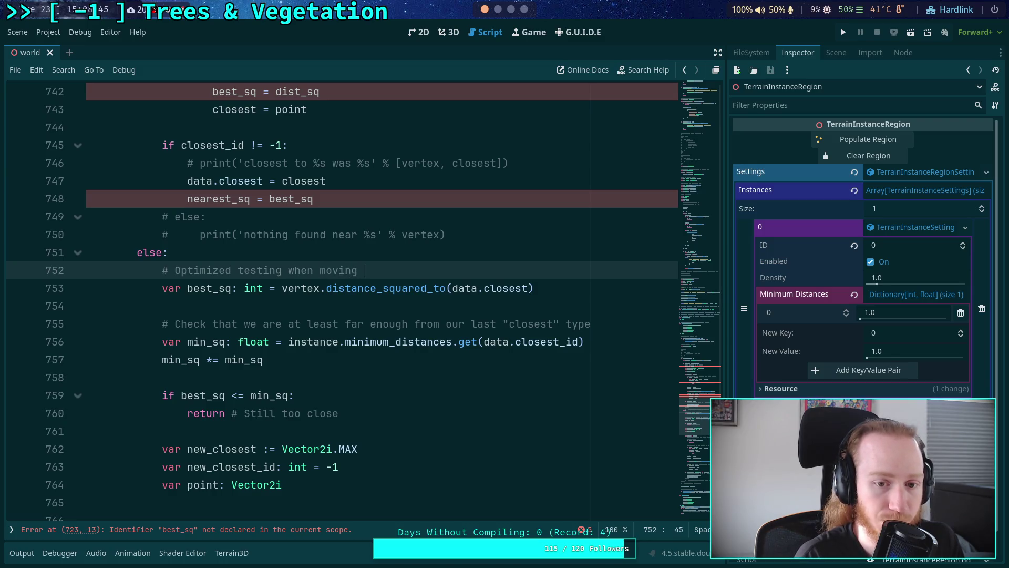
type("on the same row")
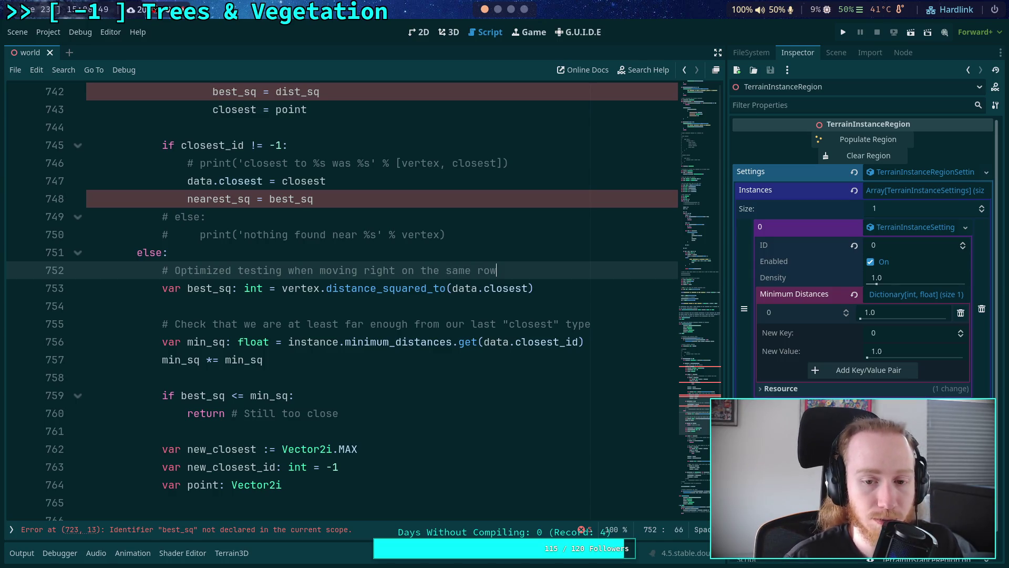
left_click(417, 302)
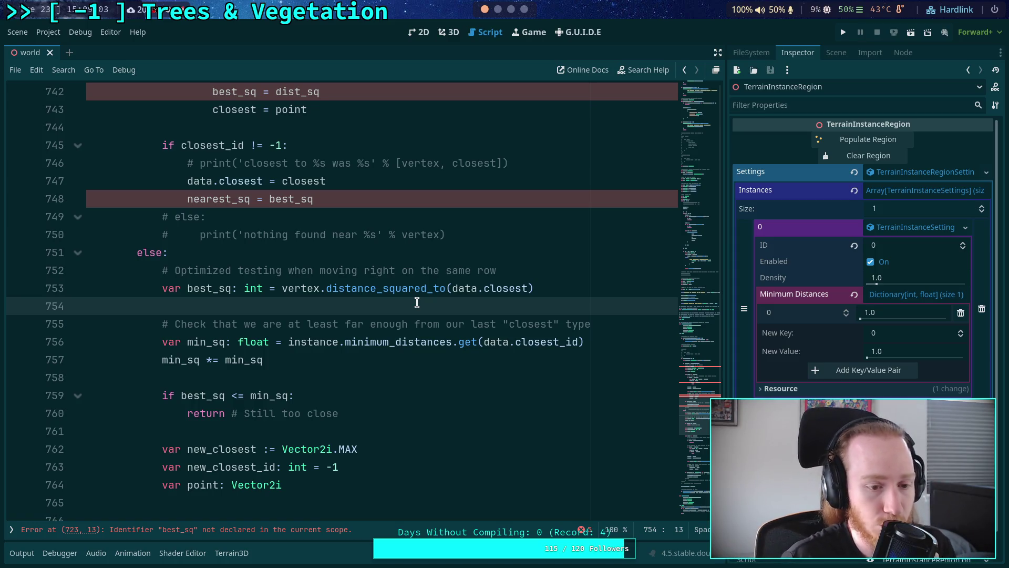
scroll(416, 302, "up", 5)
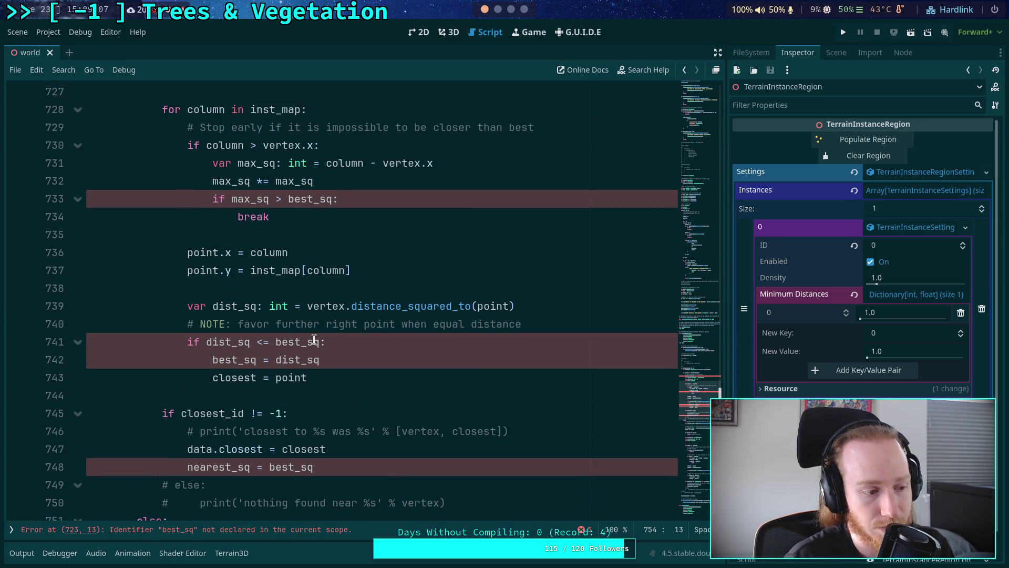
scroll(313, 340, "down", 6)
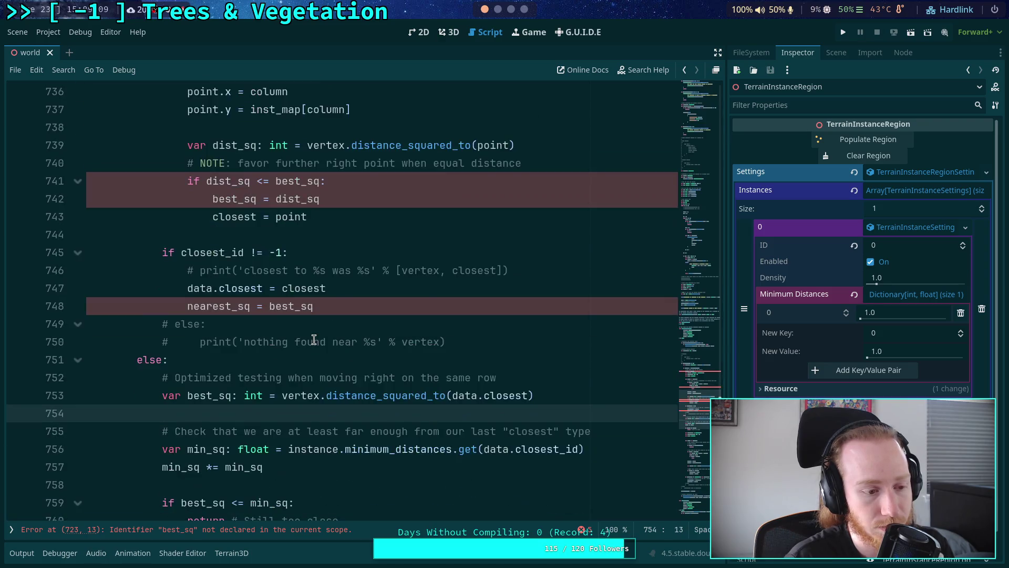
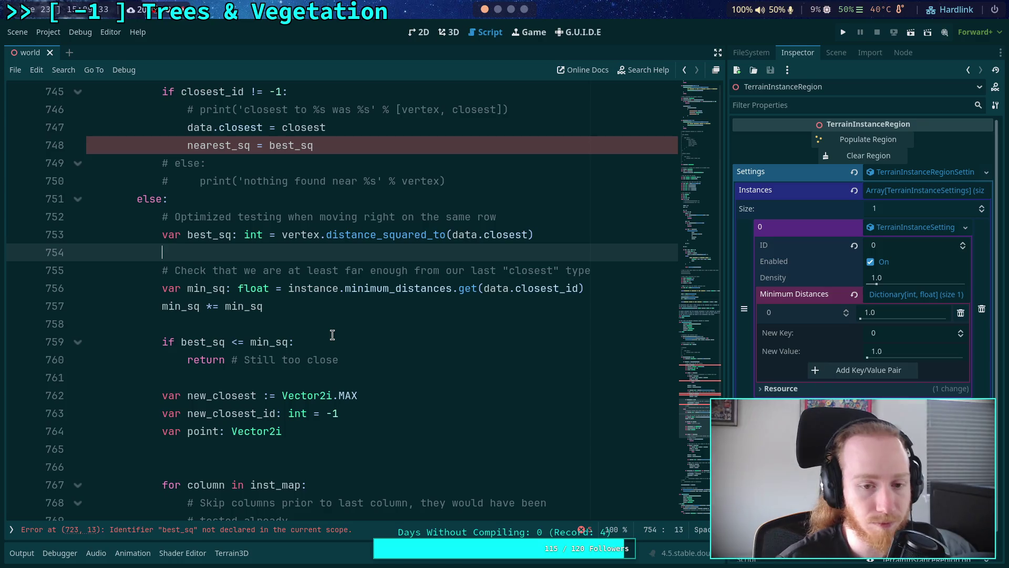
Turn best_sq on line 723 into 'var best_sq: int', clearing the undeclared-identifier error.
scroll(341, 347, "up", 2)
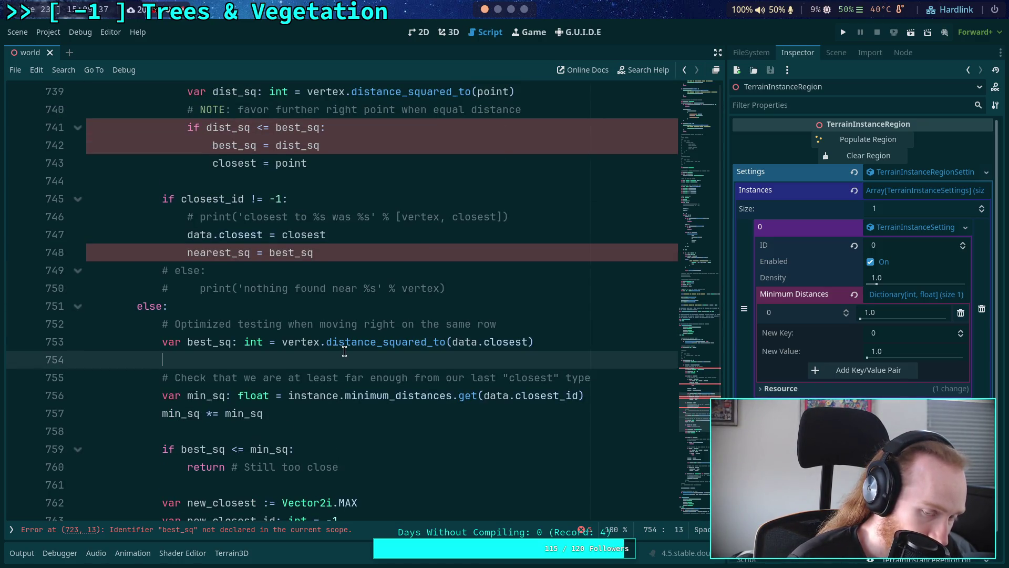
scroll(325, 339, "up", 8)
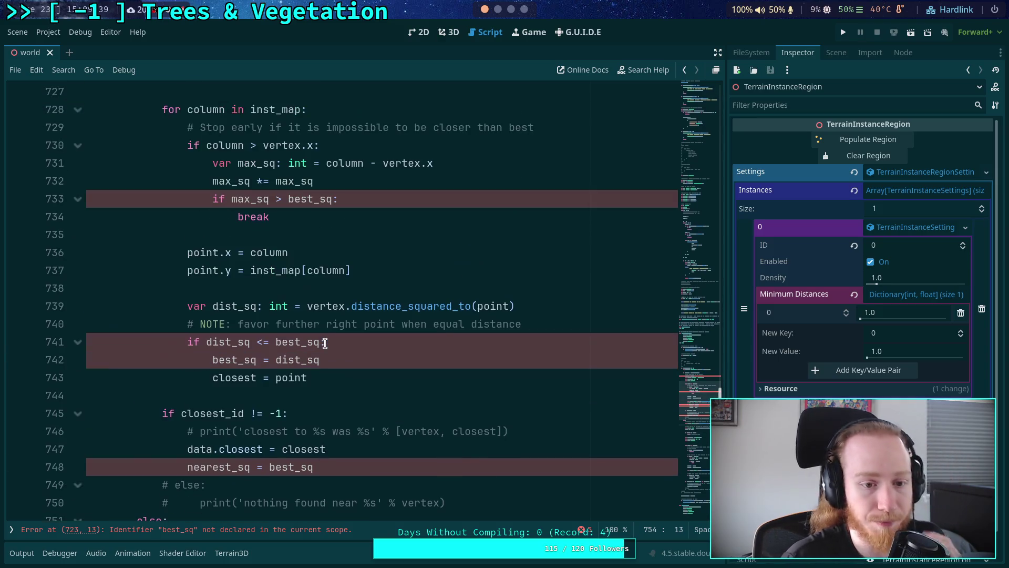
left_click(162, 234)
type("var")
key("Right")
key("Right")
type(": int")
left_click(158, 292)
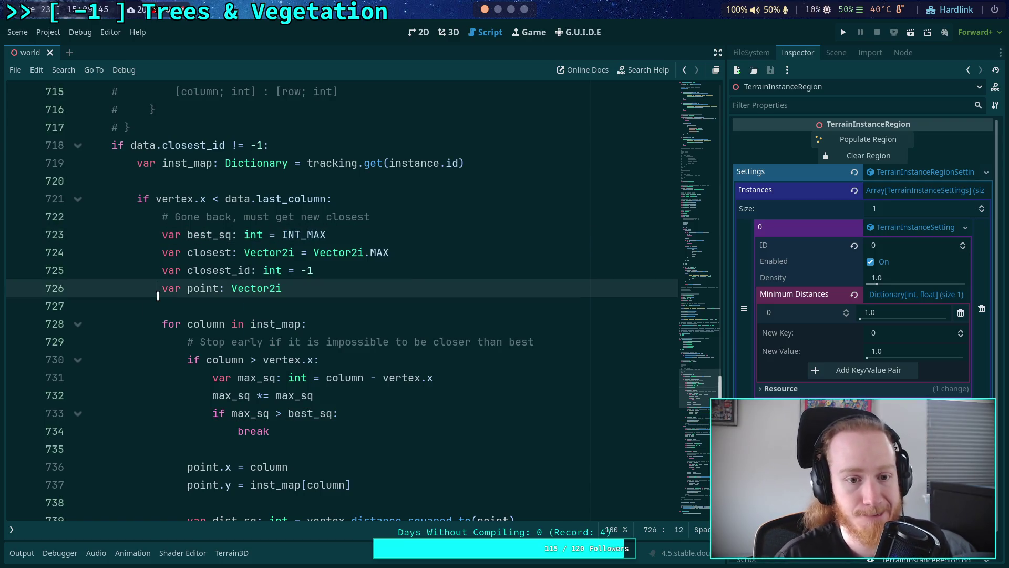
scroll(196, 314, "down", 6)
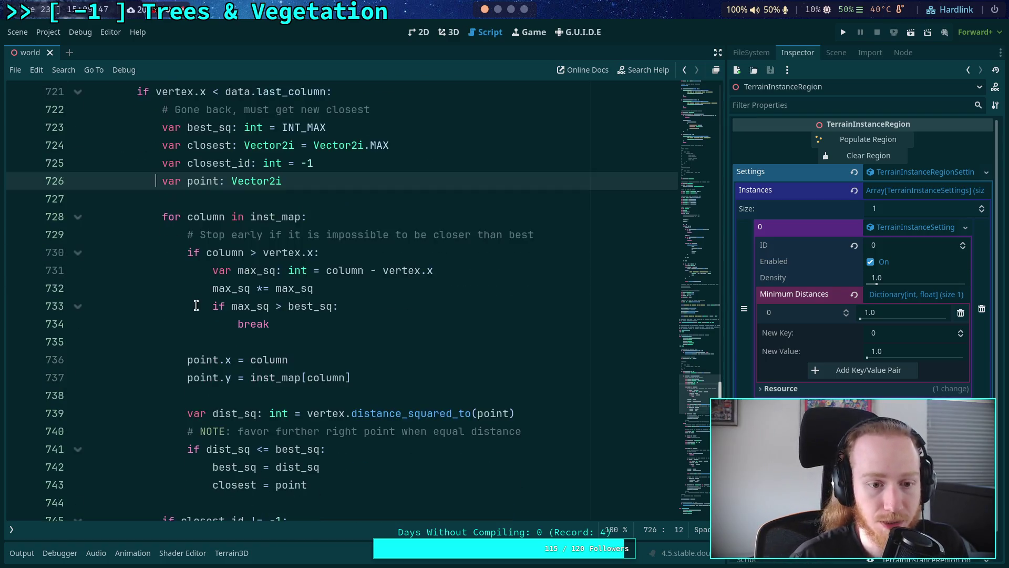
scroll(225, 329, "down", 2)
scroll(263, 335, "up", 7)
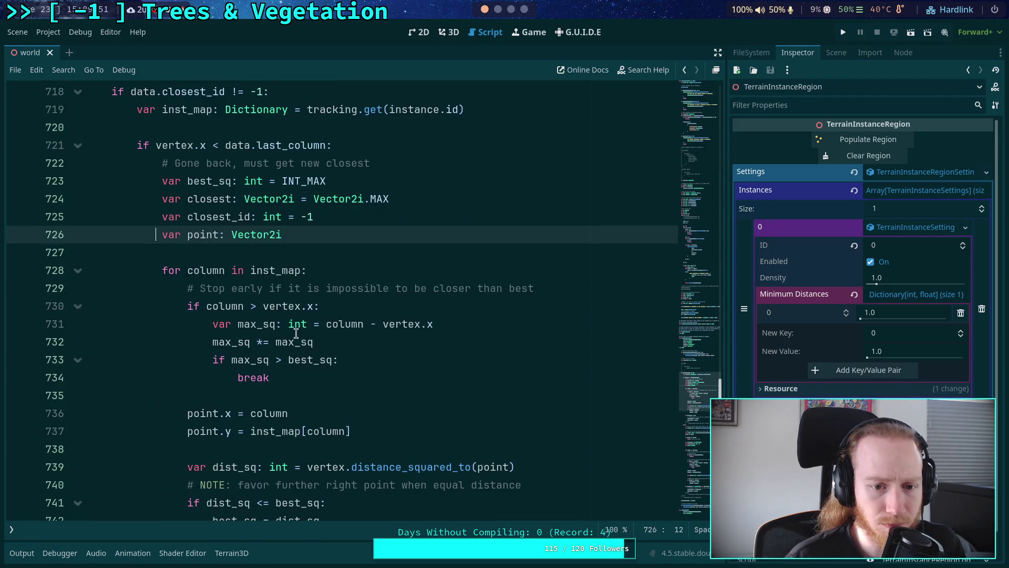
left_click(364, 271)
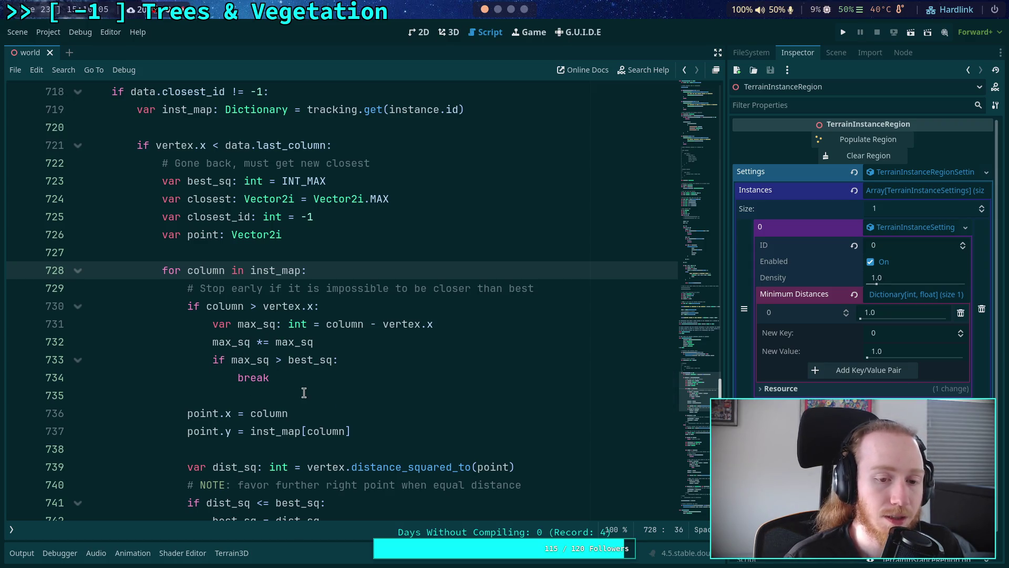
scroll(303, 388, "down", 3)
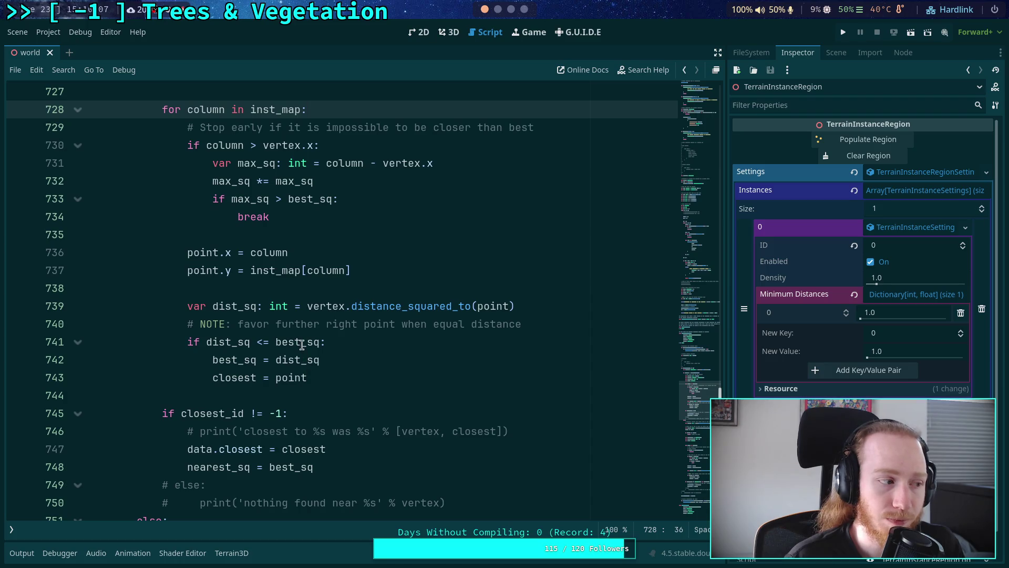
scroll(302, 344, "up", 2)
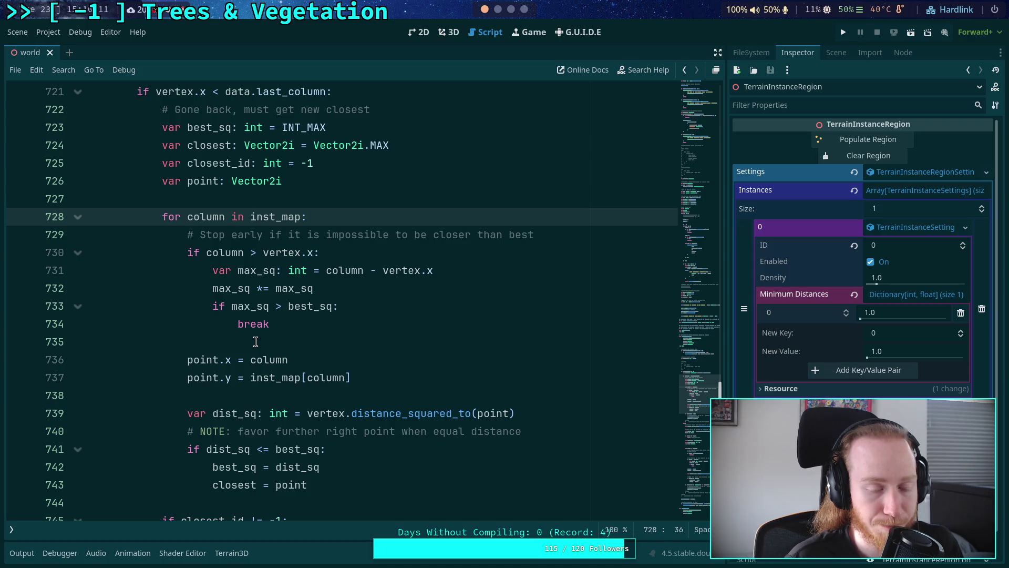
scroll(255, 341, "up", 2)
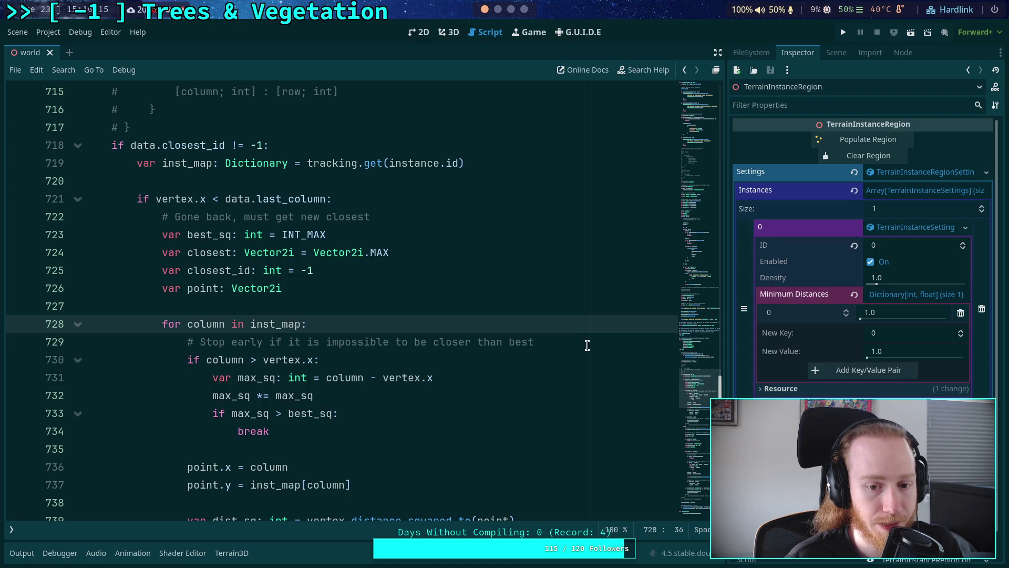
Extend the stop-early comment with ', and' and a second line '# further than most distant instance'.
left_click(586, 343)
type(", and")
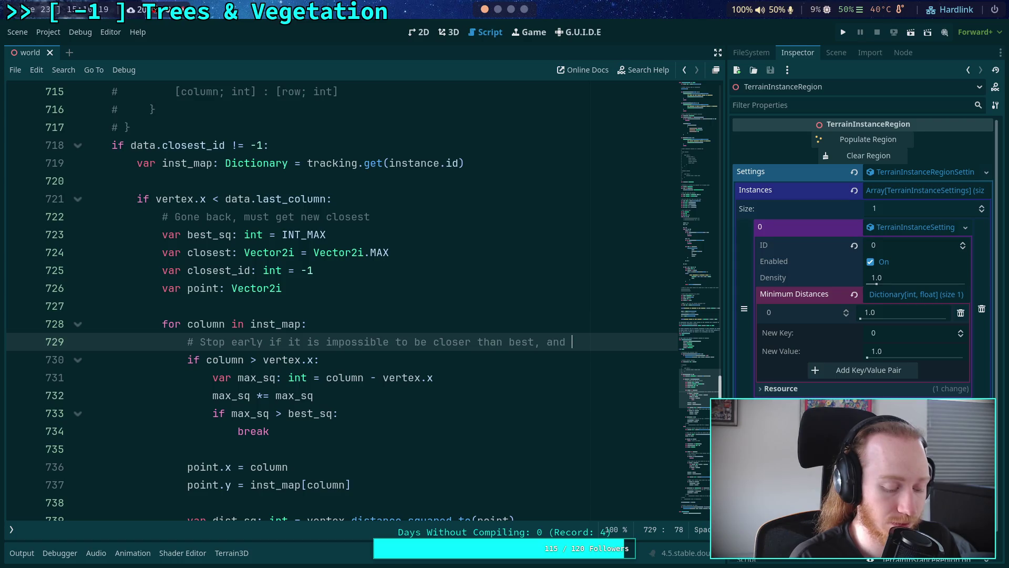
key("Return")
type("# ")
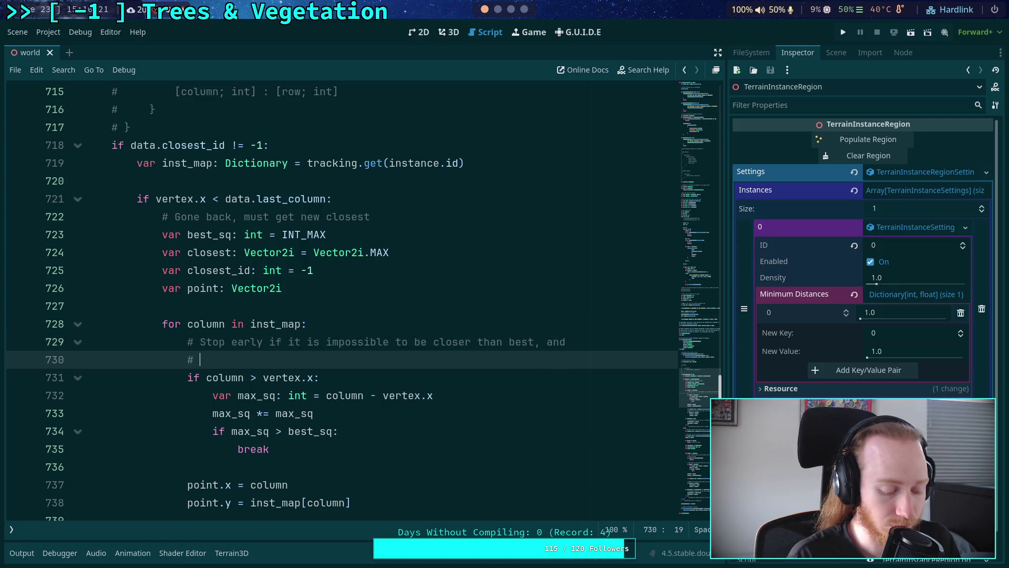
type("further a")
key("BackSpace")
type("than most distanc")
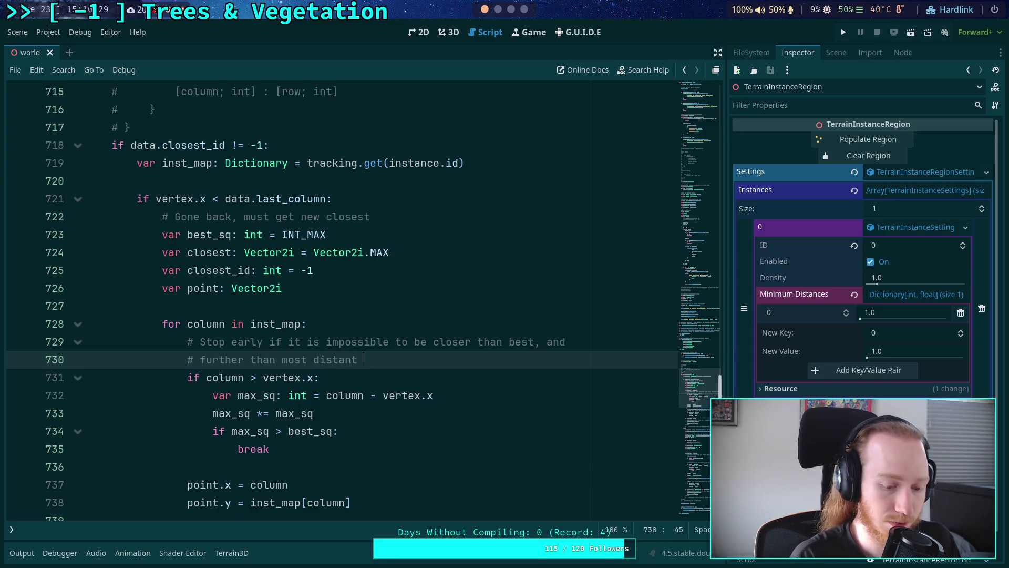
type("instance")
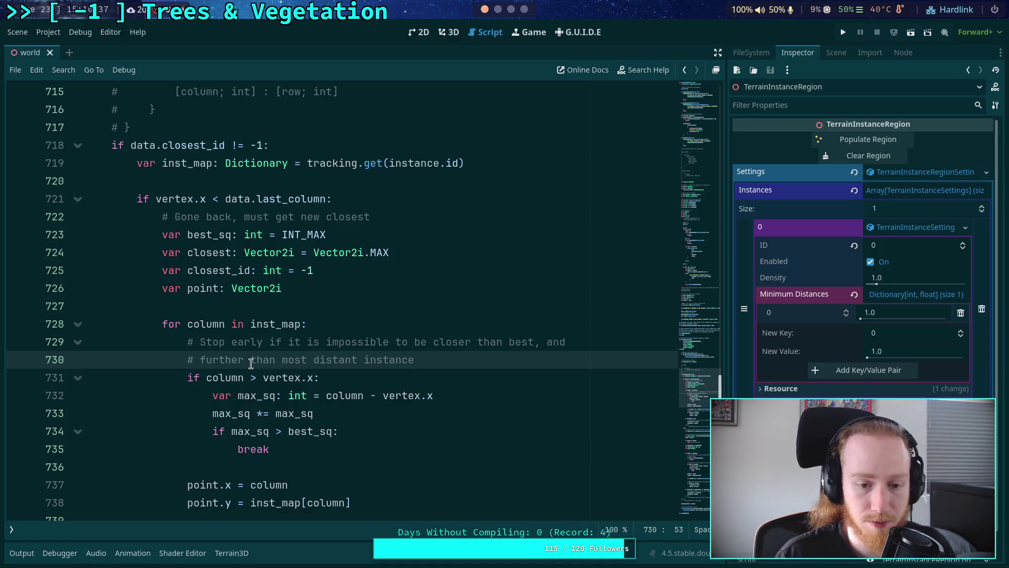
scroll(302, 359, "up", 2)
Delete the extra blank line 766 in the else branch.
mouse_move(344, 354)
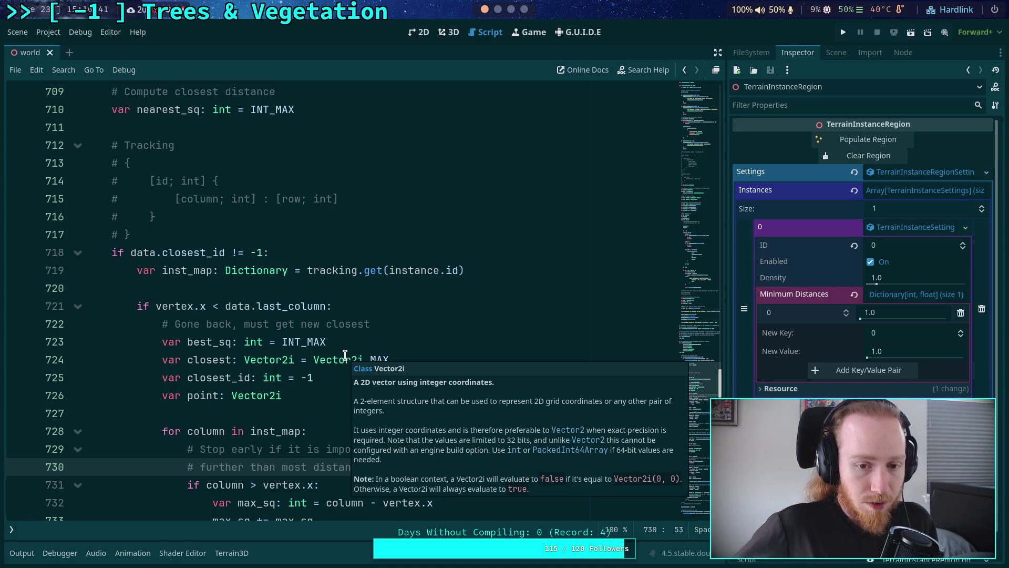
left_click(503, 275)
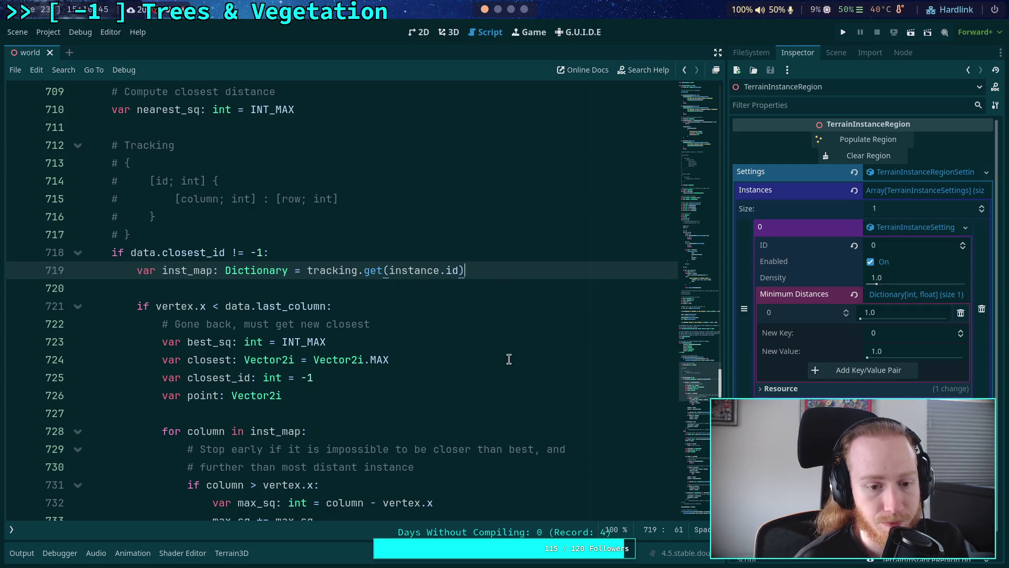
scroll(509, 359, "down", 3)
left_click(340, 237)
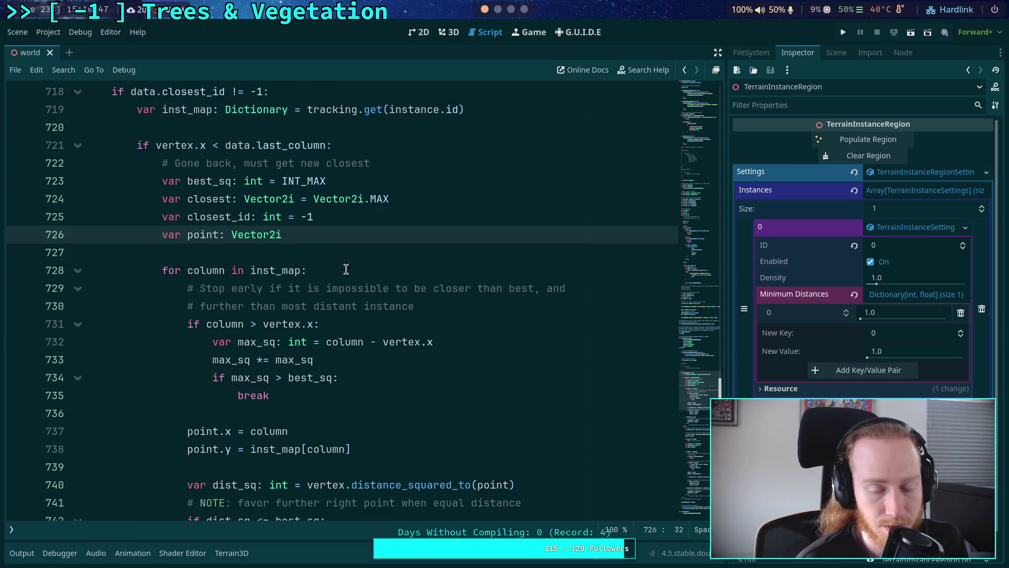
scroll(342, 260, "down", 9)
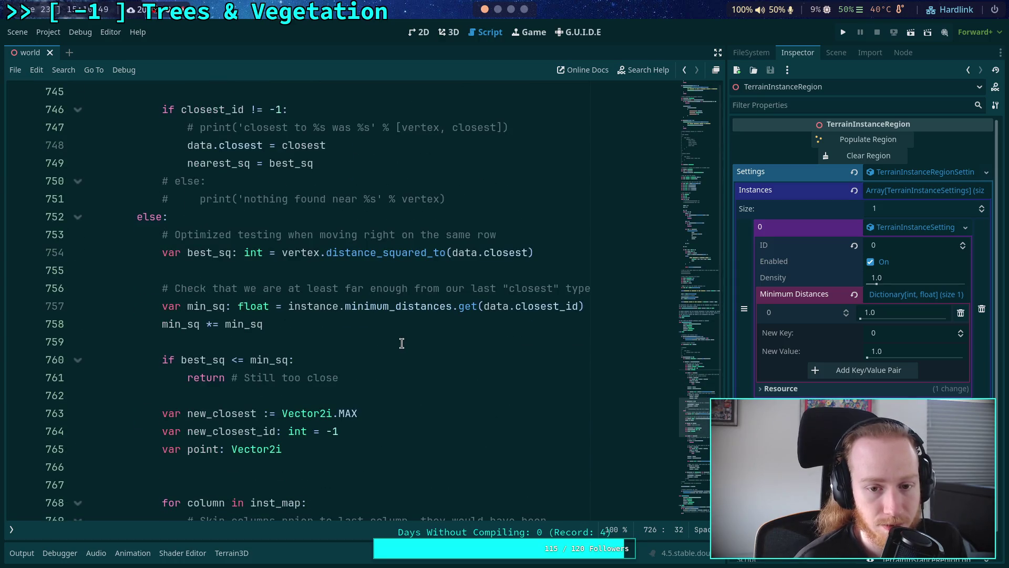
scroll(402, 343, "down", 4)
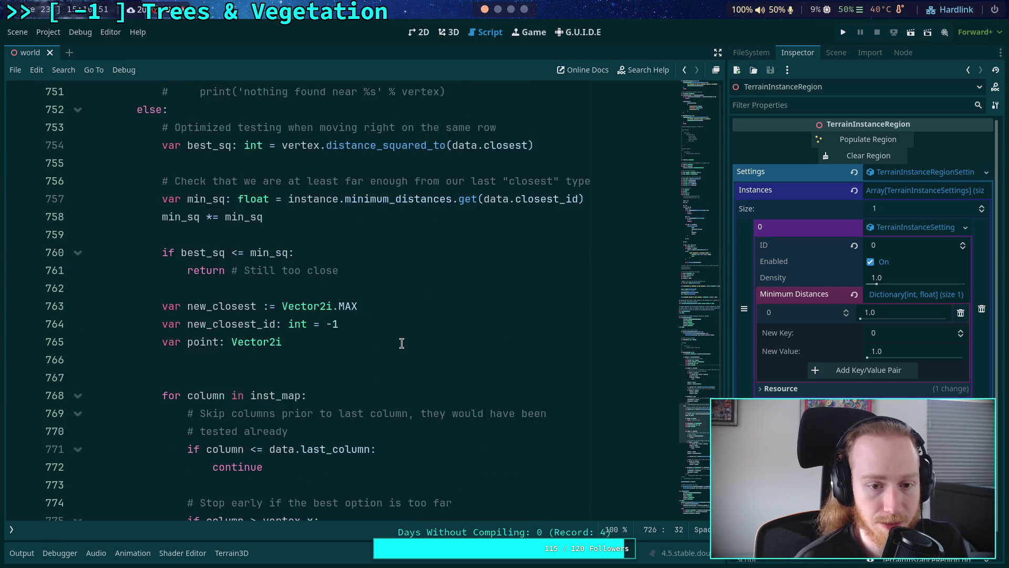
left_click(260, 262)
key("BackSpace")
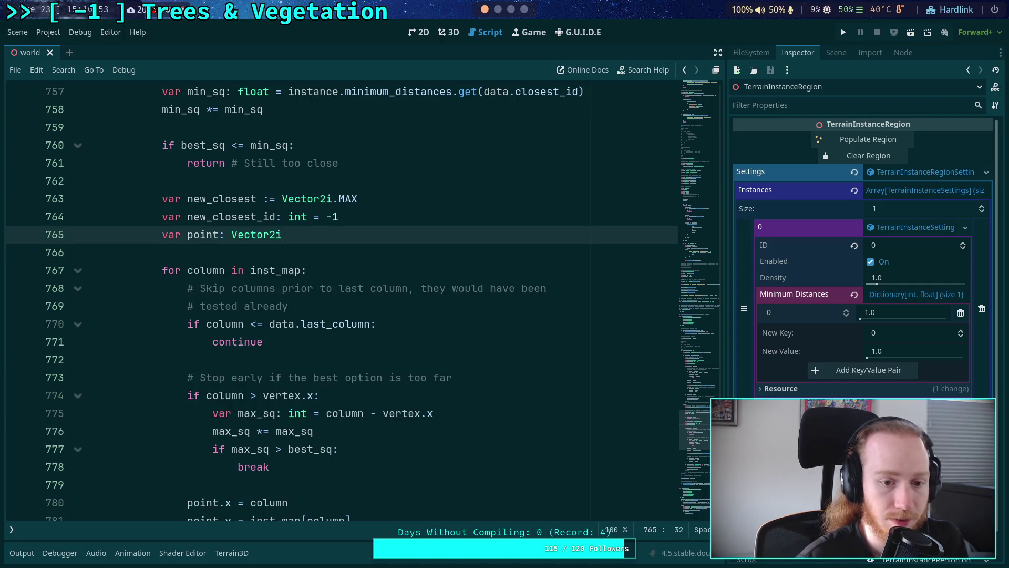
scroll(302, 342, "down", 2)
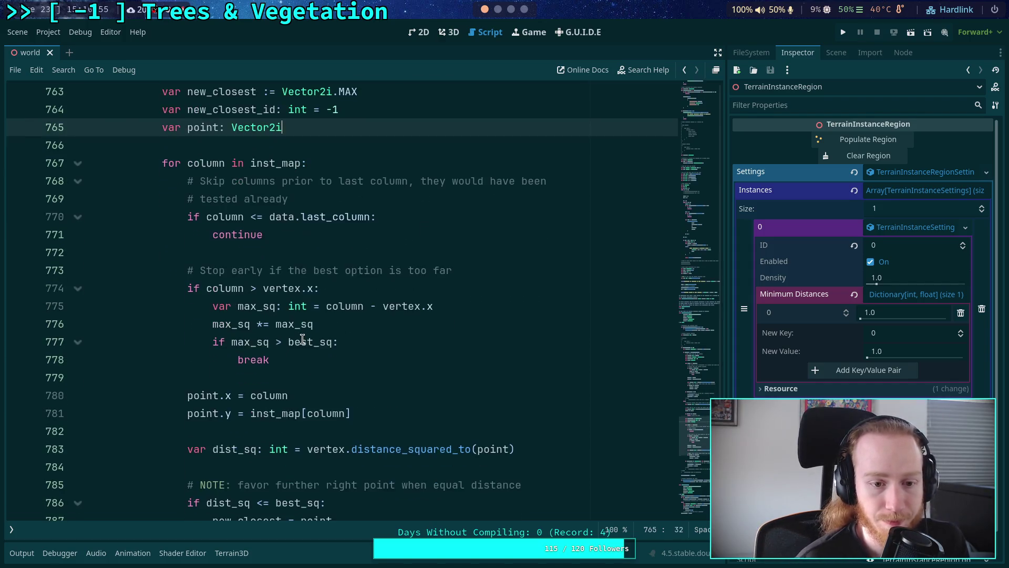
left_click_drag(291, 358, 182, 270)
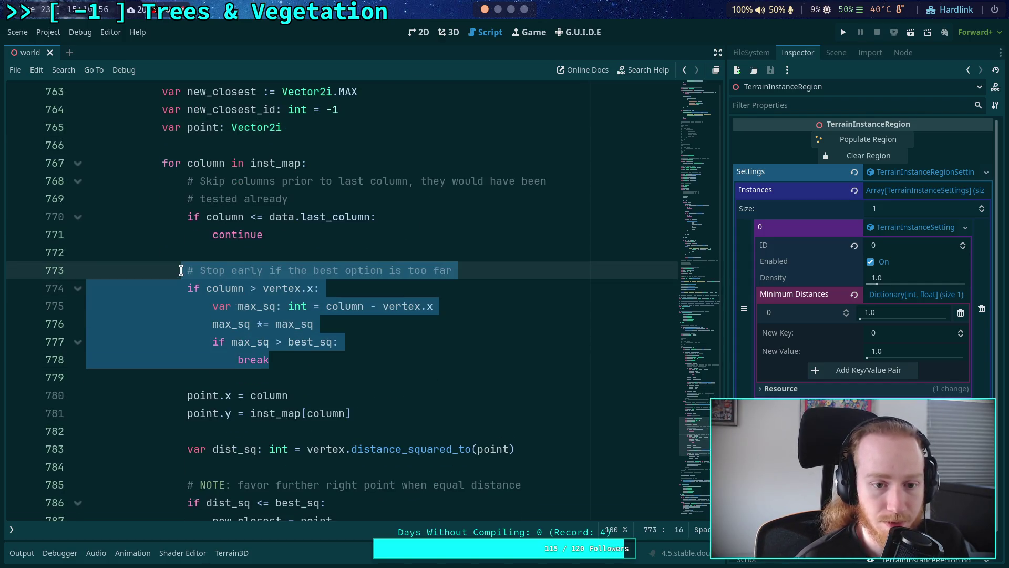
left_click(319, 353)
scroll(304, 347, "up", 12)
scroll(304, 336, "up", 6)
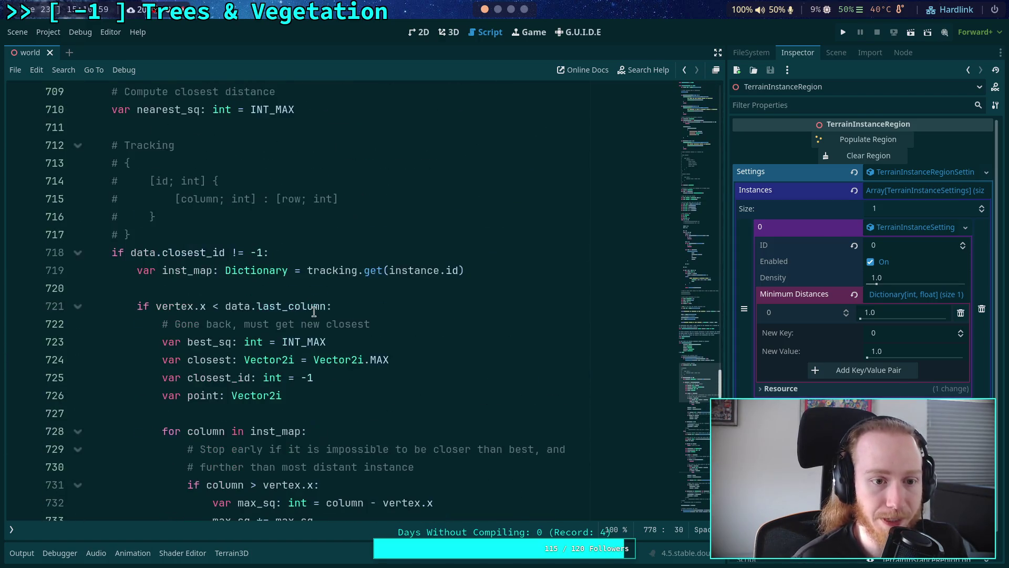
left_click(556, 270)
Add '# Get the highest distance requirement for later tests' below the inst_map lookup, then begin a 'var' line.
key("Return")
key("Return")
type("# ")
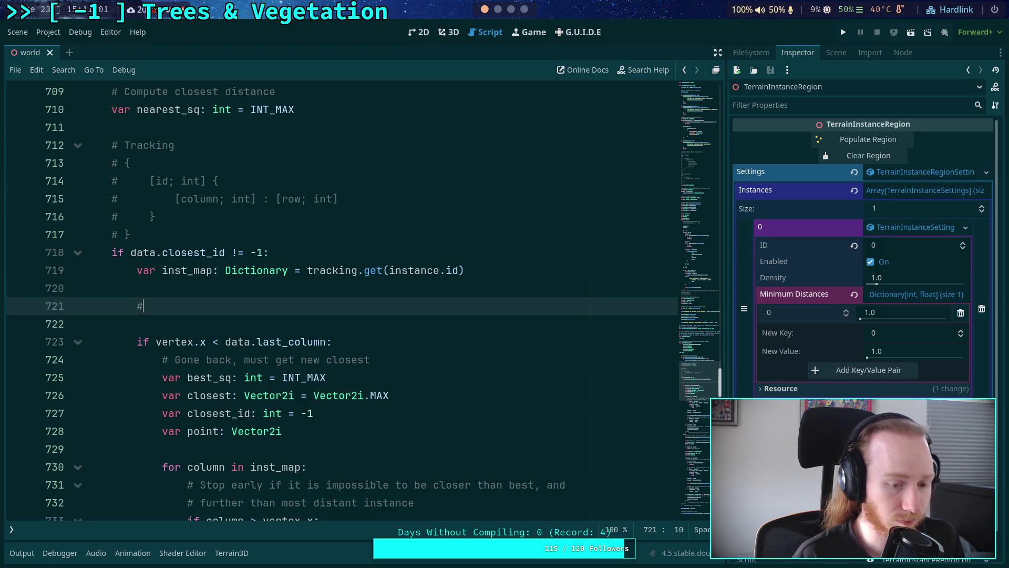
type("Gather")
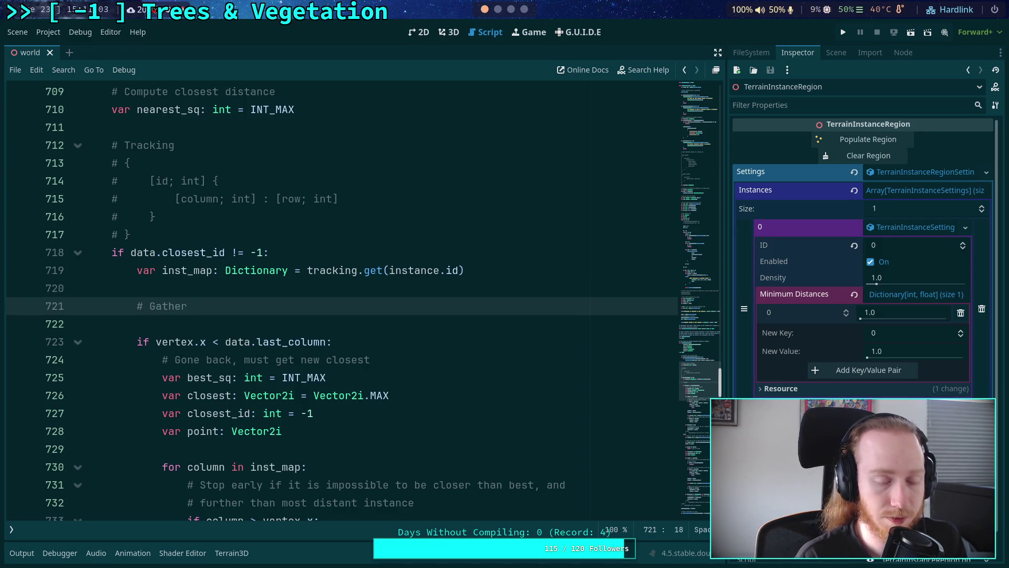
key("BackSpace")
key("BackSpace")
key("BackSpace")
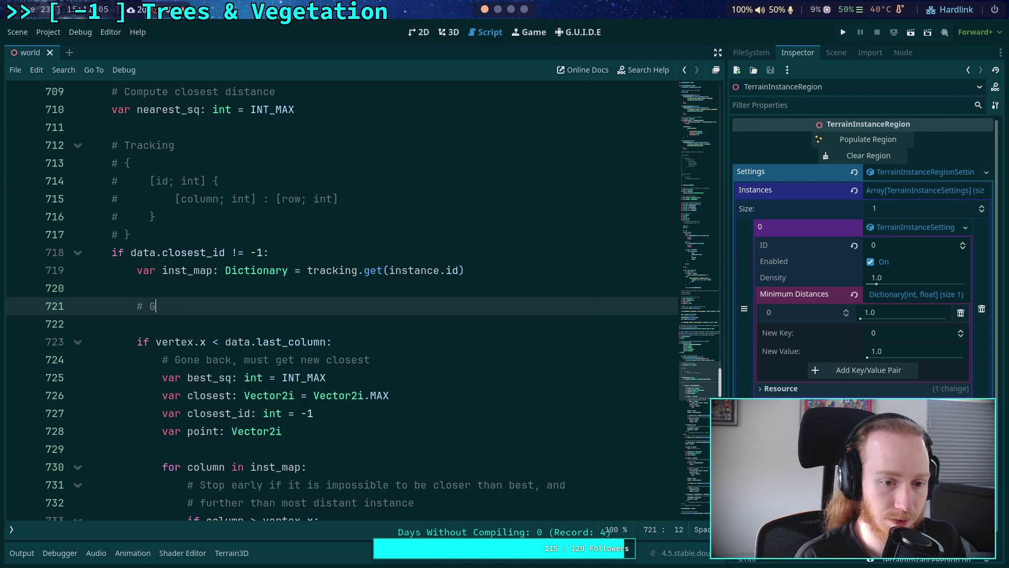
type("Get the ")
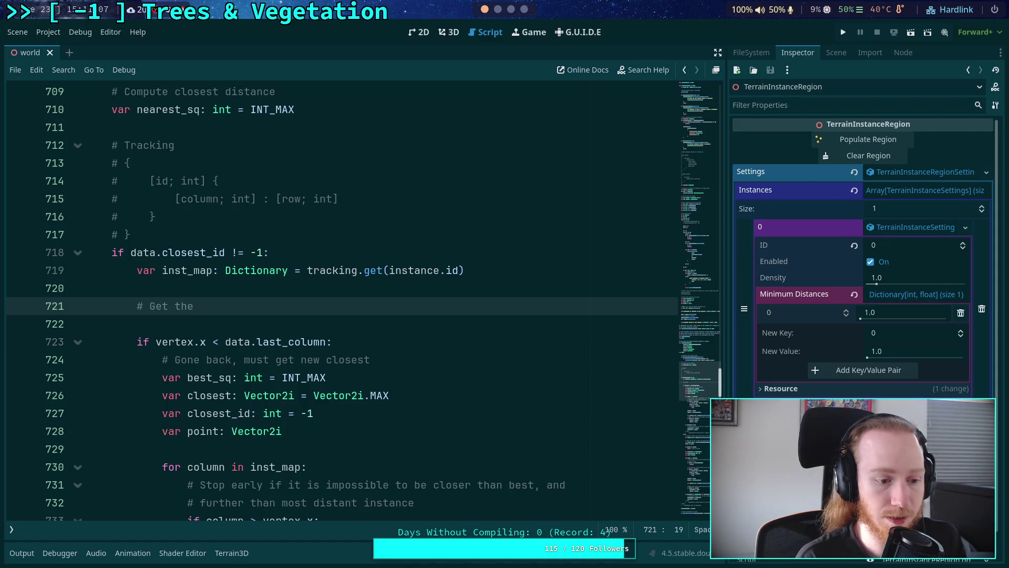
type("most")
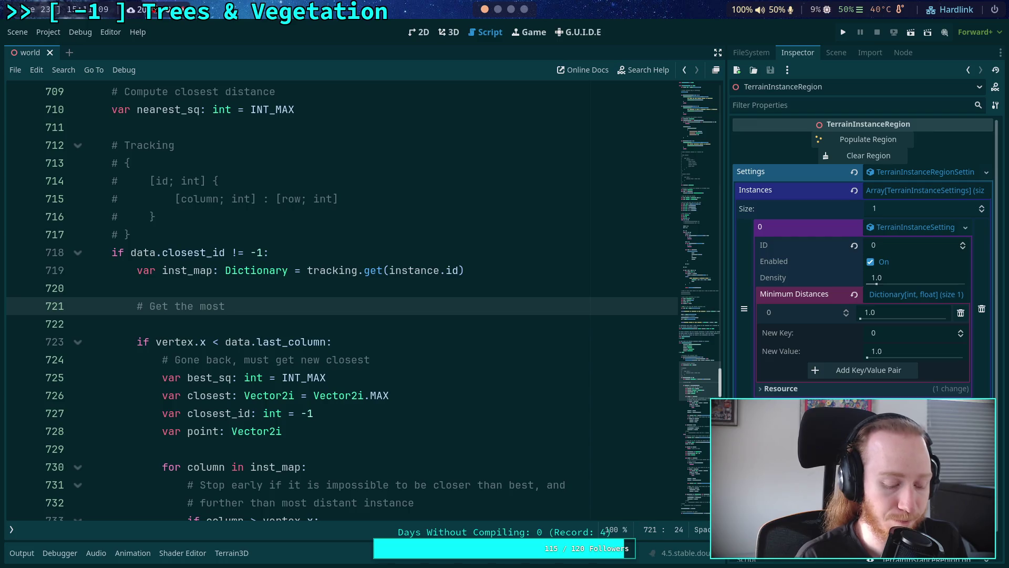
key("BackSpace")
key("BackSpace")
key("BackSpace")
type("highest distance requirement for later teste")
key("BackSpace")
type("s")
key("Return")
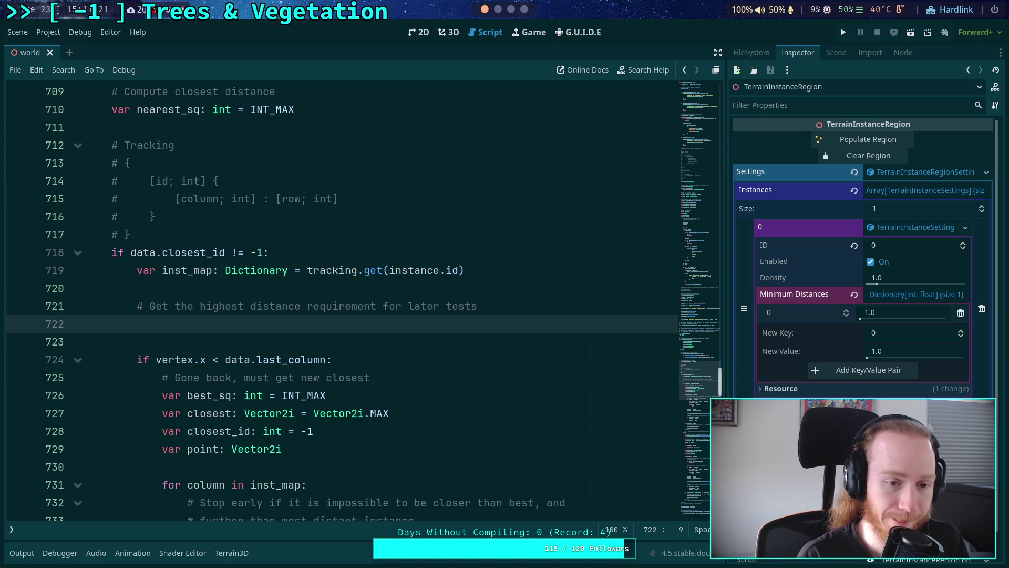
type("var")
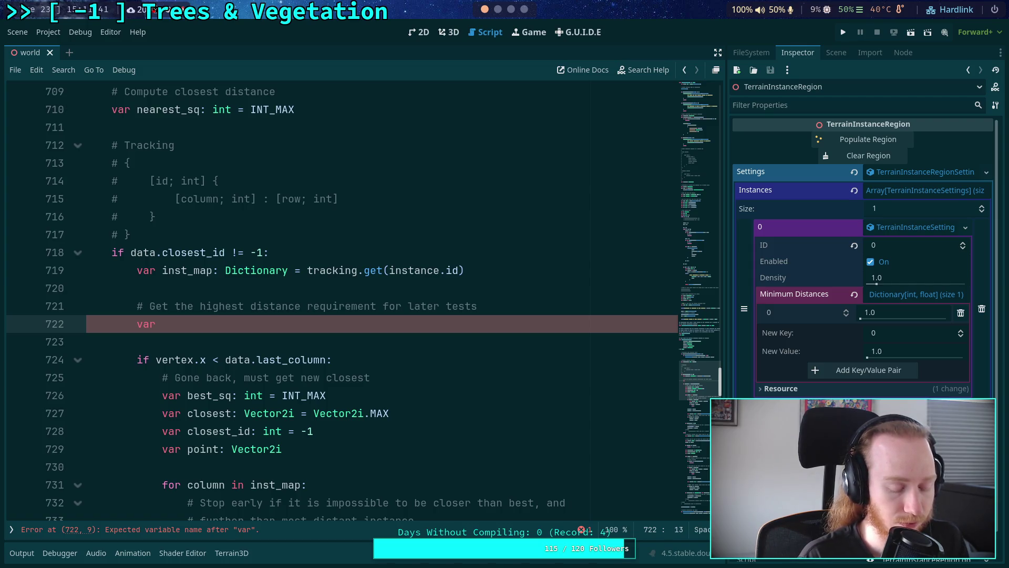
Declare max_dist_sq as a float initialised to 0 on line 722.
type("max_")
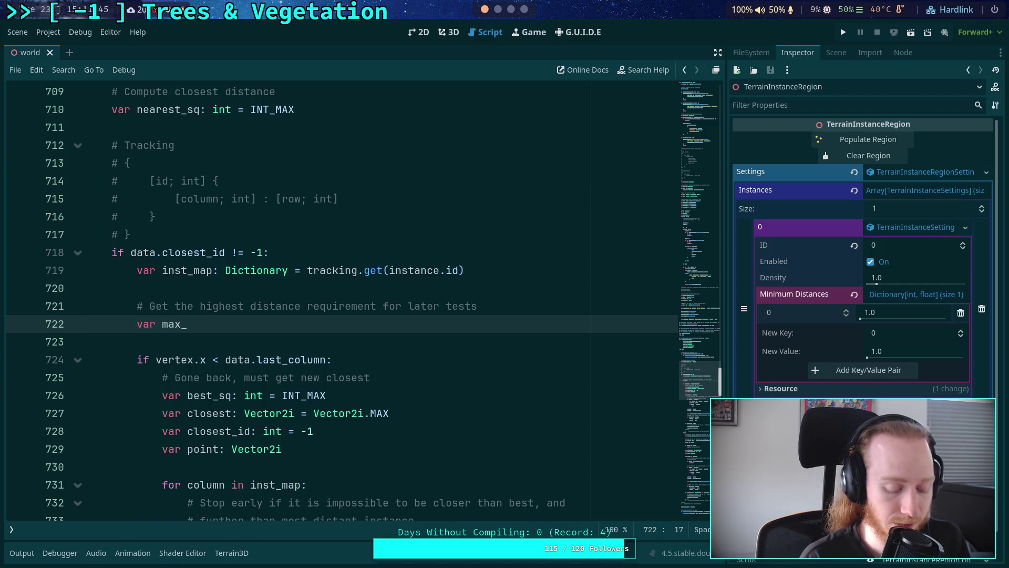
type("co")
key("BackSpace")
key("BackSpace")
type("inst_dist")
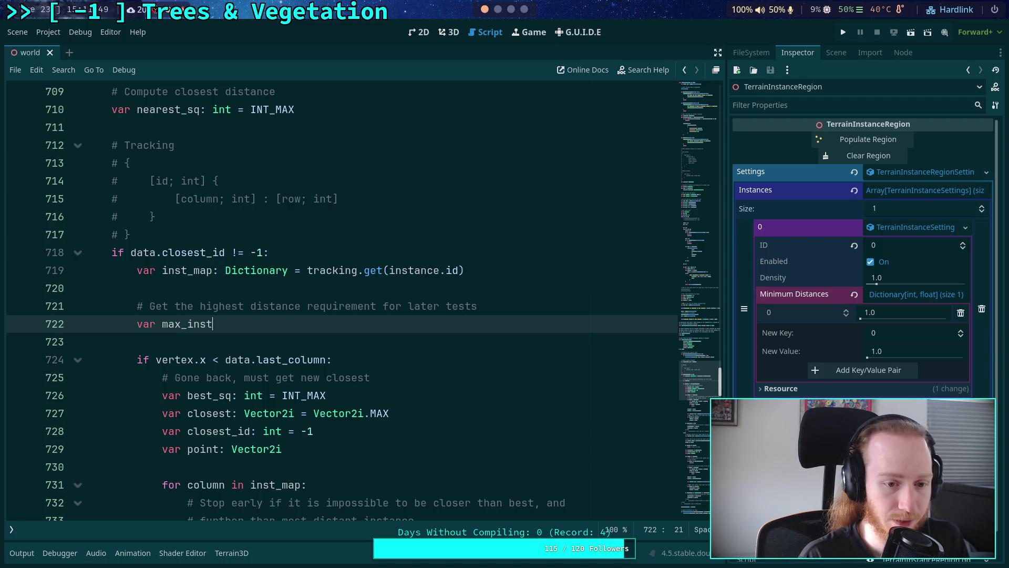
key("BackSpace")
key("BackSpace")
key("BackSpace")
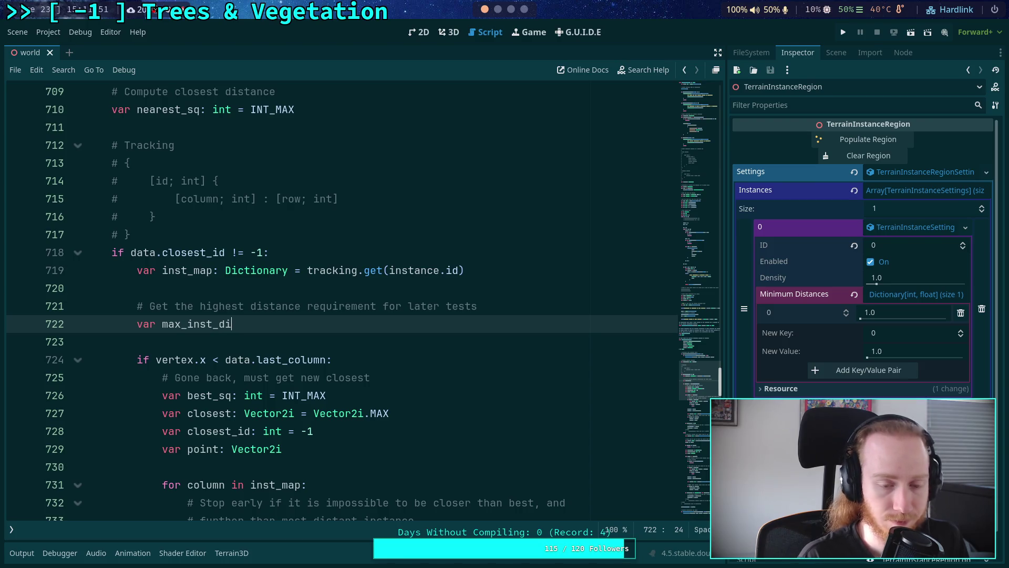
type("dist_sq:")
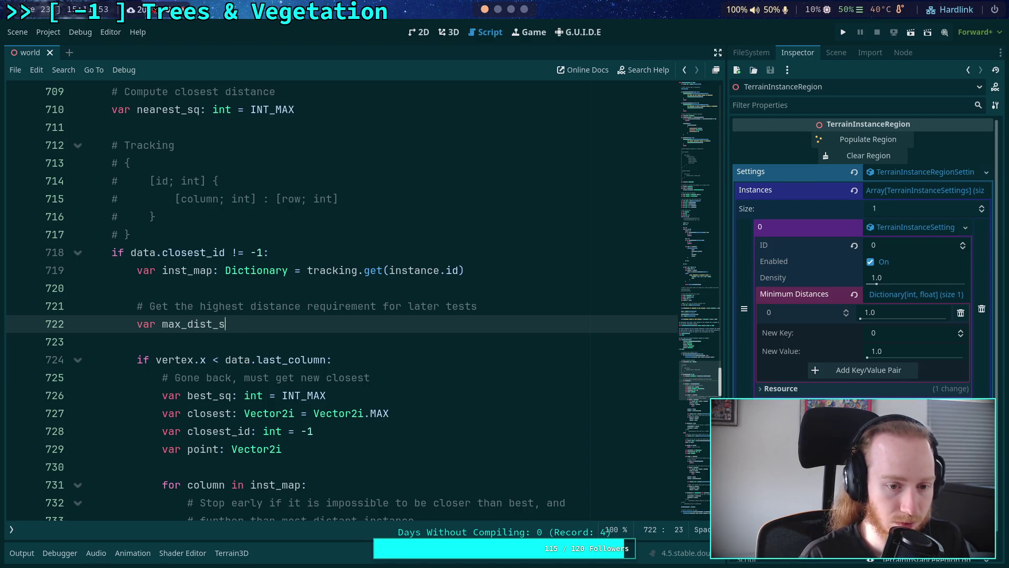
type(" int")
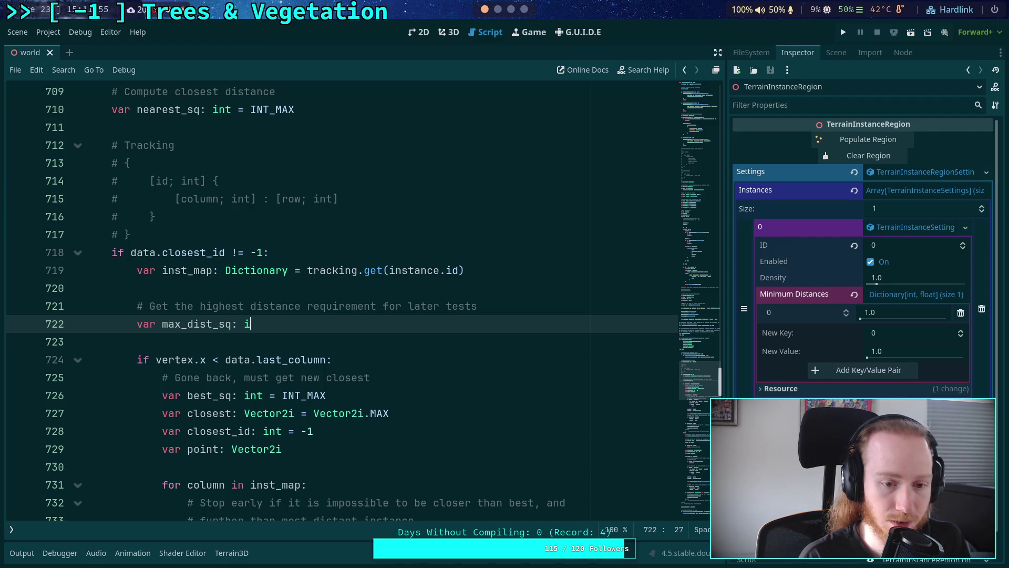
key("BackSpace")
key("BackSpace")
key("BackSpace")
type("float = ")
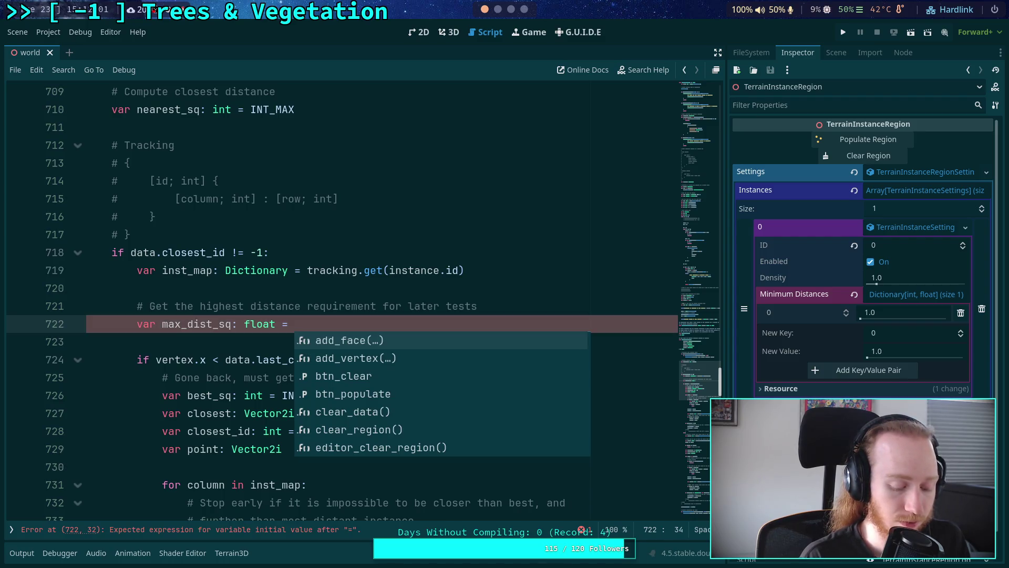
type("0")
key("Return")
Start a loop 'for inst in instance.minimum_distances:' with an empty body line.
type("for ")
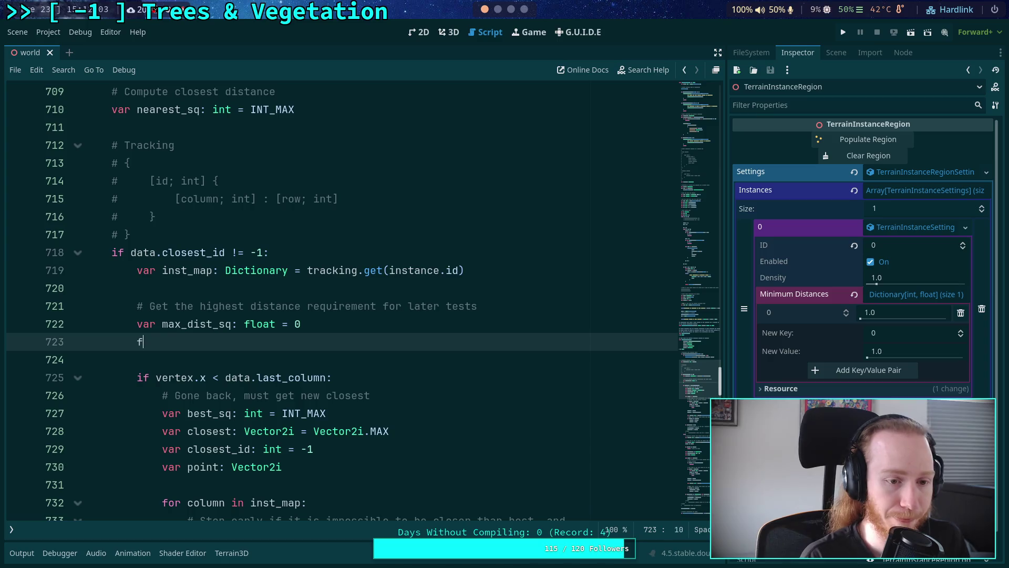
type("inst in")
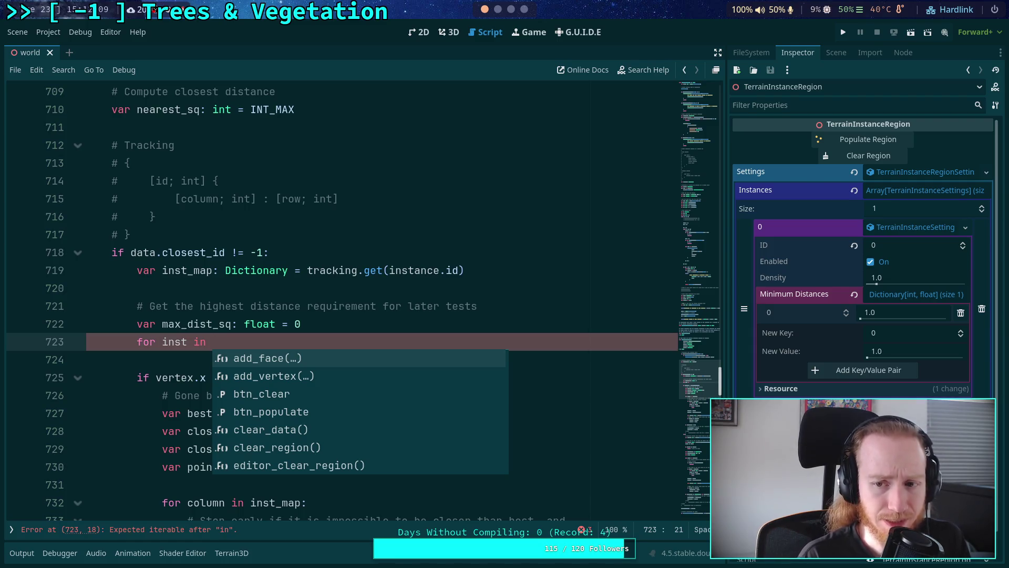
type(" instance.")
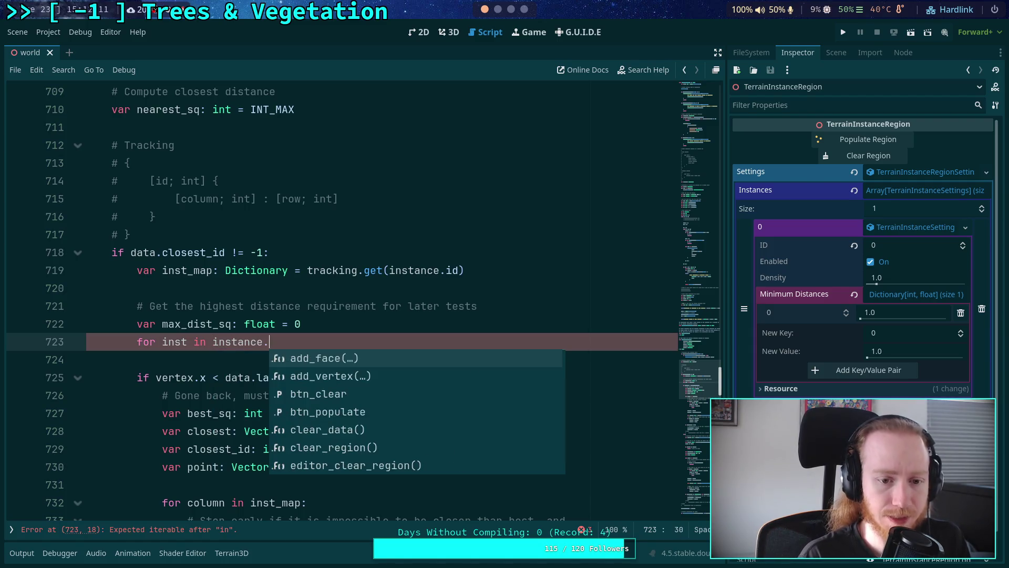
type("m")
key("Return")
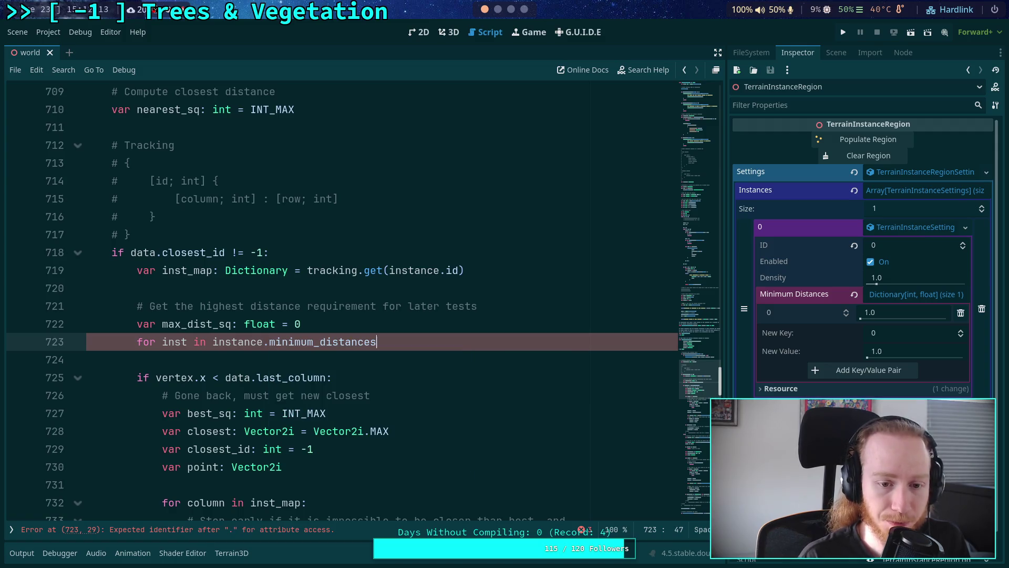
type(":")
key("Return")
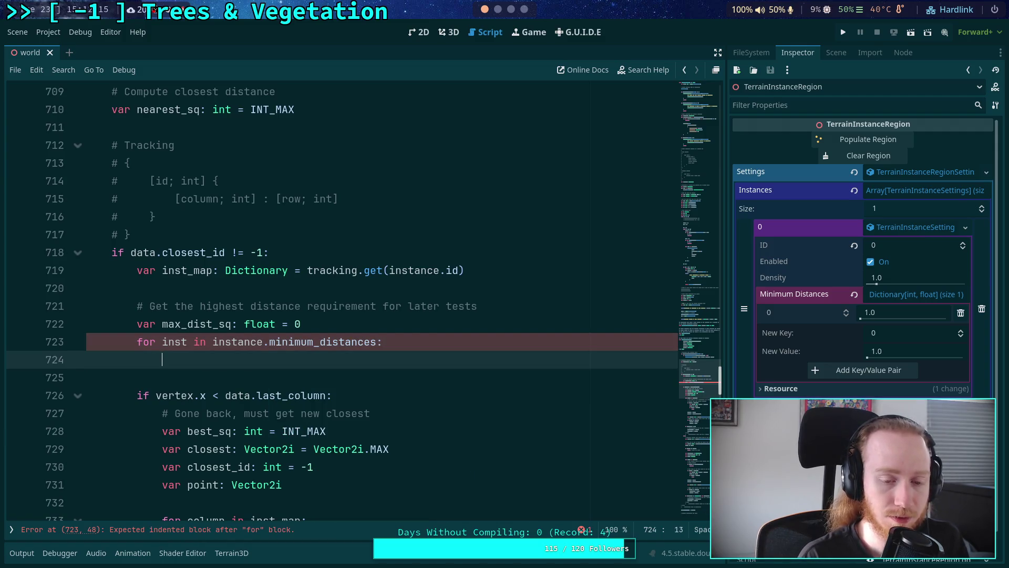
key("Up")
key("Up")
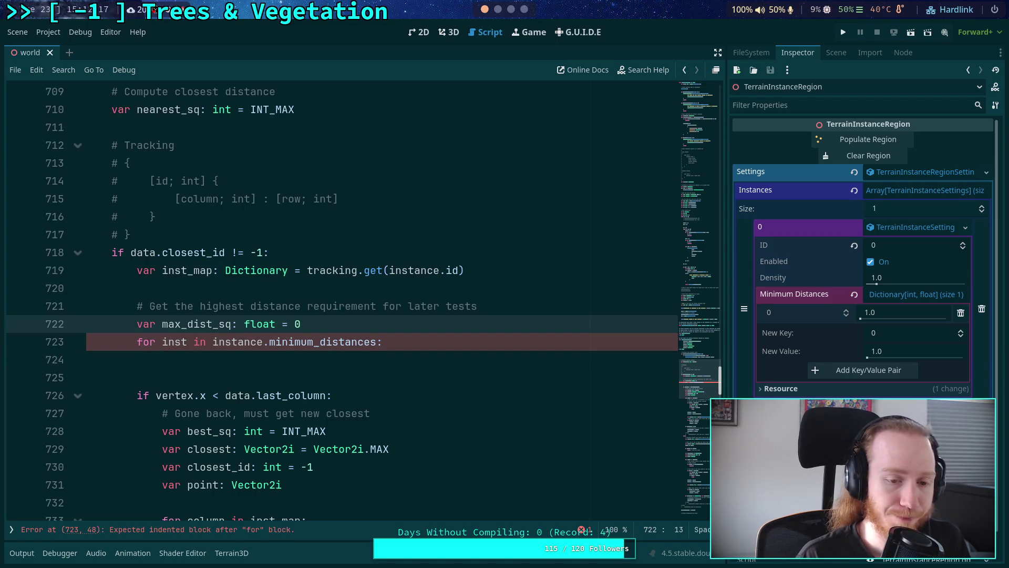
left_click(162, 360)
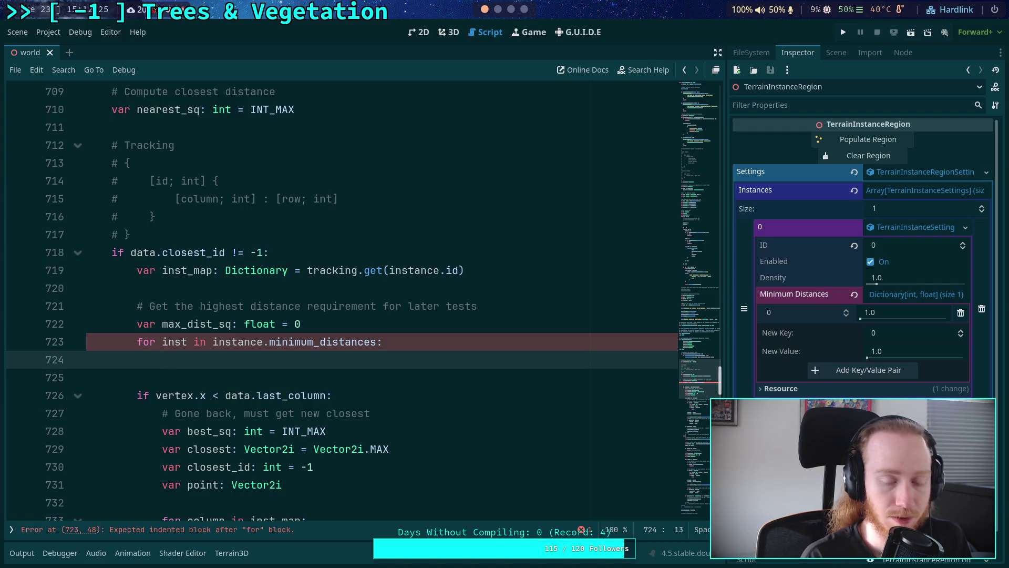
Rework the loop into 'for dist_sq in instance.minimum_distances.values():' with a placeholder pass body.
type("if")
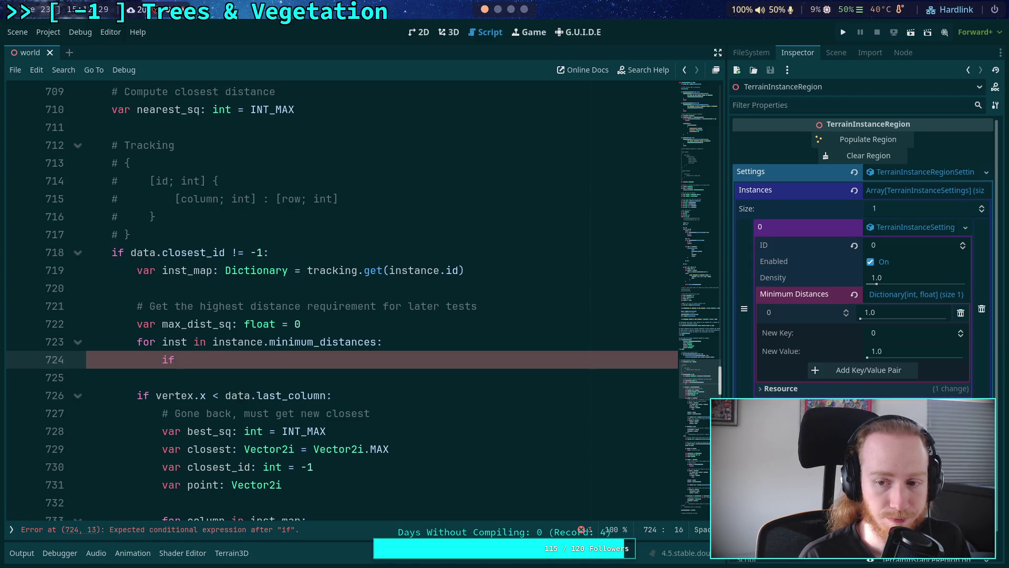
key("BackSpace")
key("BackSpace")
key("BackSpace")
type("var ")
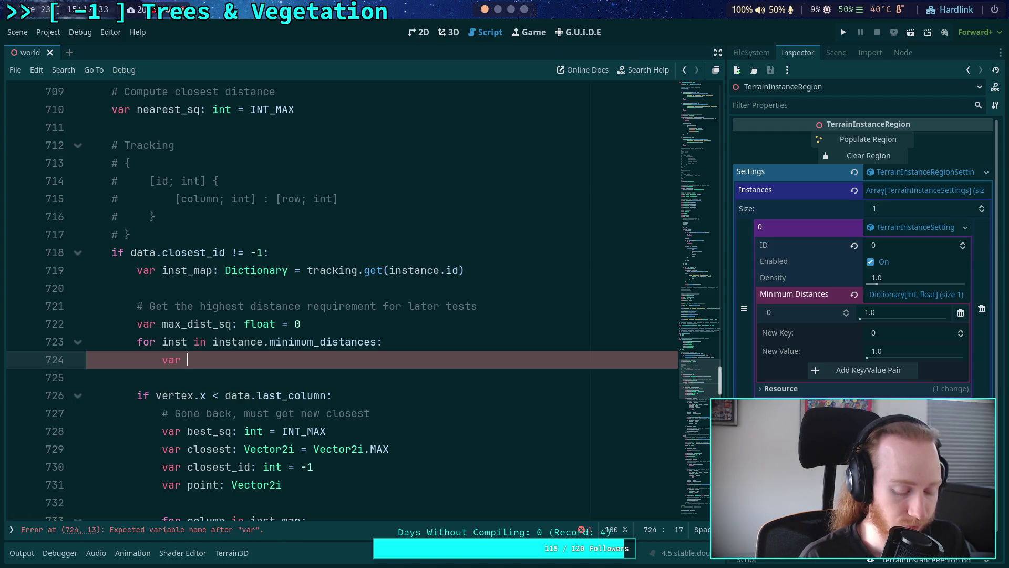
type("dist_")
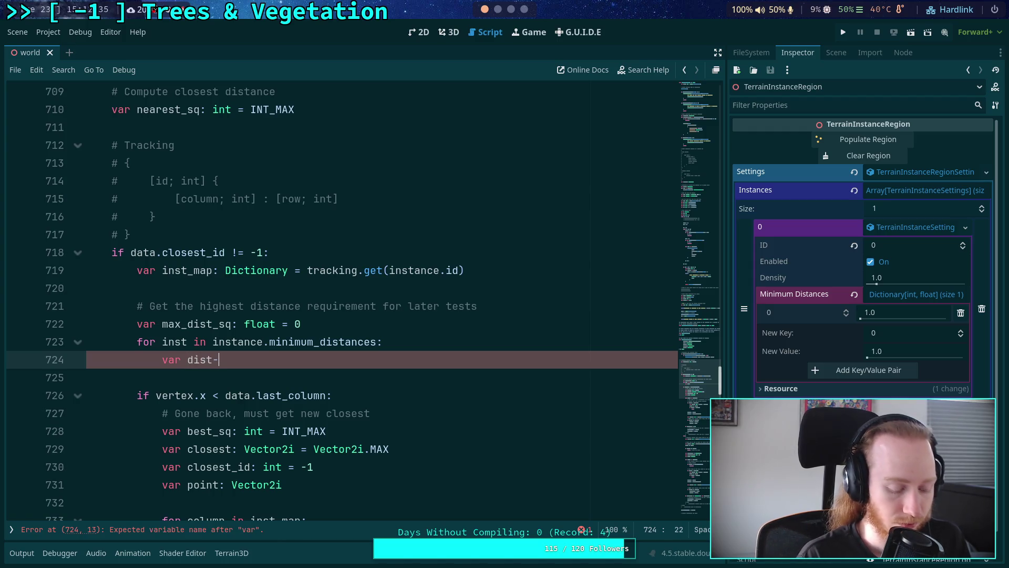
type("sq: ")
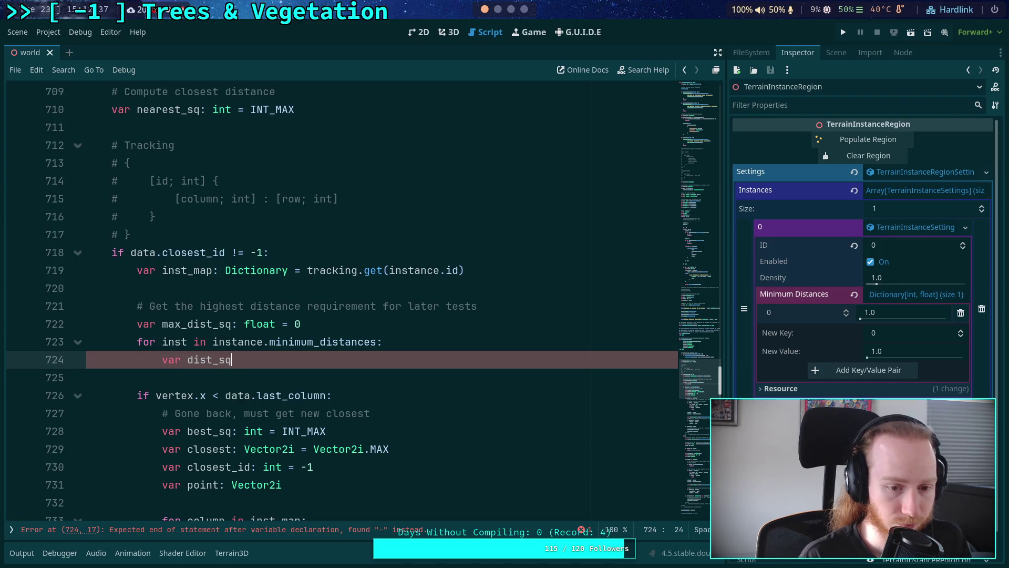
type("float = ")
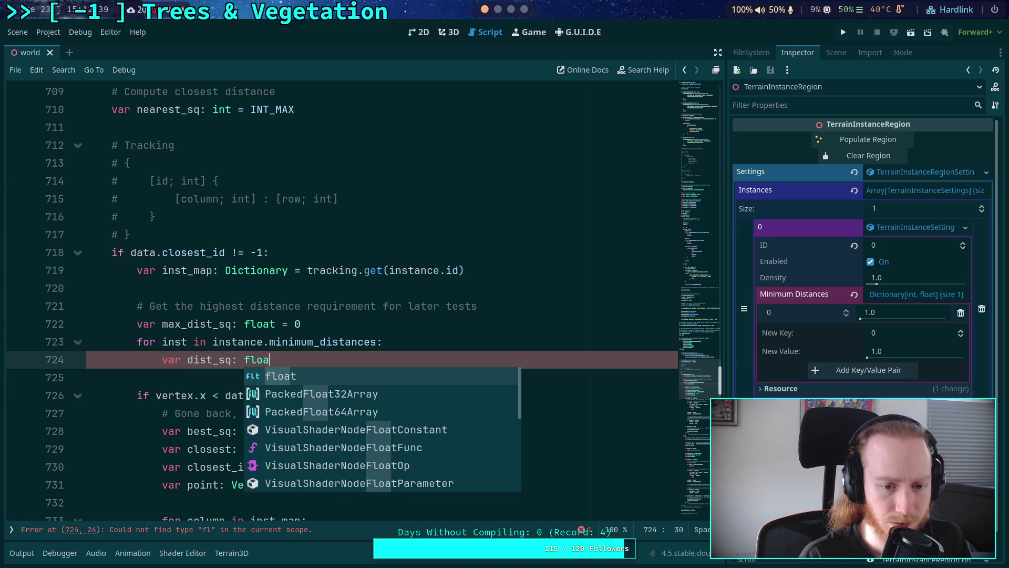
type("instance")
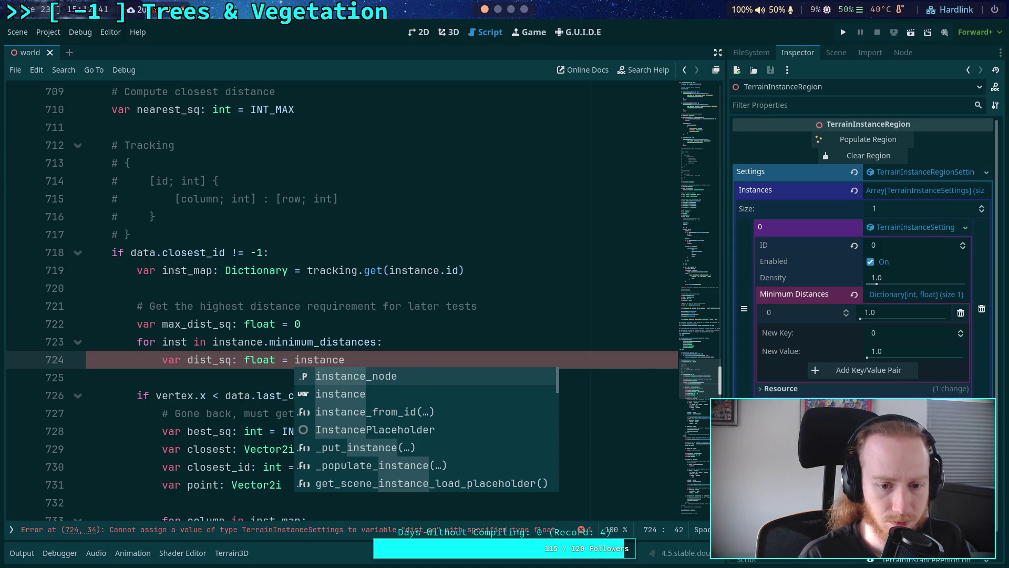
type(".mi")
key("Return")
type("[")
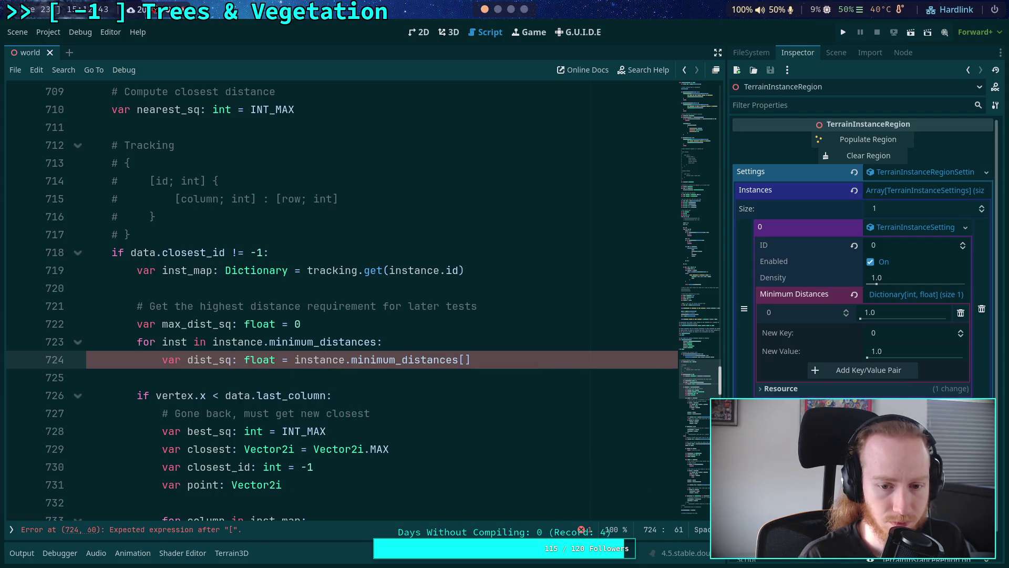
left_click(379, 342)
type(".")
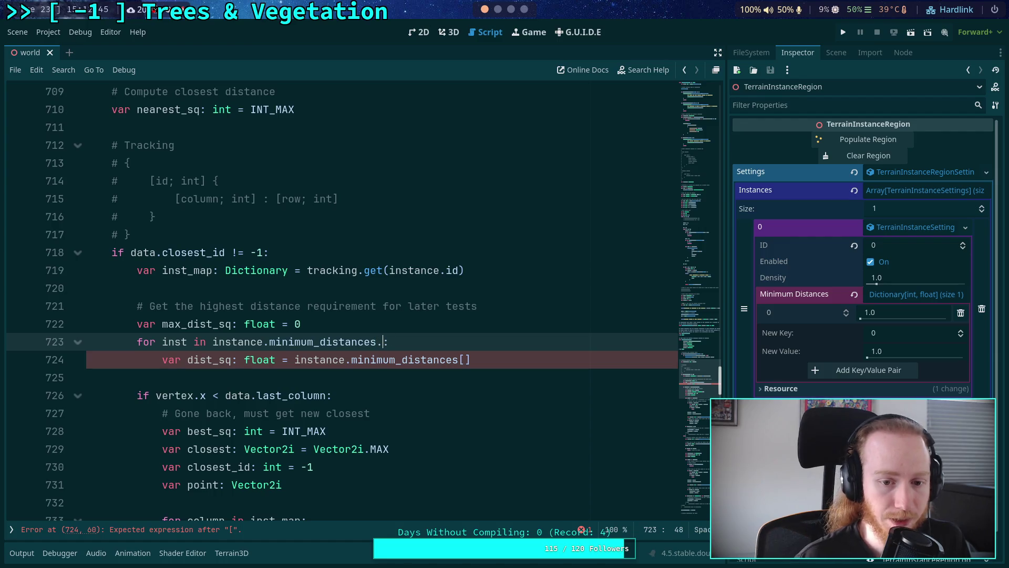
type("va")
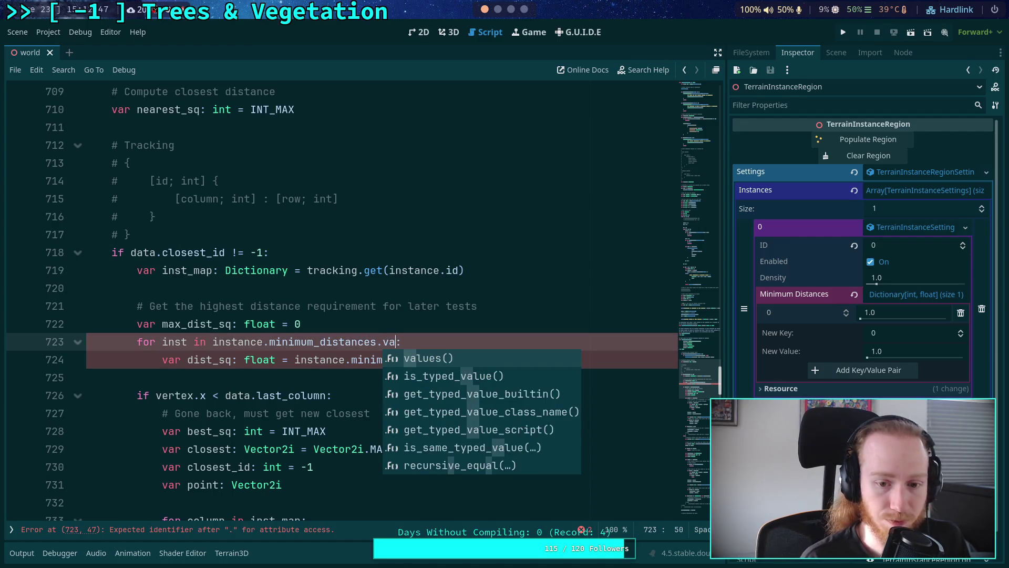
key("Return")
double_click(174, 342)
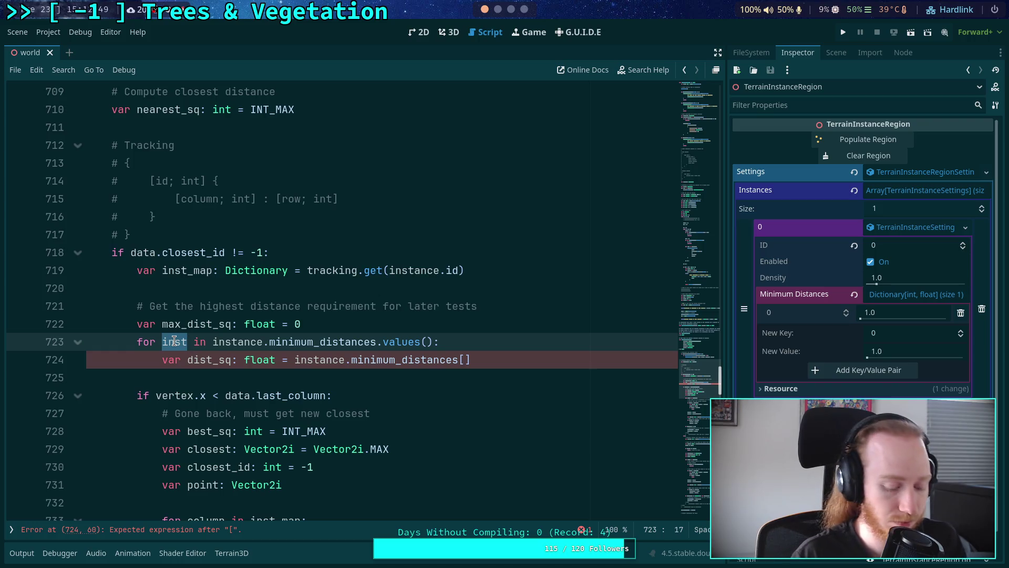
type("dist_sq")
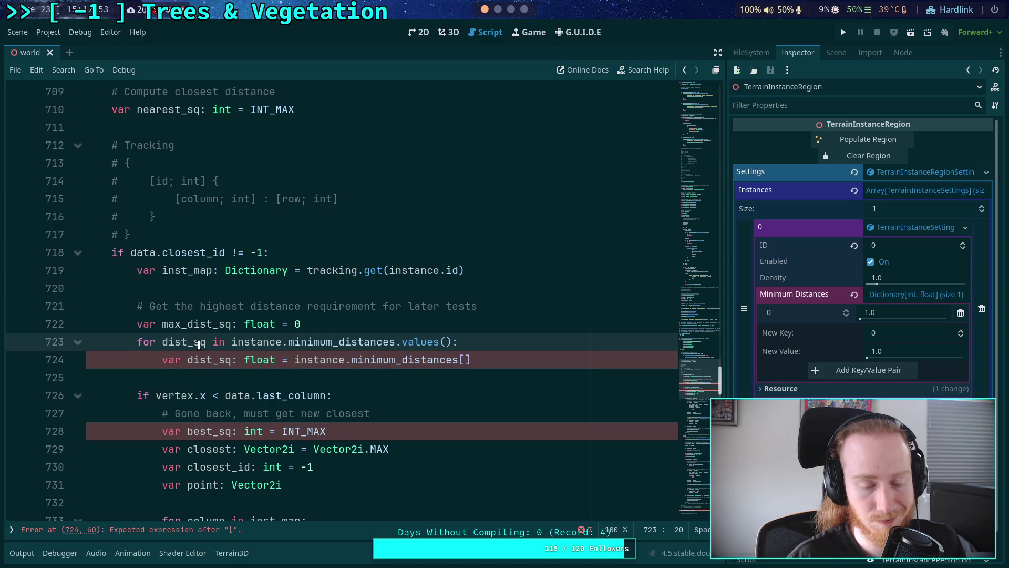
left_click_drag(493, 360, 163, 363)
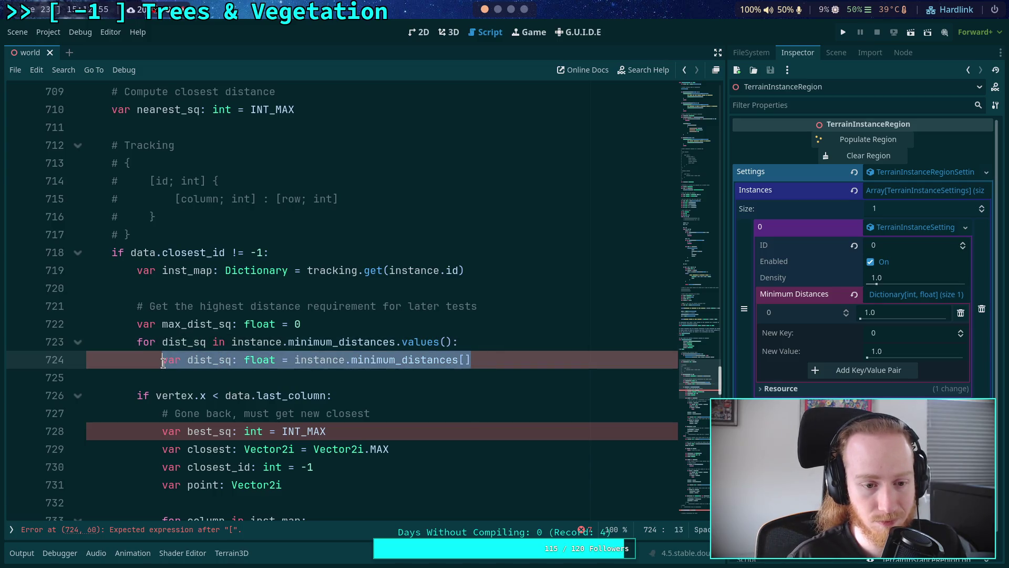
key("BackSpace")
type("pass")
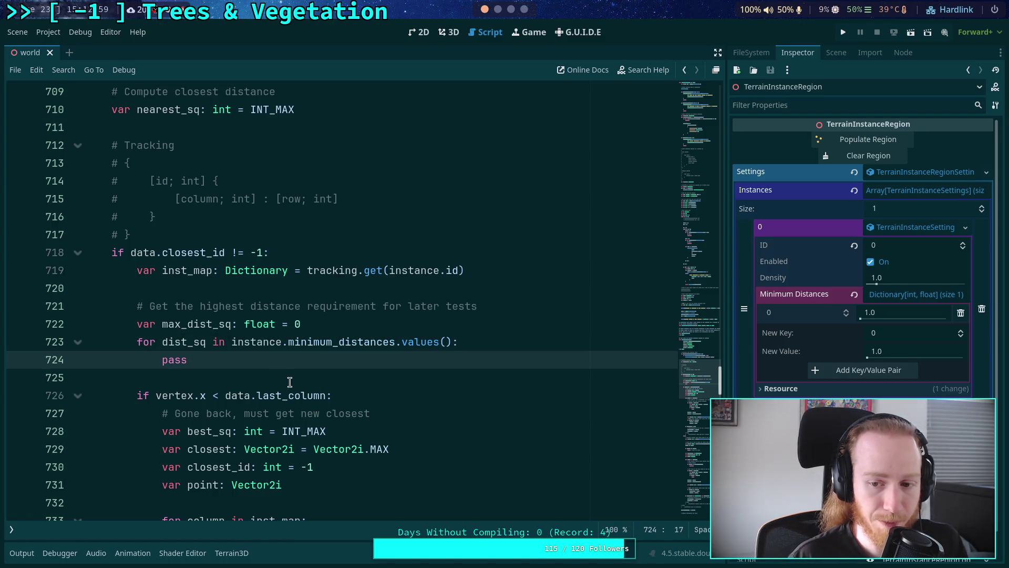
Draft the loop body by squaring dist_sq, then begin an 'if dist_sq >' comparison.
left_click_drag(199, 366, 160, 358)
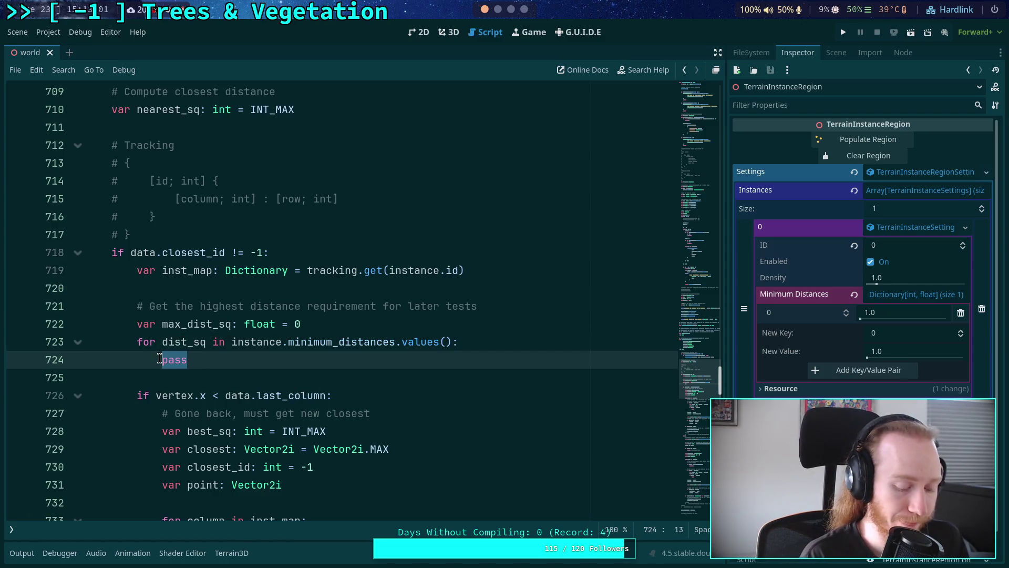
type("dist_sq *= dist_sq")
key("Return")
key("Return")
type("if mast")
key("BackSpace")
key("BackSpace")
type("x_")
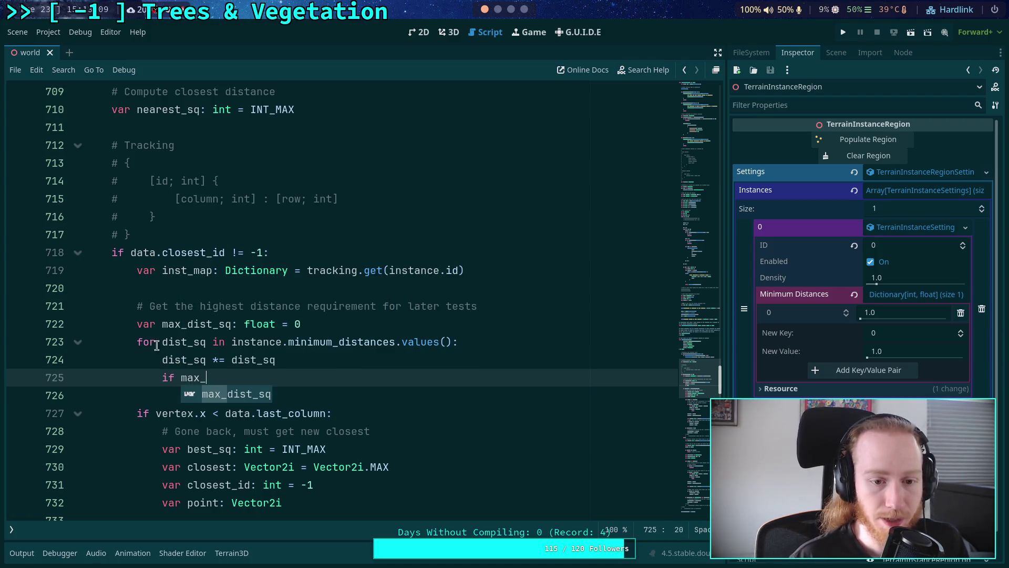
left_click_drag(229, 377, 164, 360)
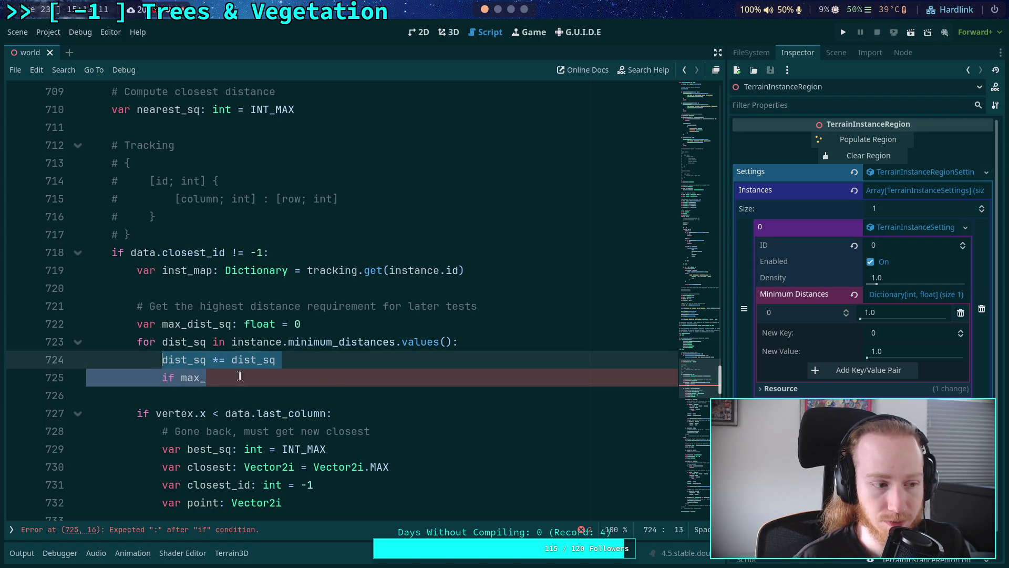
key("BackSpace")
type("if dist_sq >")
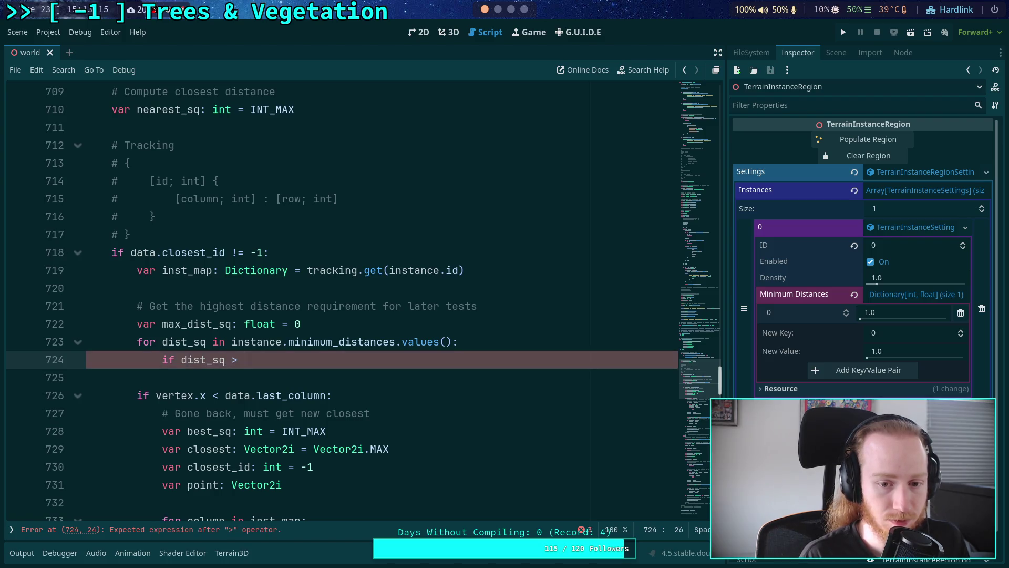
Append .max() to values() and cut 'instance.minimum_distances.values().max()' out of the loop header.
mouse_move(428, 339)
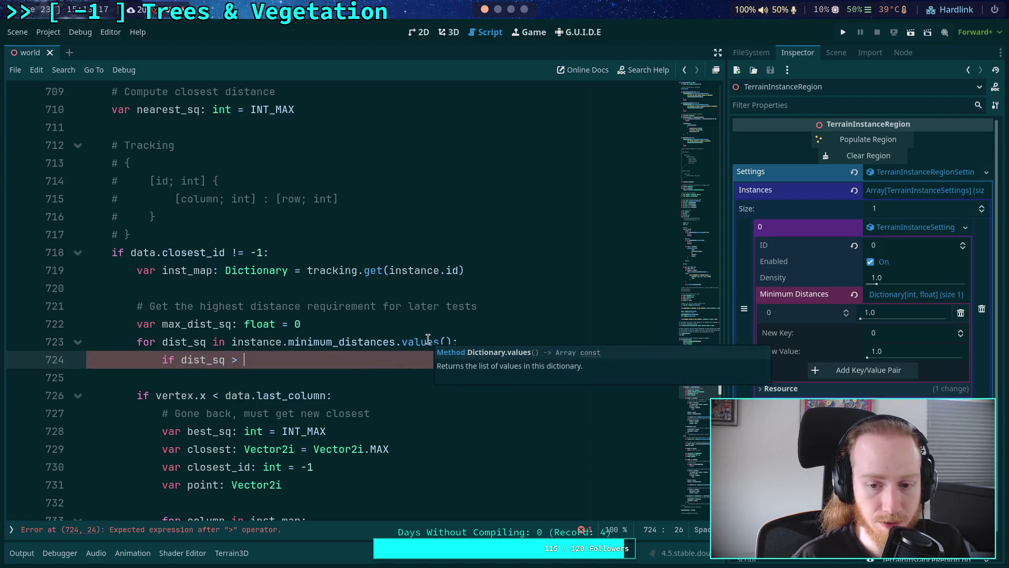
left_click(453, 341)
type(".")
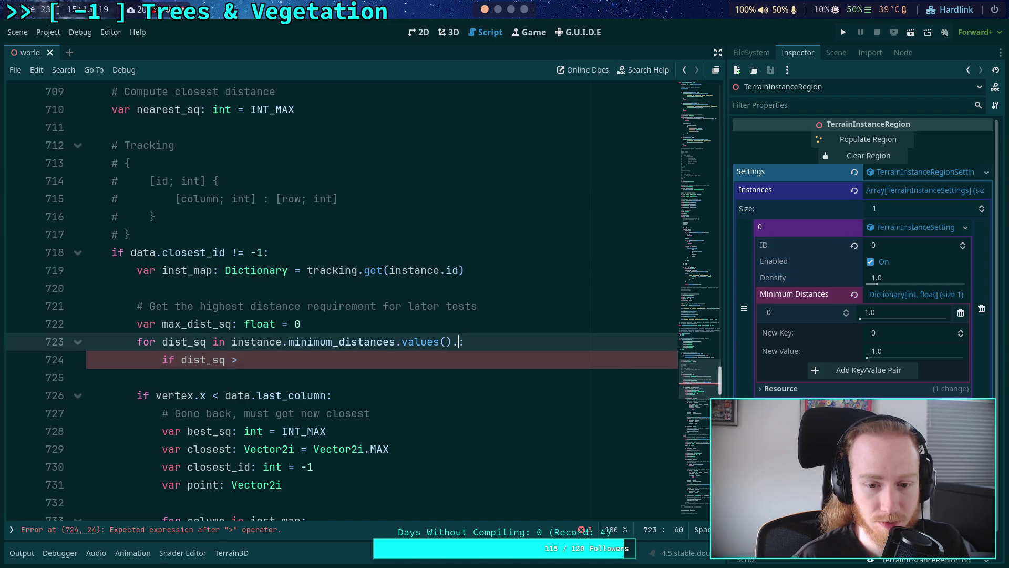
type("ma")
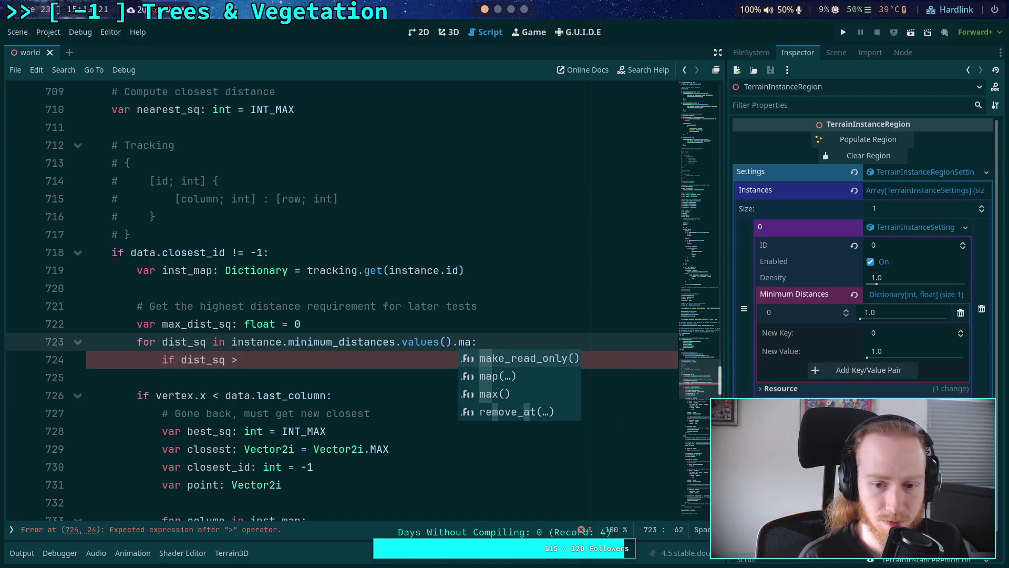
key("Down")
key("Down")
key("Return")
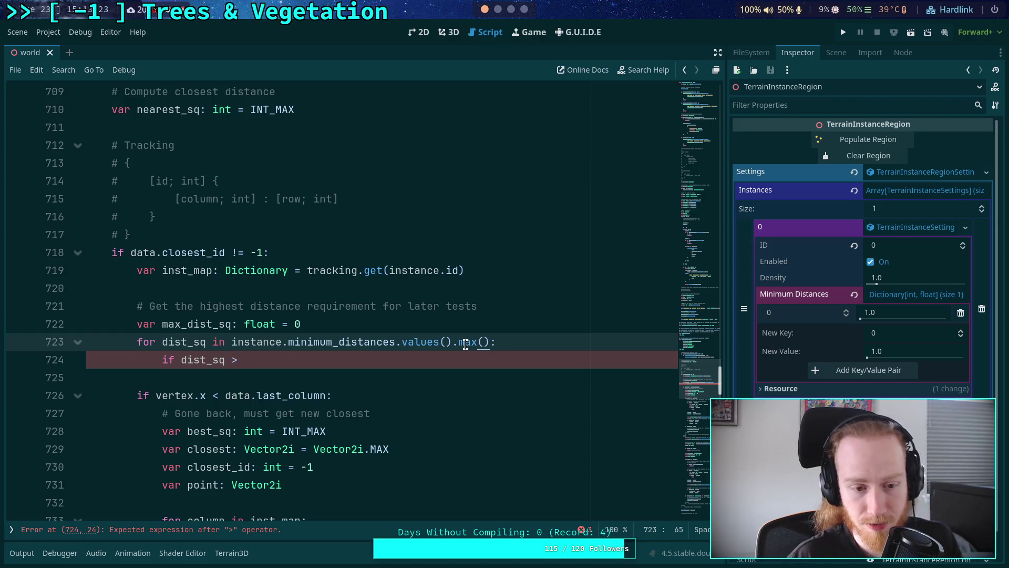
mouse_move(465, 344)
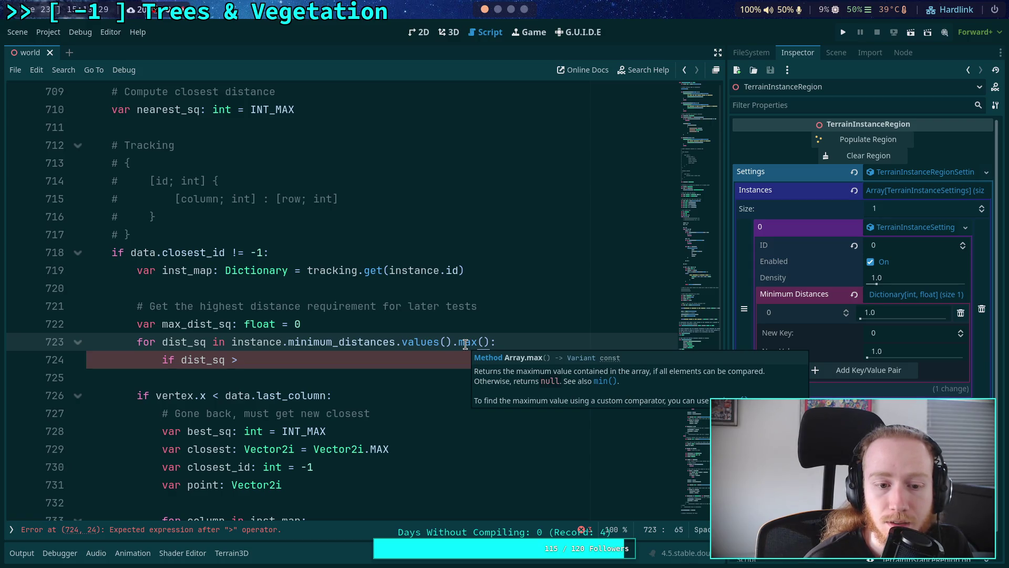
left_click_drag(231, 341, 493, 342)
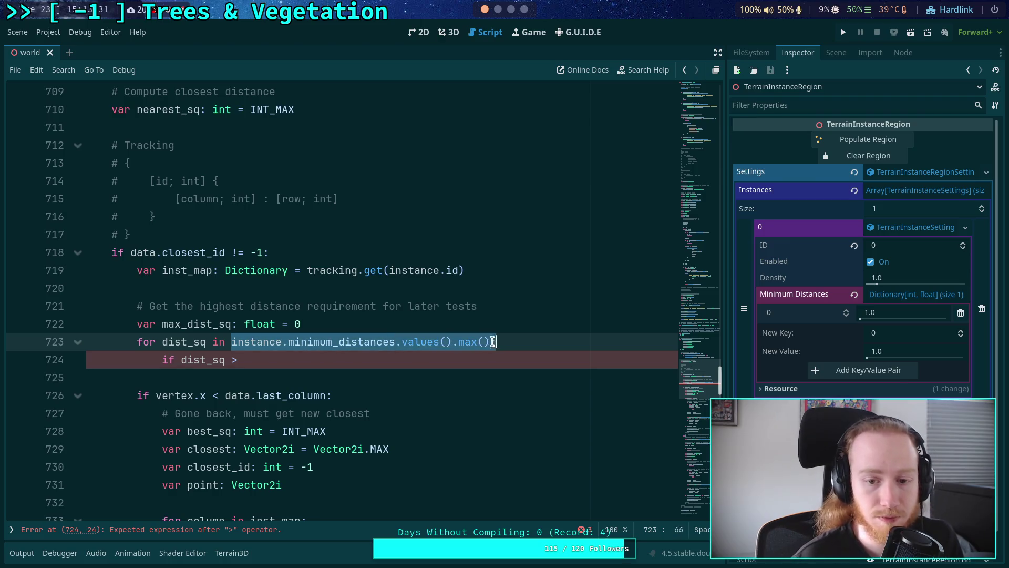
key("ctrl+x")
Paste the max expression in place of 0, replace the loop with 'max_dist_sq *= max_dist_sq', and save.
double_click(302, 323)
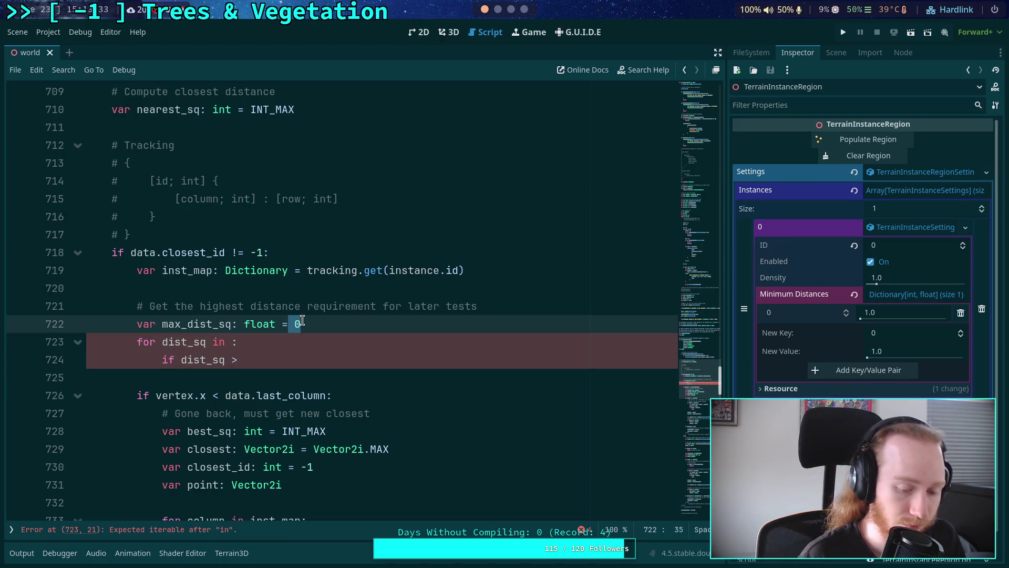
key("ctrl+v")
left_click_drag(243, 361, 137, 345)
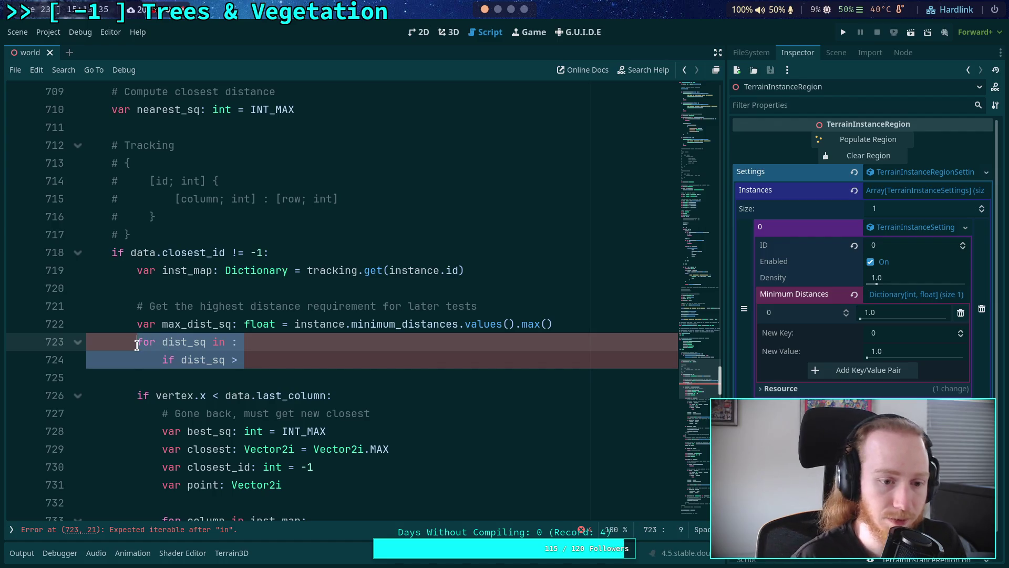
type("max_dist_sq")
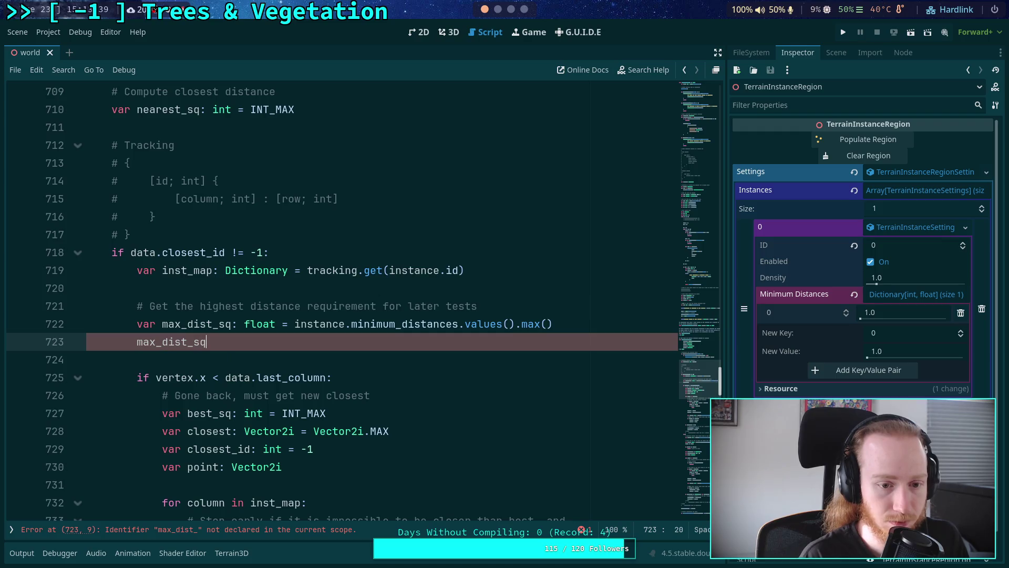
type(" *")
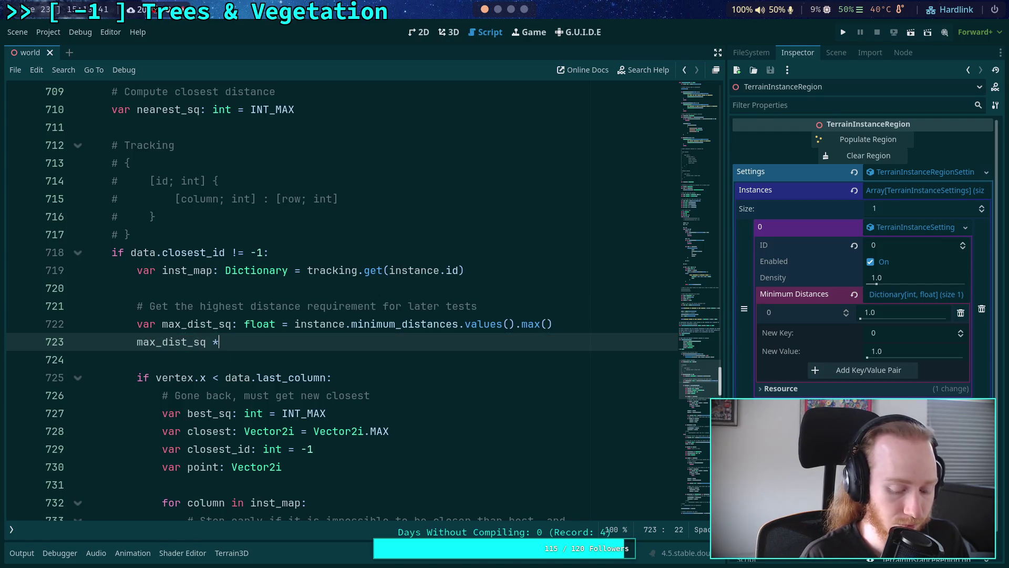
type("= max")
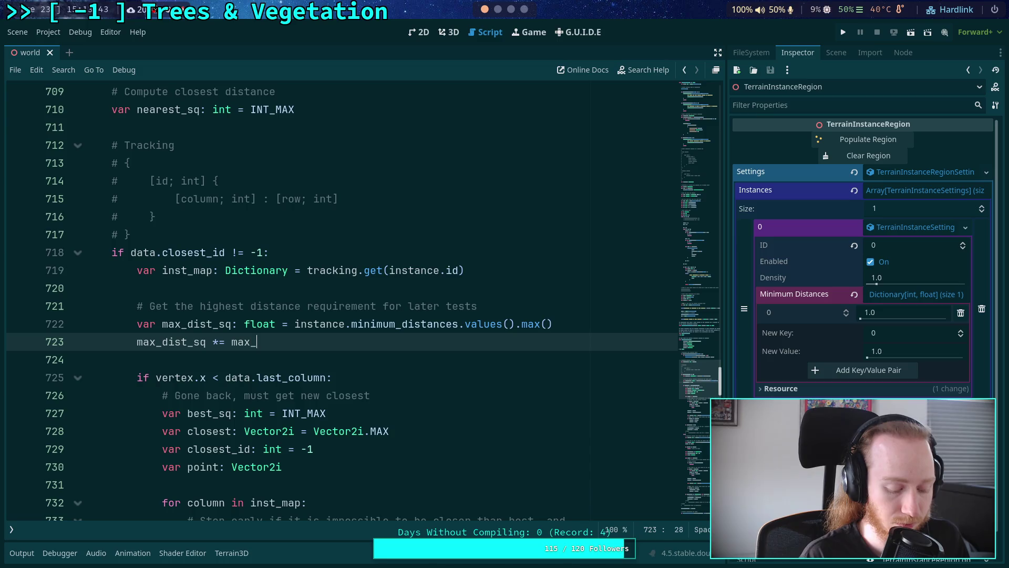
type("_dist_sq")
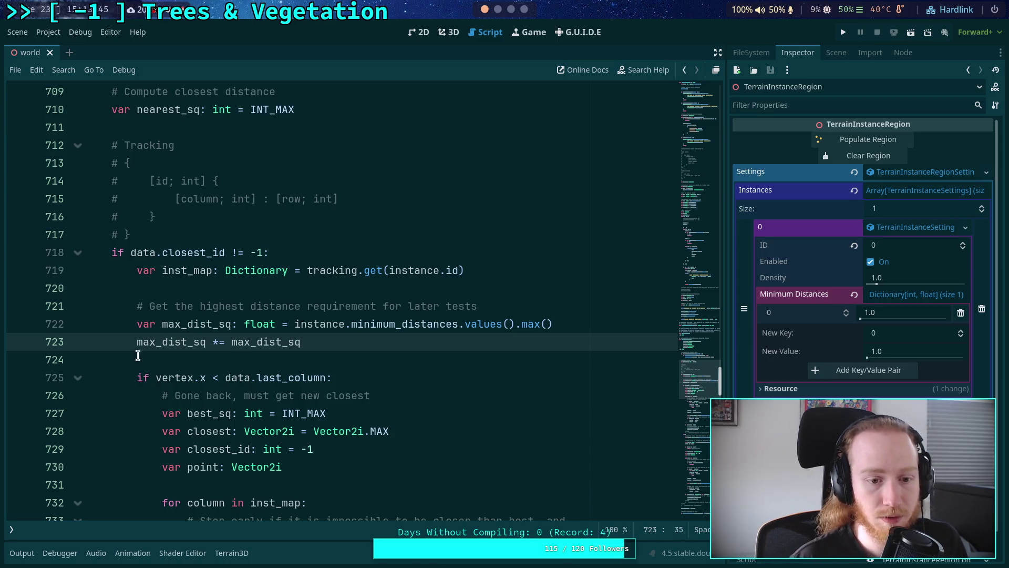
key("Down")
key("ctrl+s")
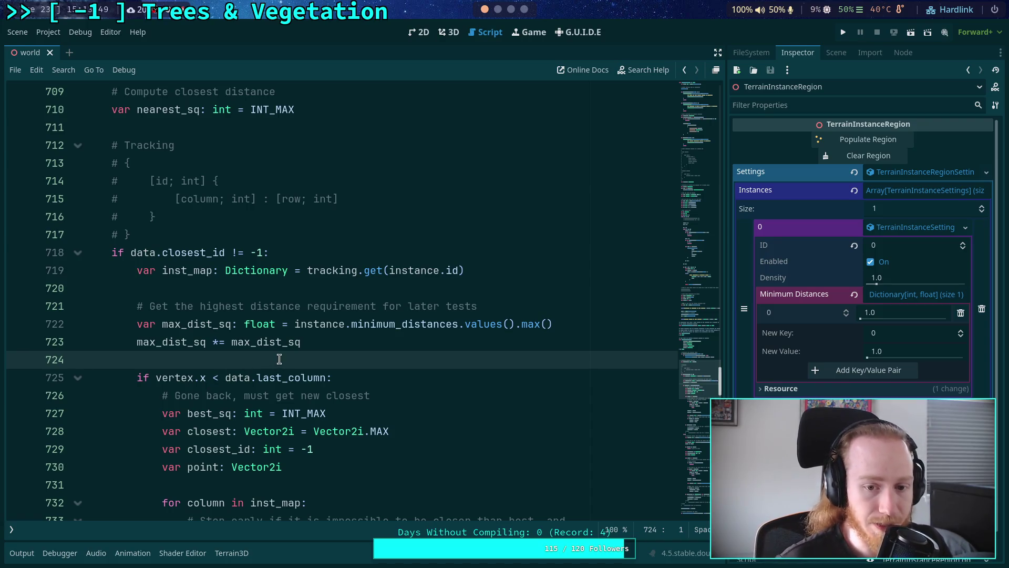
Change line 738's break condition to 'if max_sq > max(best_sq, max_dist_sq):'.
scroll(279, 359, "down", 5)
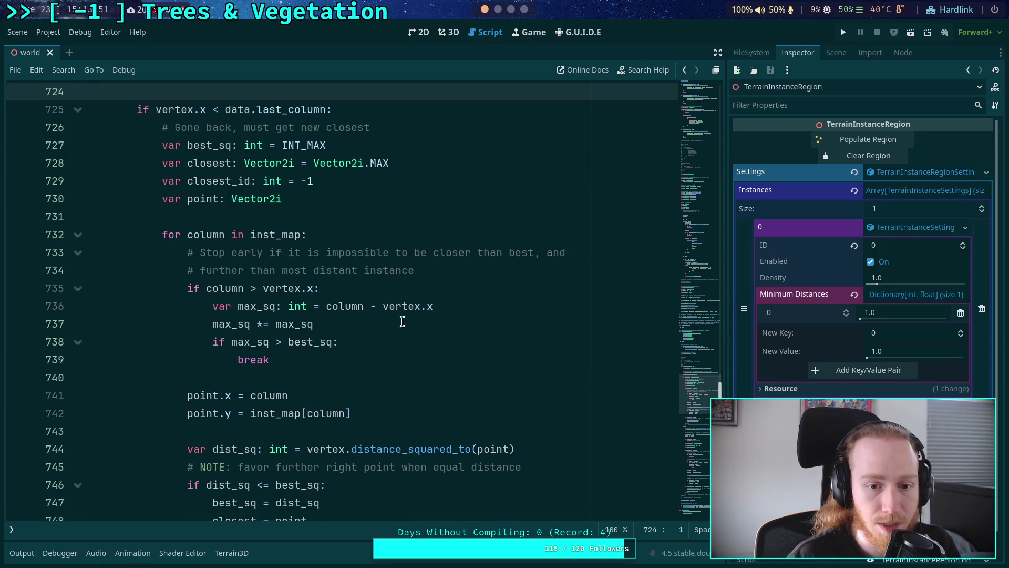
left_click(332, 294)
key("Left")
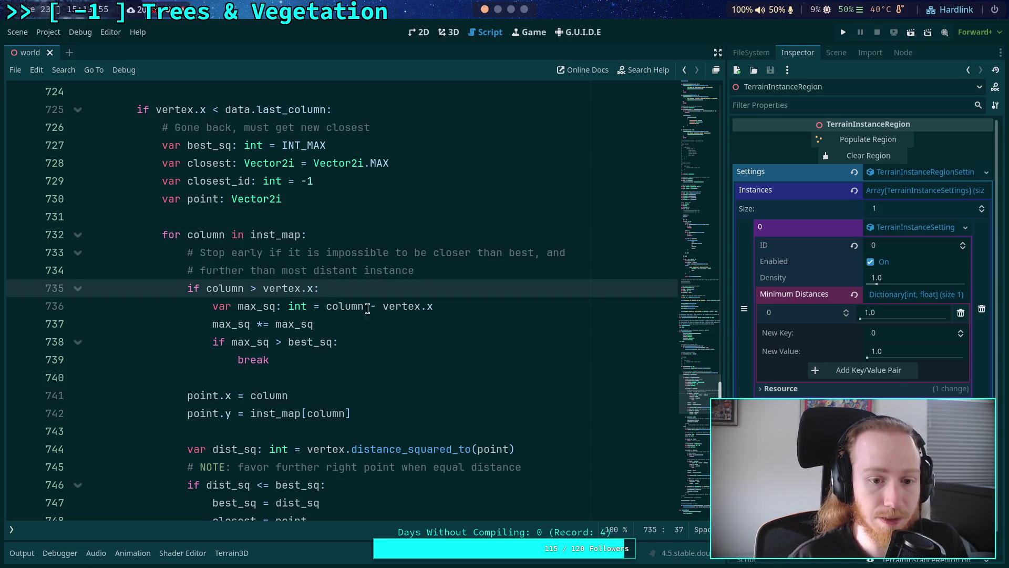
left_click(226, 341)
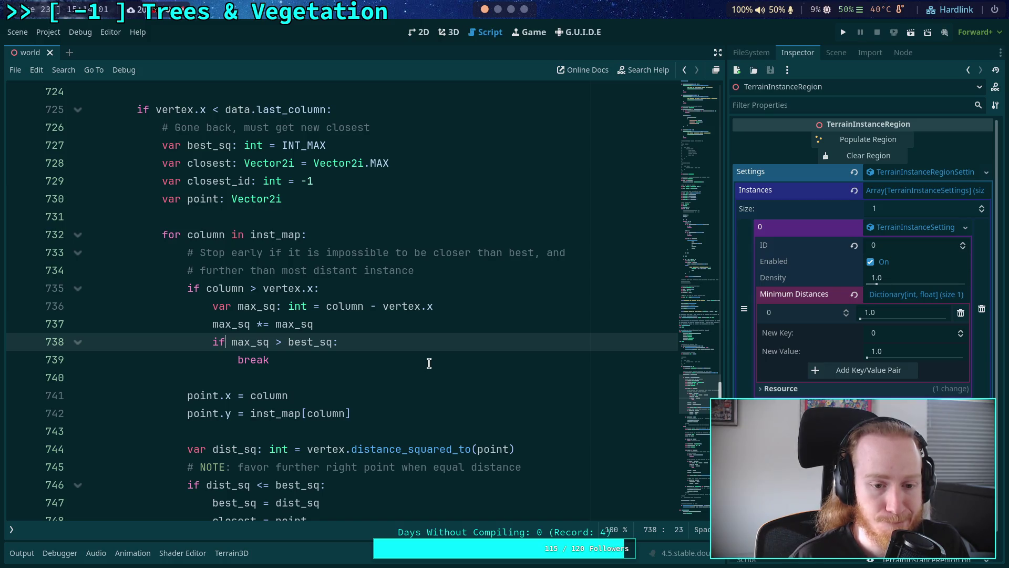
left_click(333, 342)
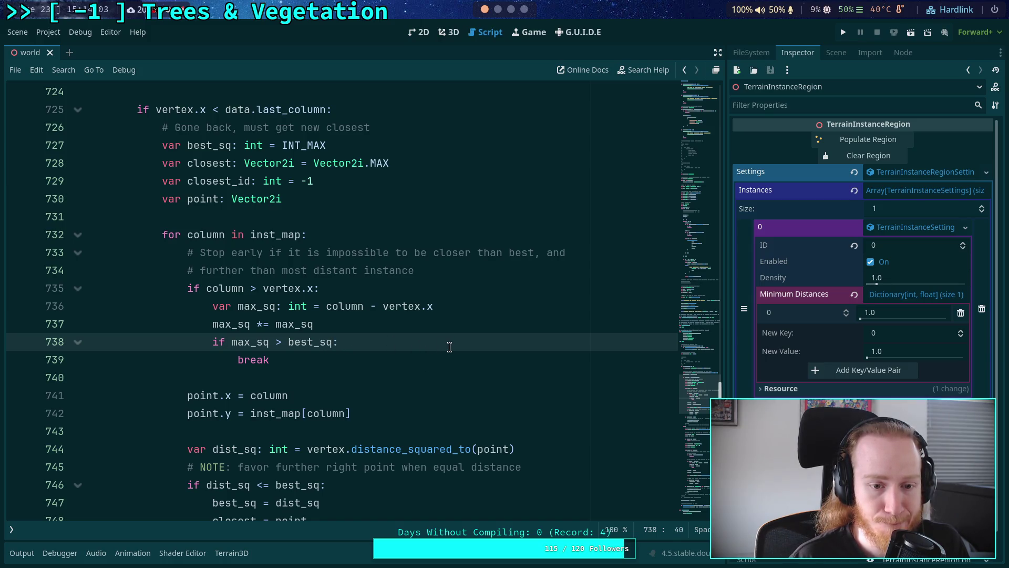
type("and")
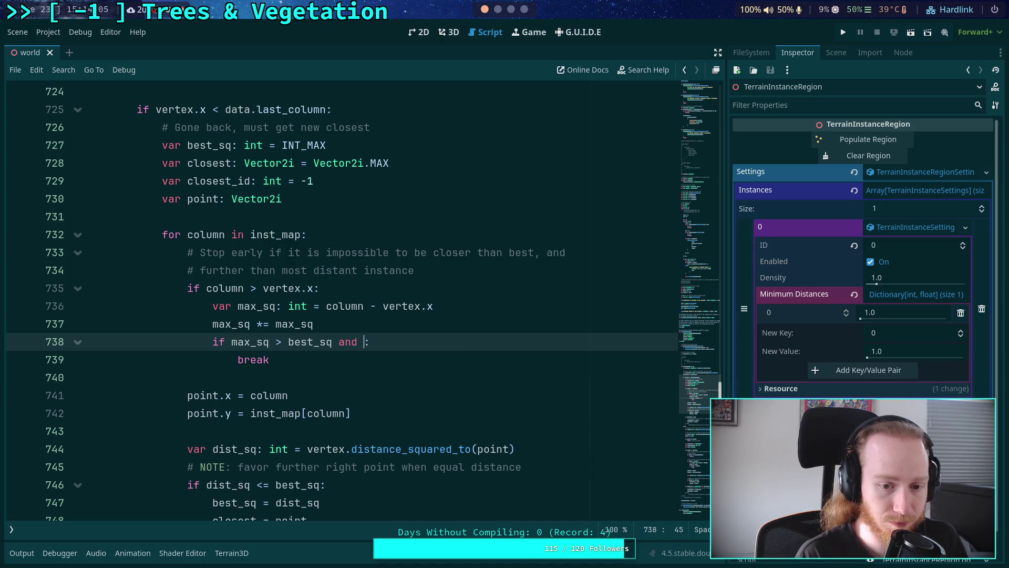
key("BackSpace")
key("BackSpace")
key("BackSpace")
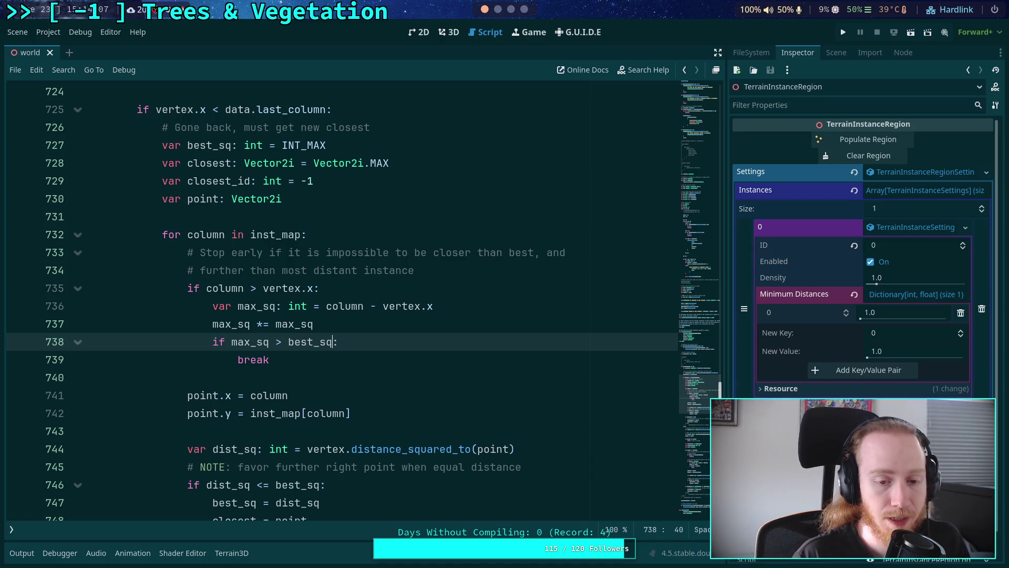
left_click(295, 343)
left_click(288, 342)
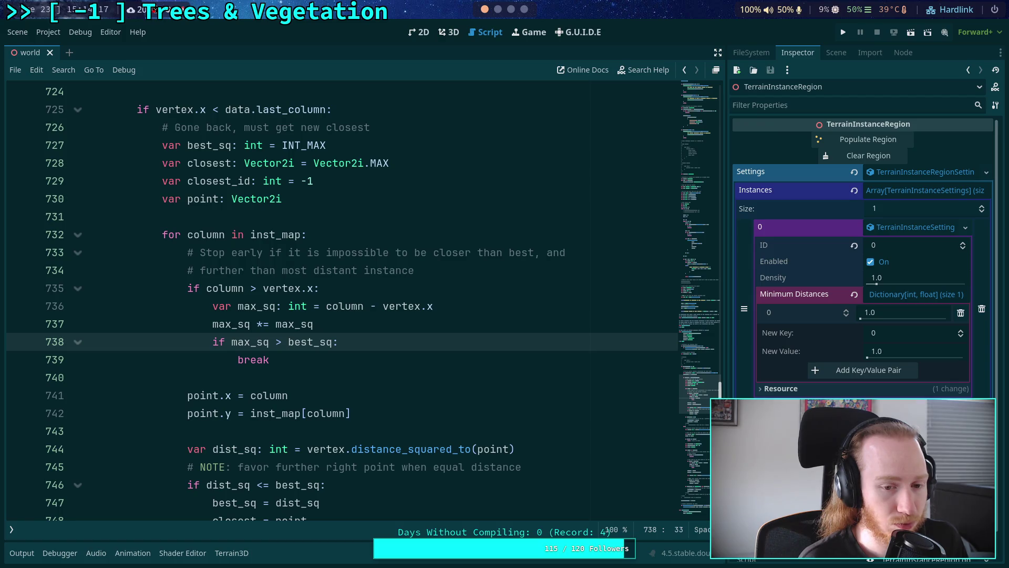
type("max(")
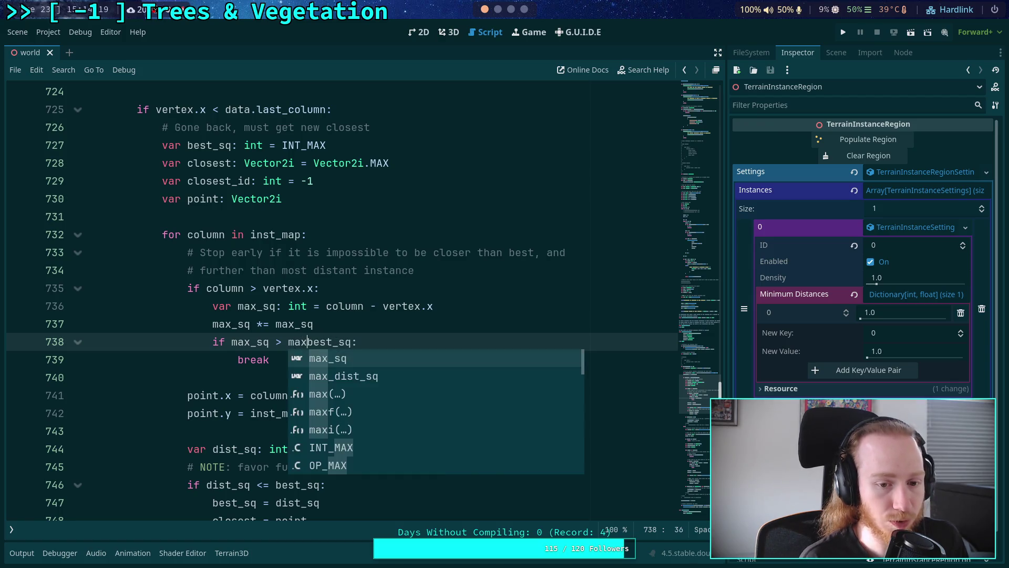
key("ctrl+Right")
type(", ")
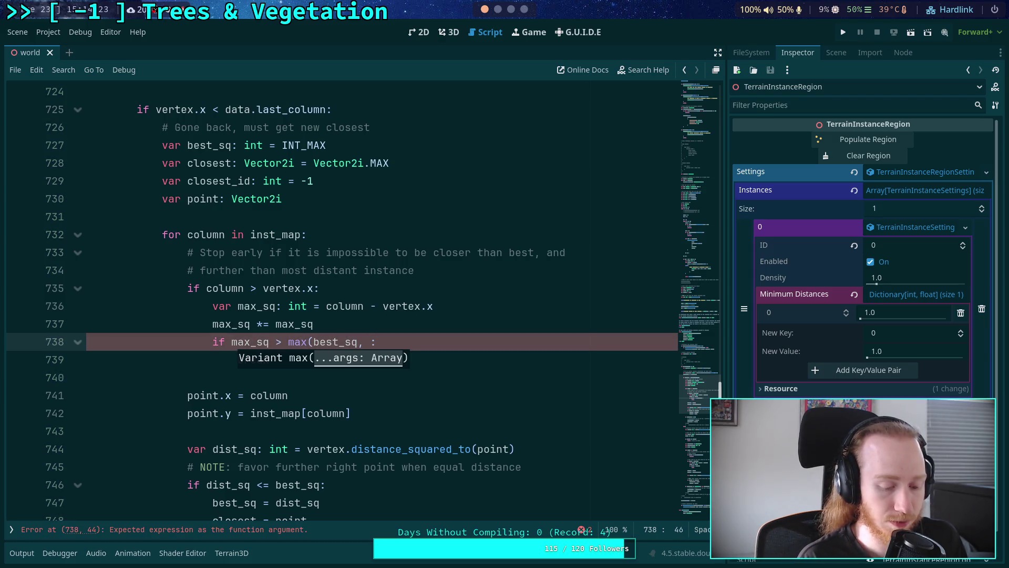
type("max_dist_sq)")
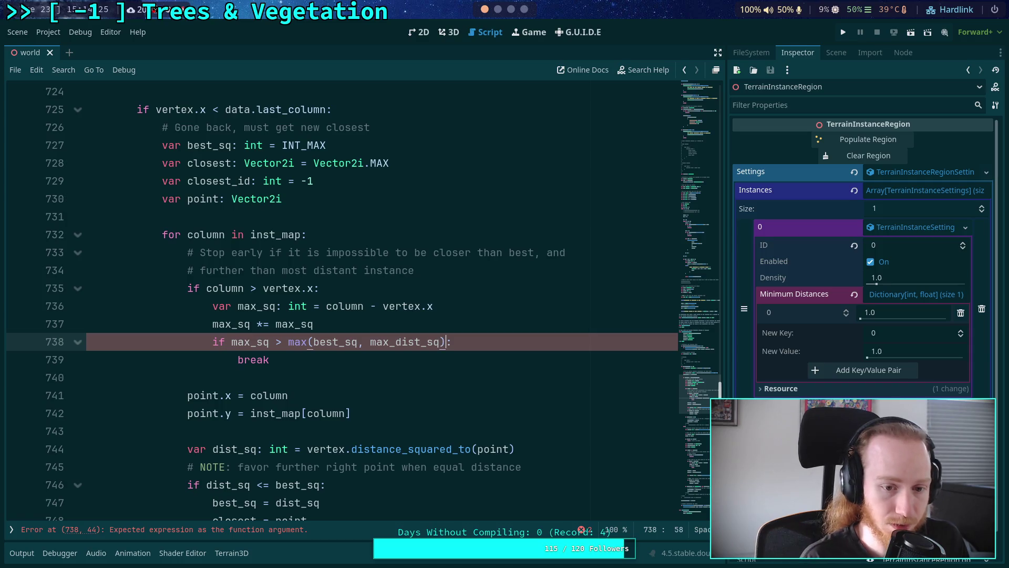
scroll(337, 293, "down", 2)
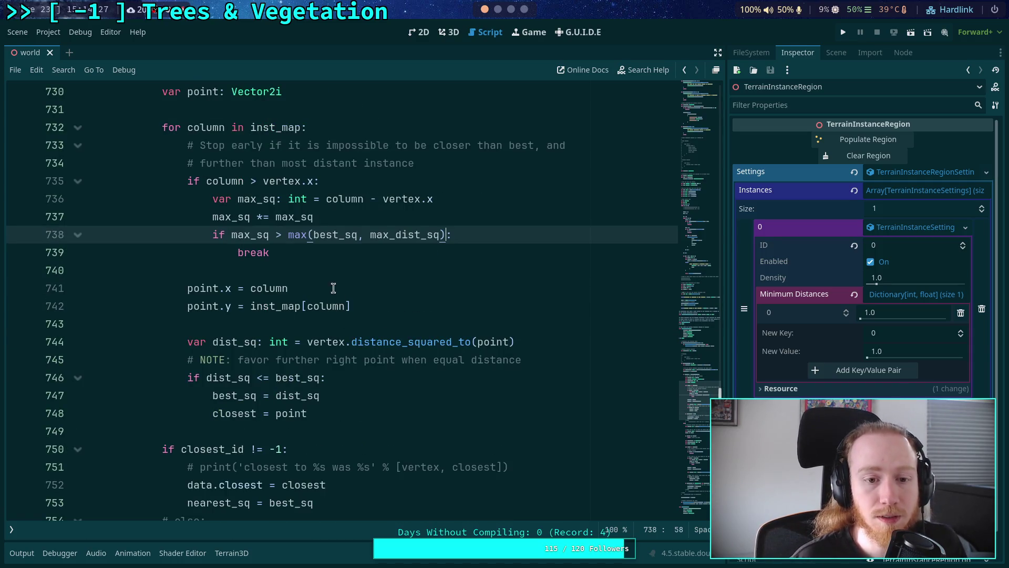
Replace best_sq in line 781's break check with 'max(best_sq, max_dist_sq)'.
left_click_drag(288, 235, 444, 234)
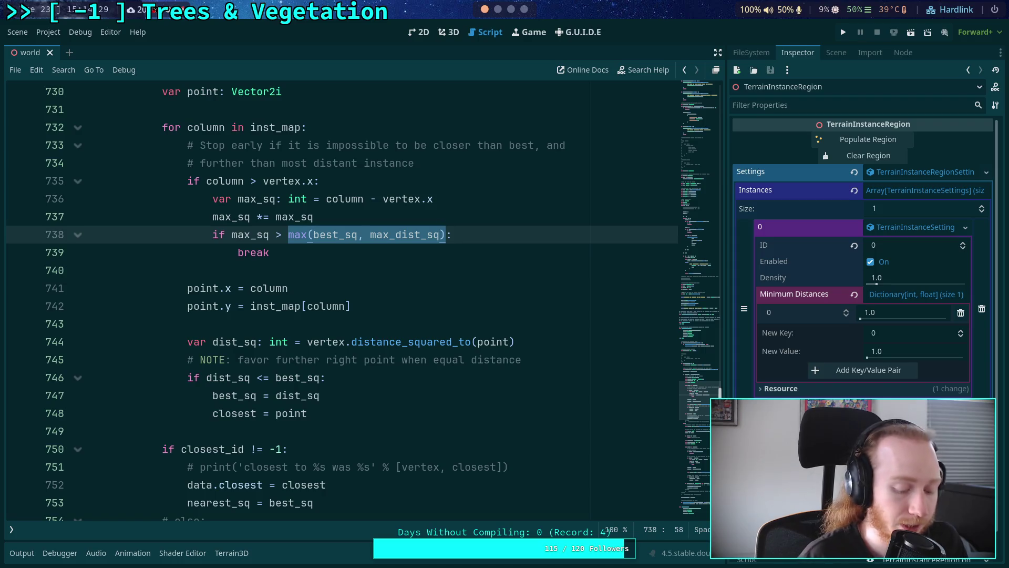
scroll(397, 301, "down", 4)
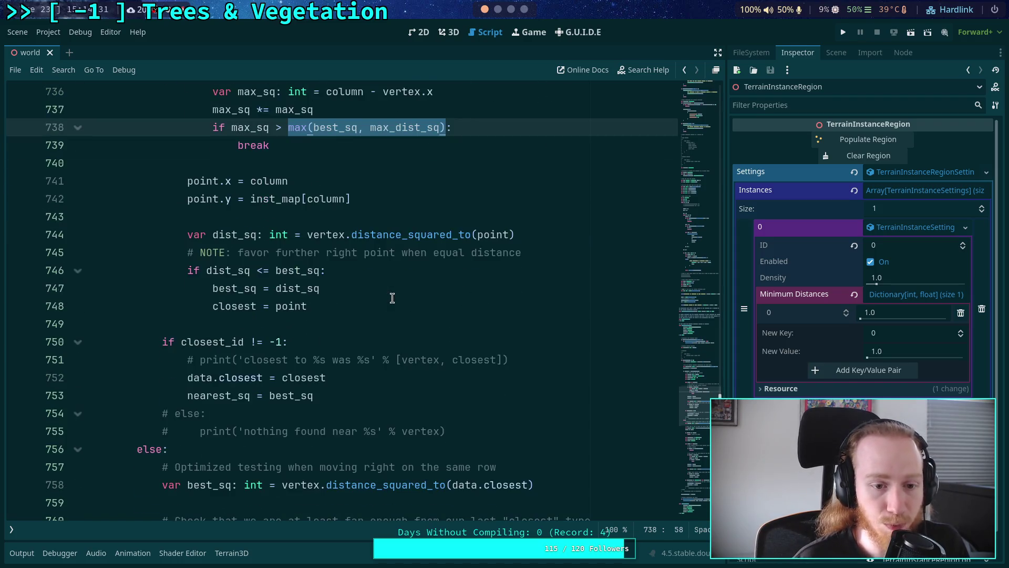
scroll(355, 307, "down", 8)
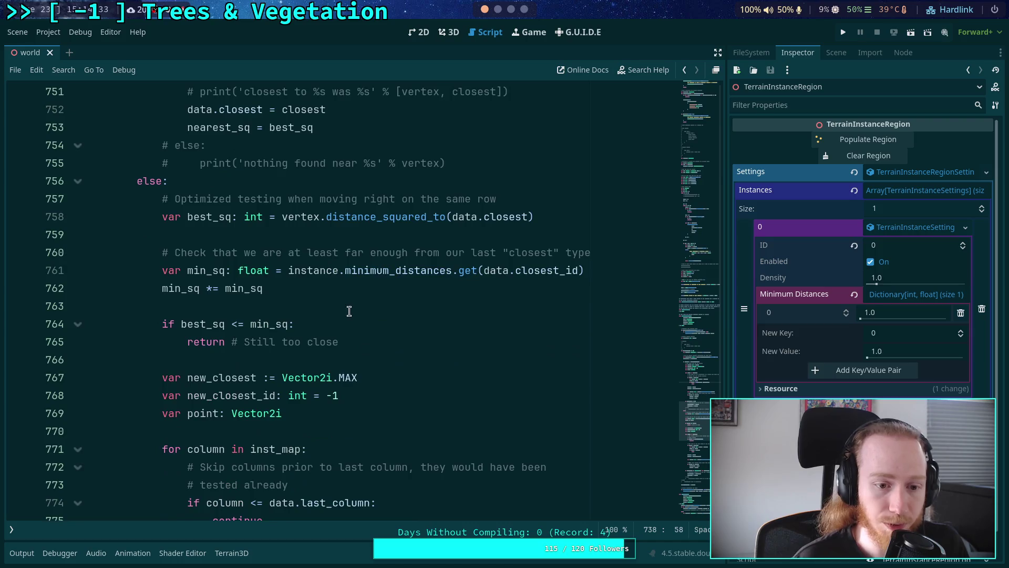
double_click(290, 360)
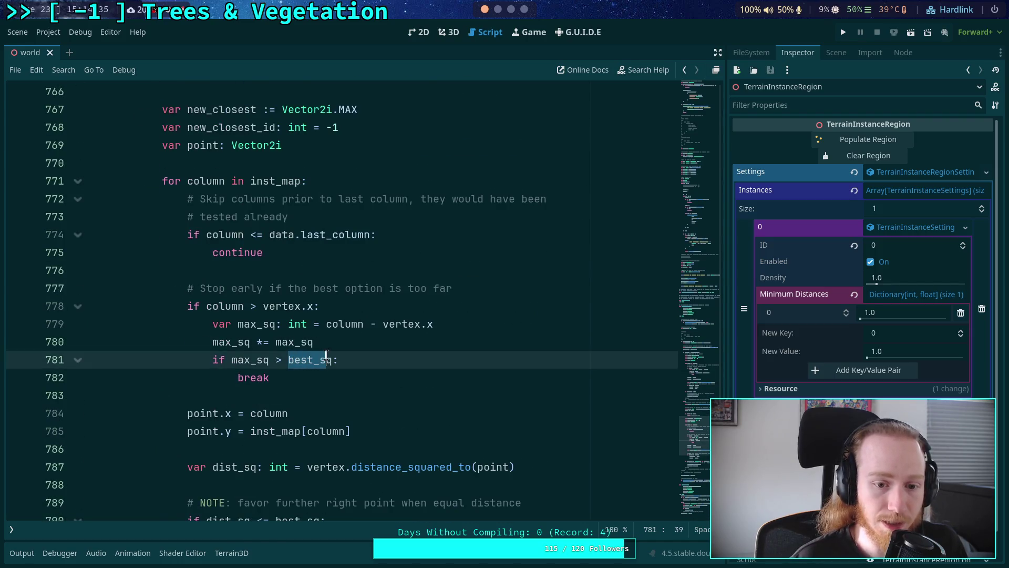
type("max(best_sq, max_dist_sq)")
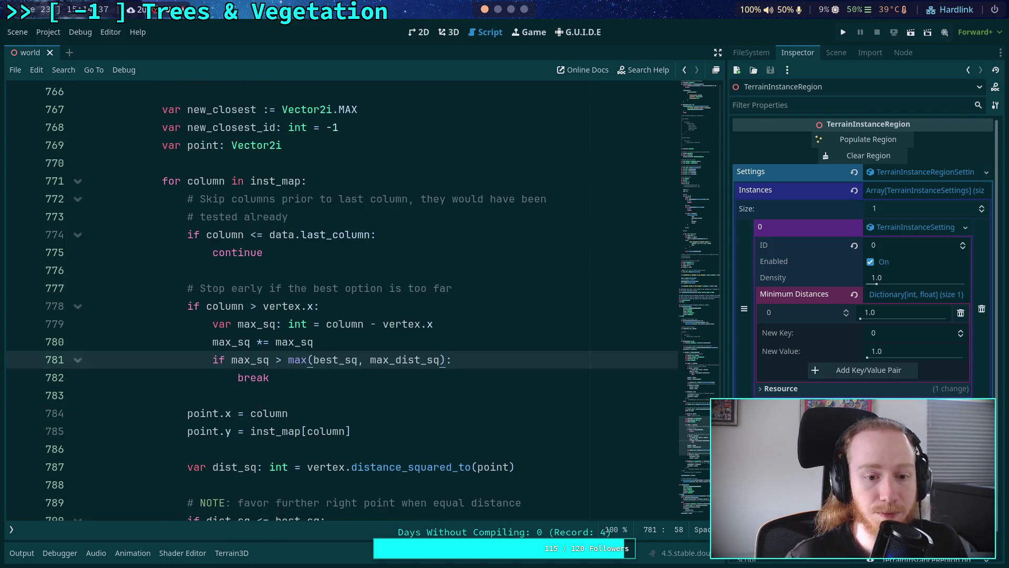
scroll(369, 402, "down", 2)
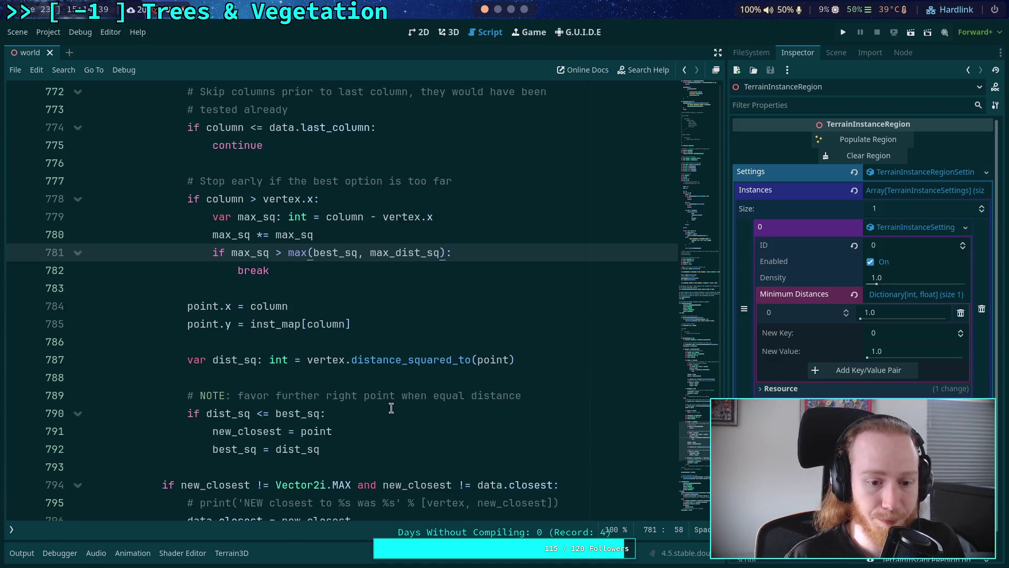
left_click(534, 361)
scroll(484, 353, "up", 2)
scroll(484, 353, "up", 12)
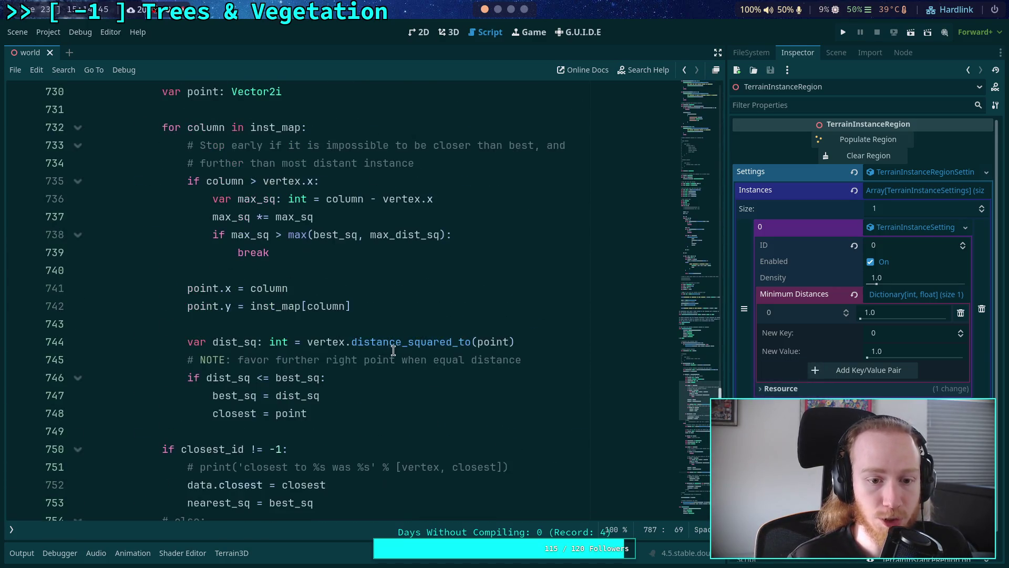
Insert a line after 744 holding the comment 'If we are ever too close to some type,'.
left_click(552, 344)
key("Return")
key("Return")
key("Return")
key("Up")
key("Up")
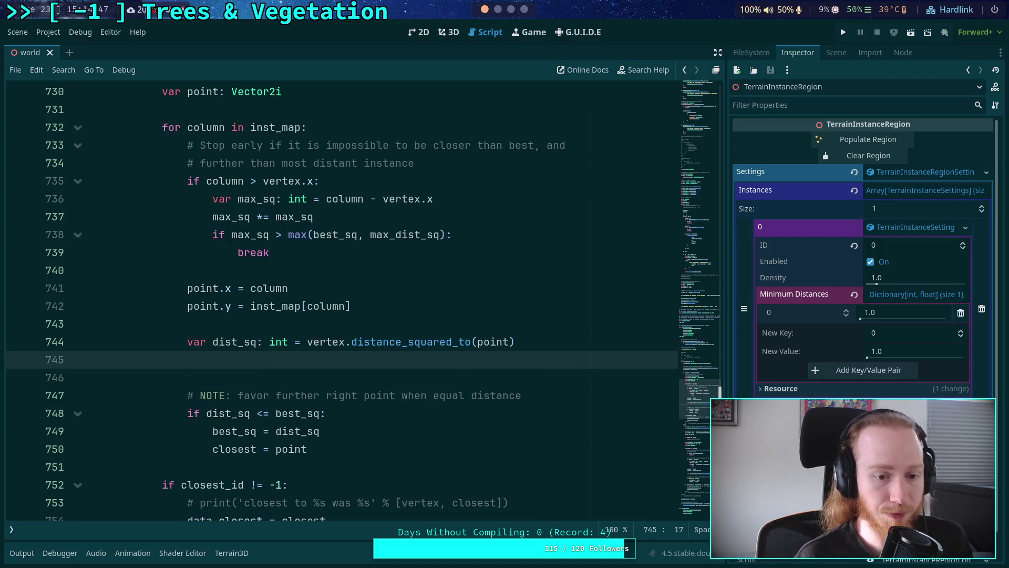
key("Down")
type("If we are e")
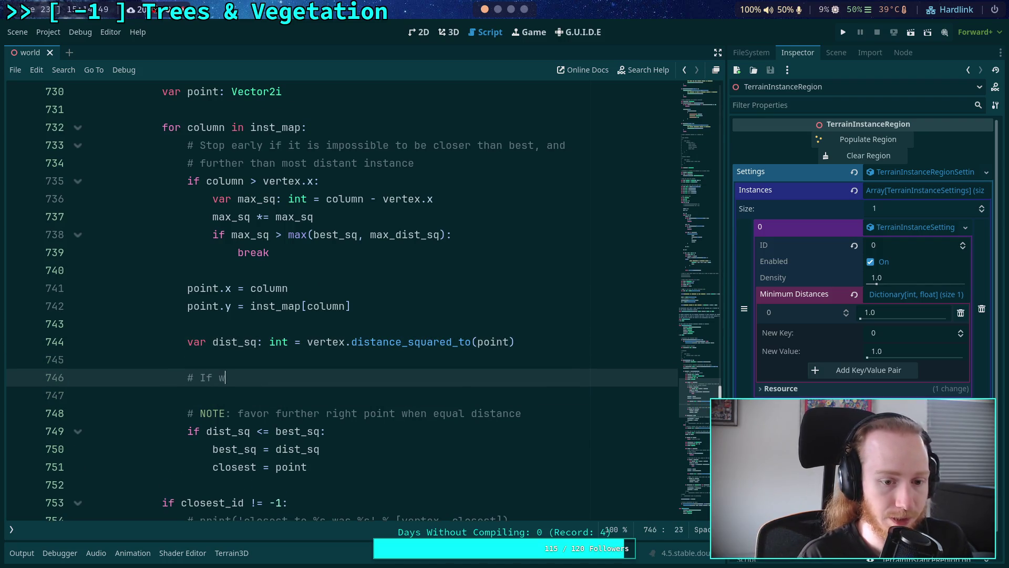
type("ver t")
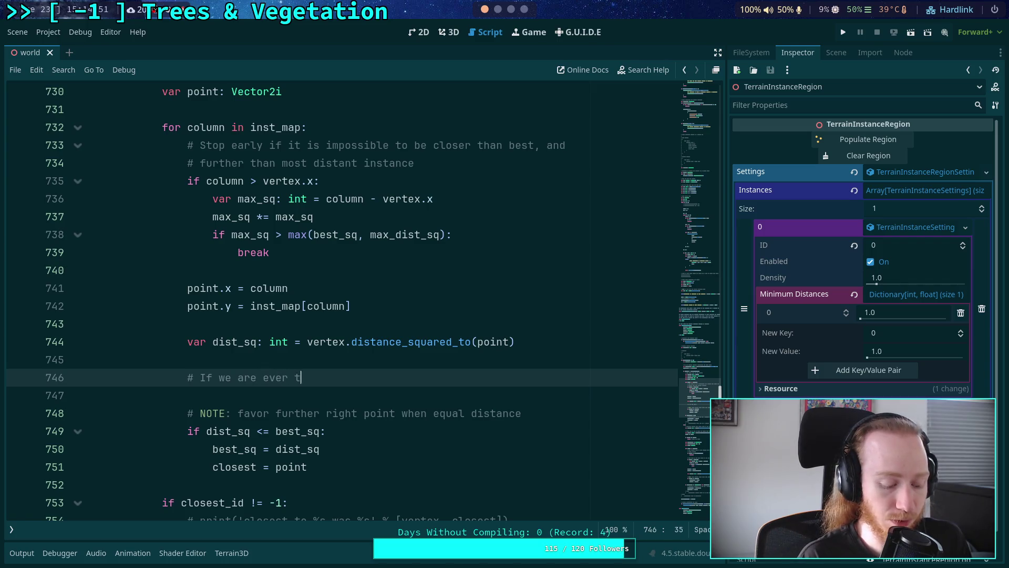
type("oo close to")
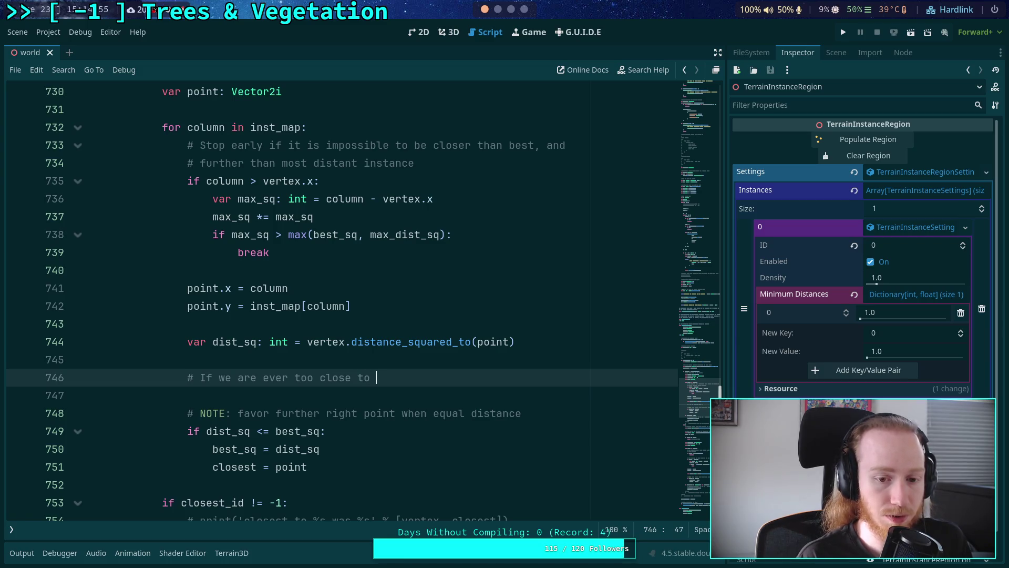
type(" some type,")
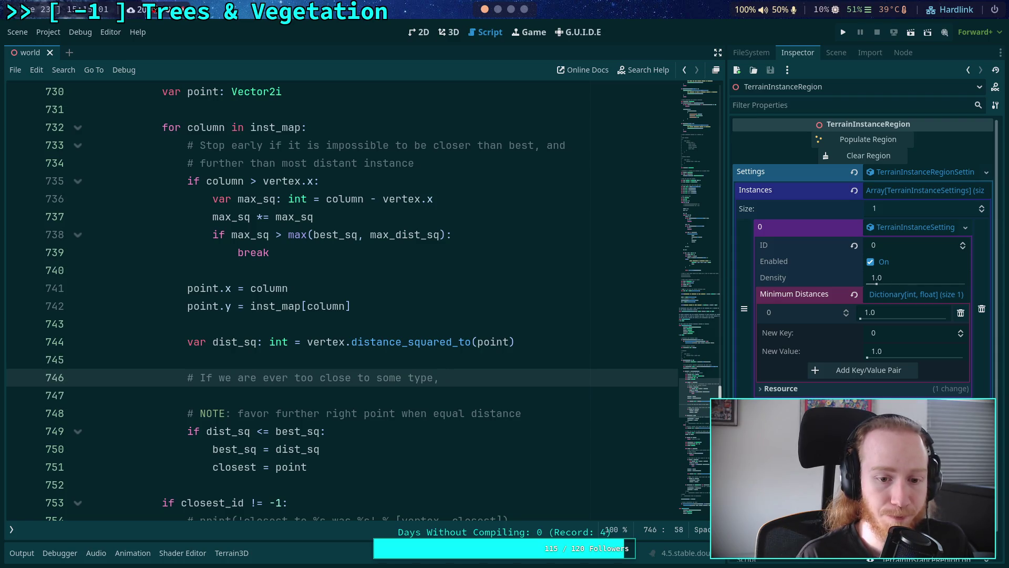
scroll(550, 342, "up", 2)
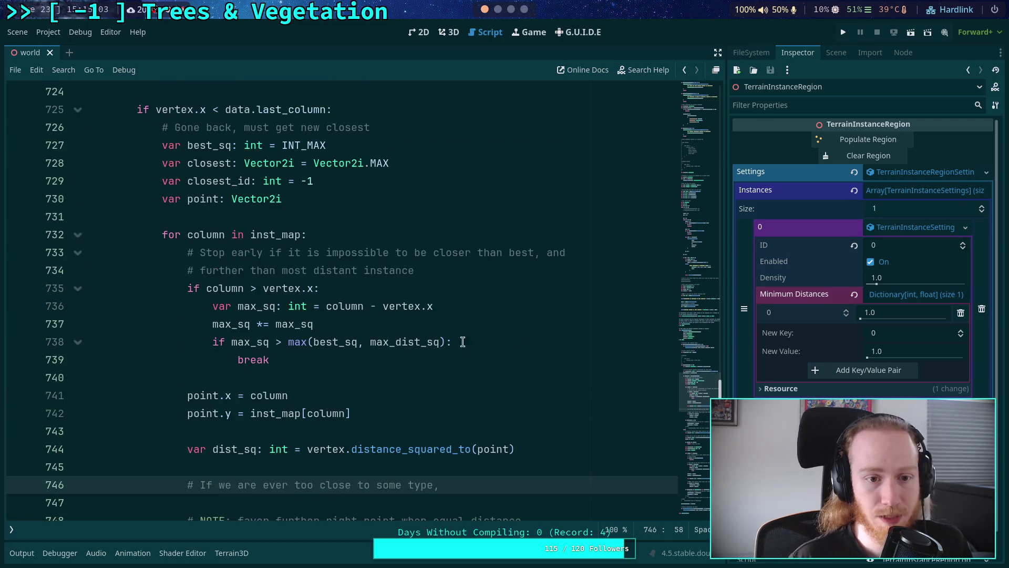
scroll(350, 315, "up", 3)
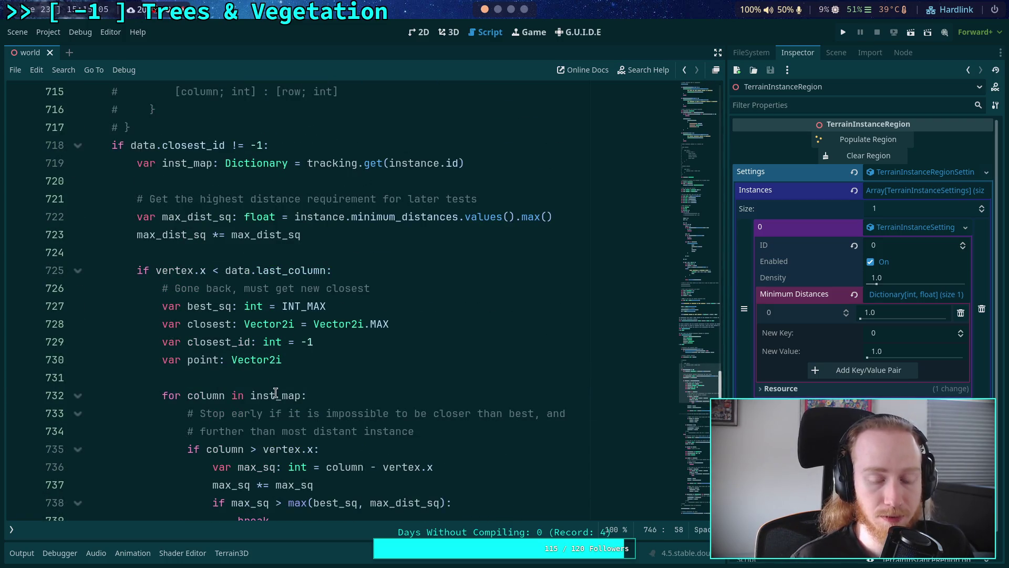
mouse_move(275, 396)
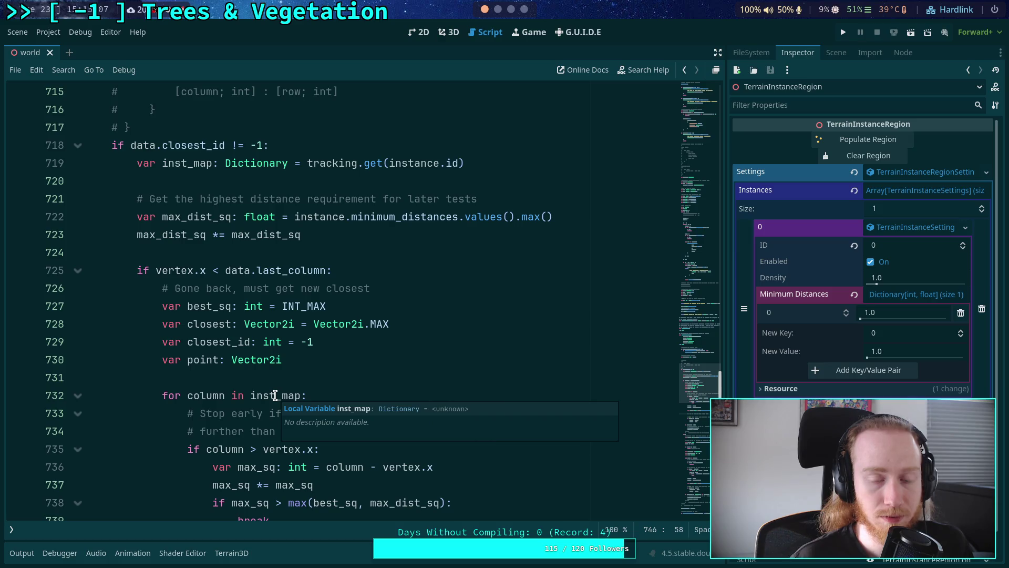
Move the 'var inst_map' lookup down from the closest_id branch to just above the column loop.
double_click(194, 163)
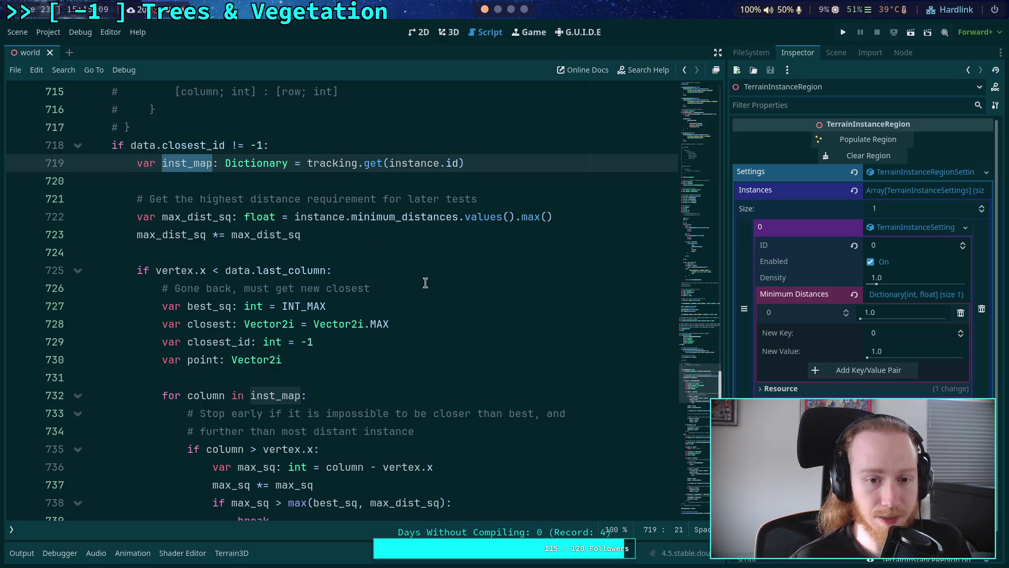
left_click(350, 163)
key("alt+Down")
key("alt+Down")
key("alt+Down")
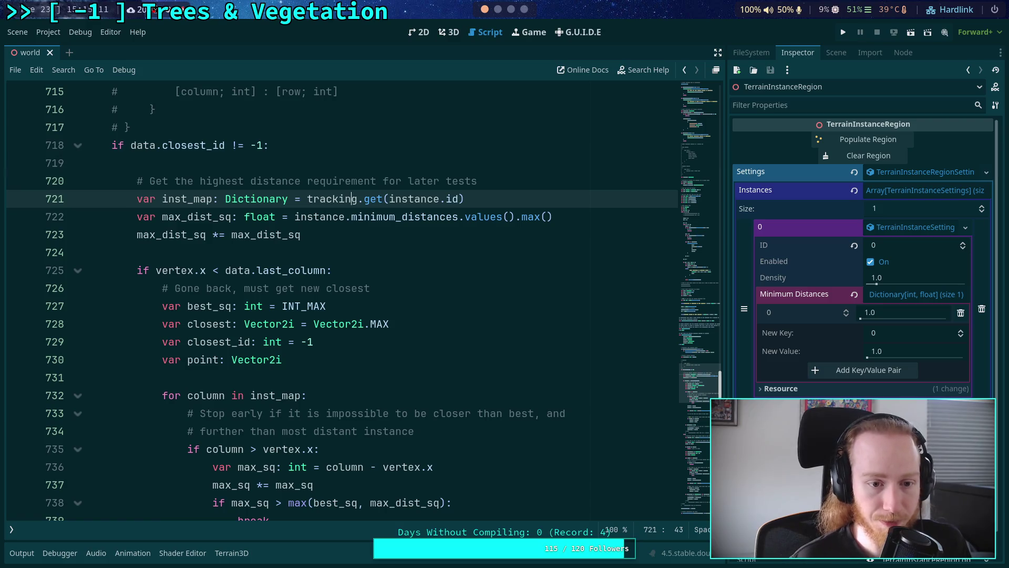
key("alt+Down")
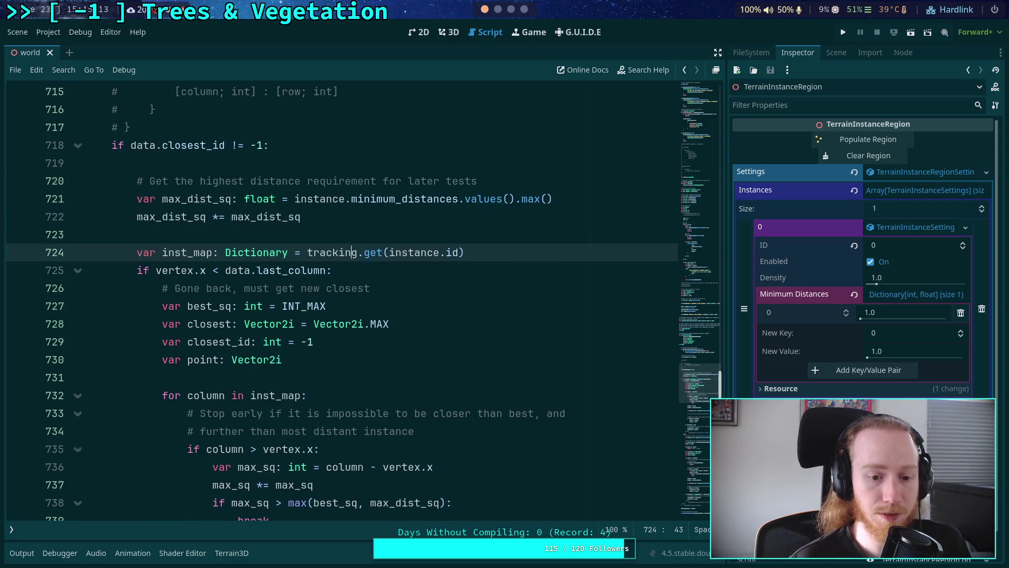
scroll(406, 184, "down", 2)
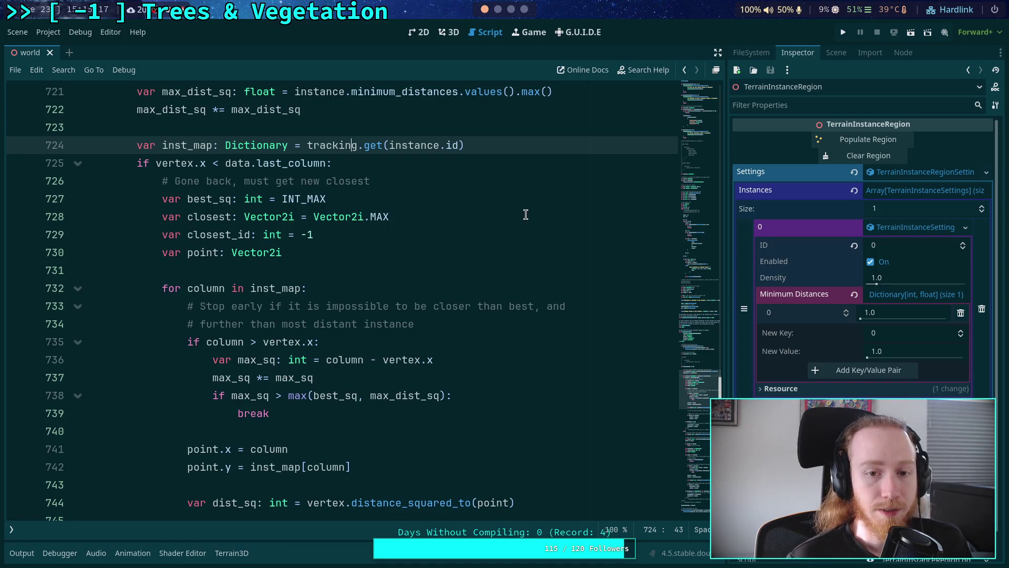
double_click(204, 144)
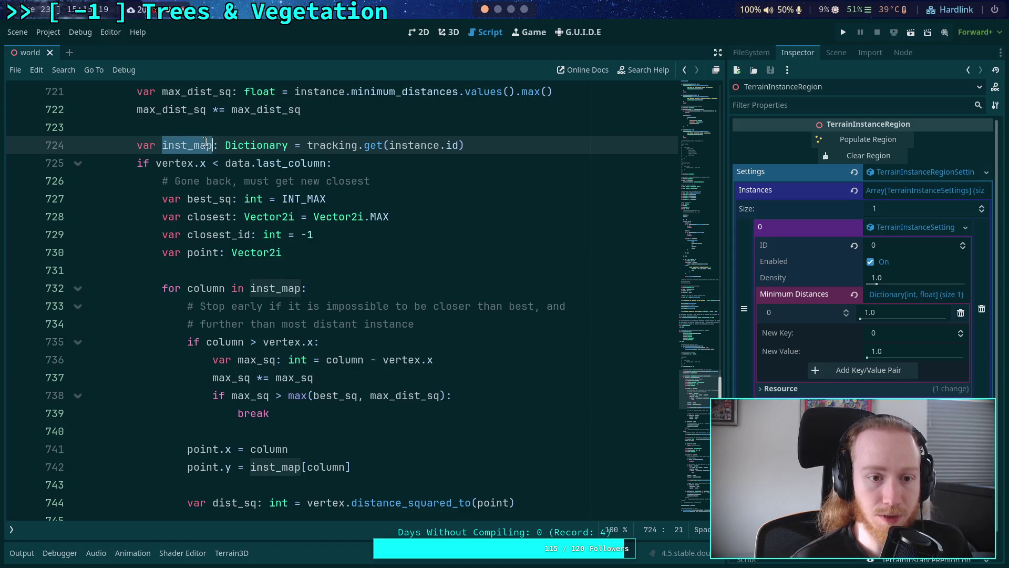
scroll(222, 300, "down", 3)
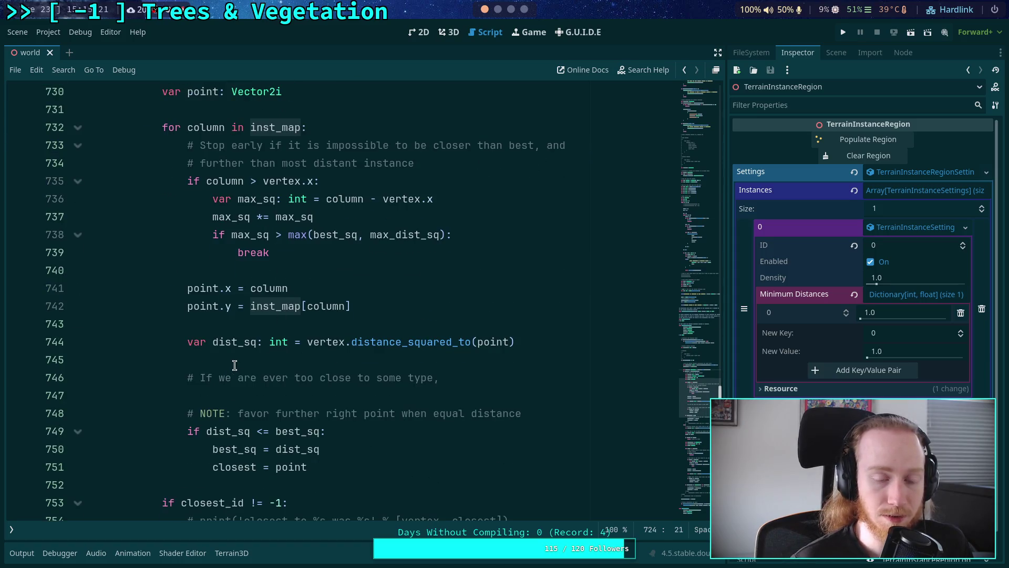
scroll(237, 363, "up", 3)
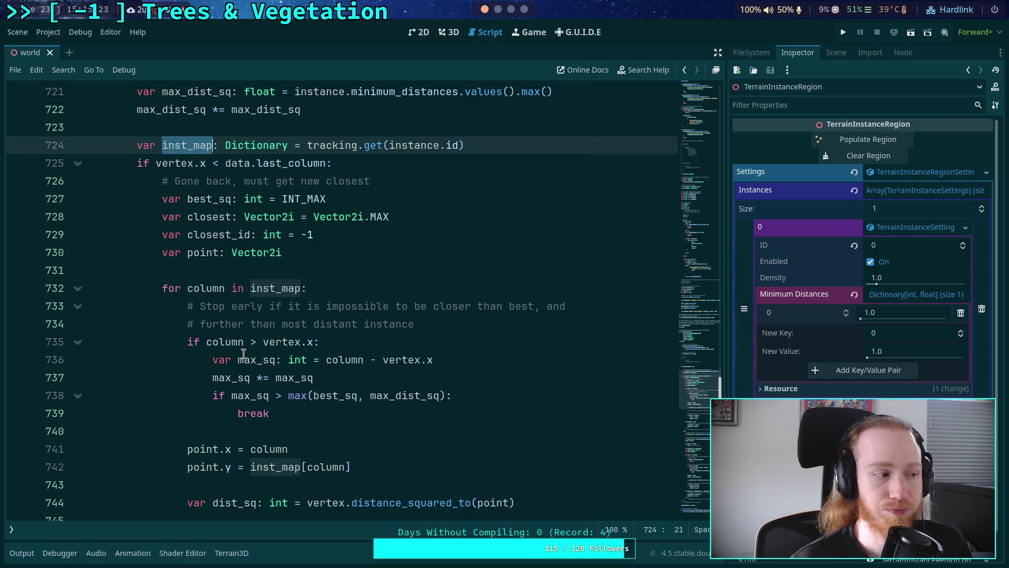
scroll(244, 353, "down", 3)
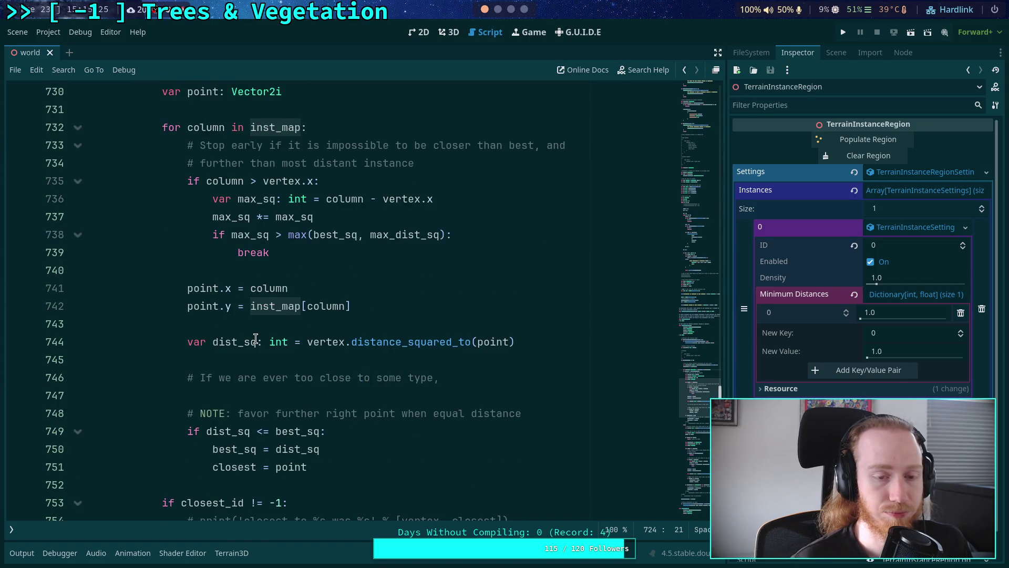
scroll(255, 338, "up", 3)
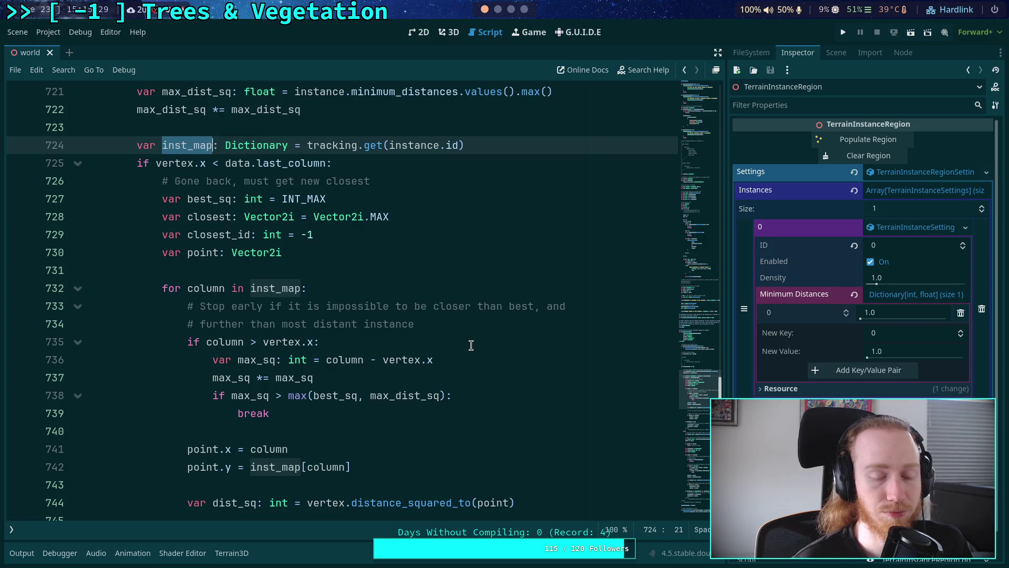
key("alt+Down")
key("alt+Down")
key("alt+Down")
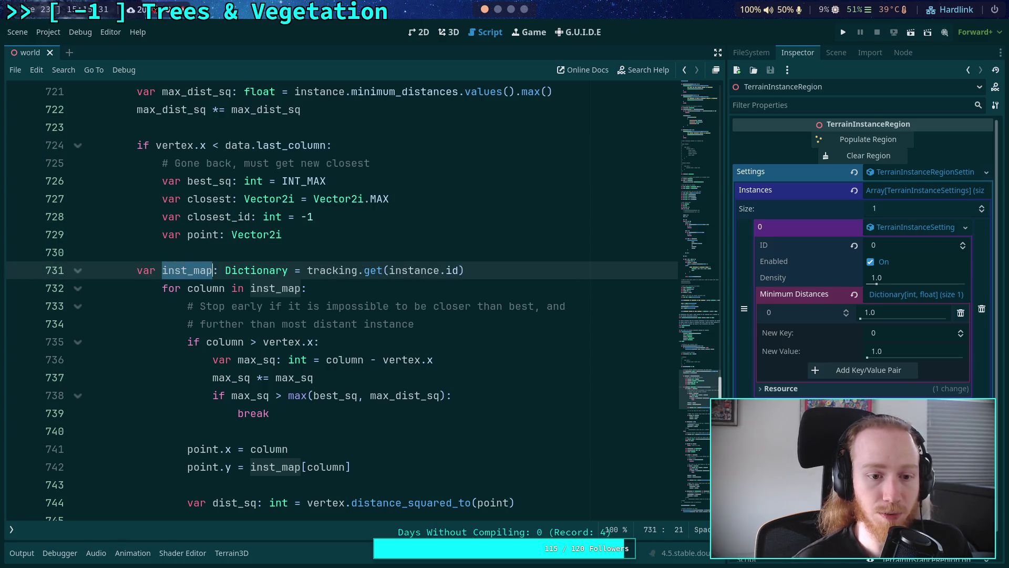
key("Home")
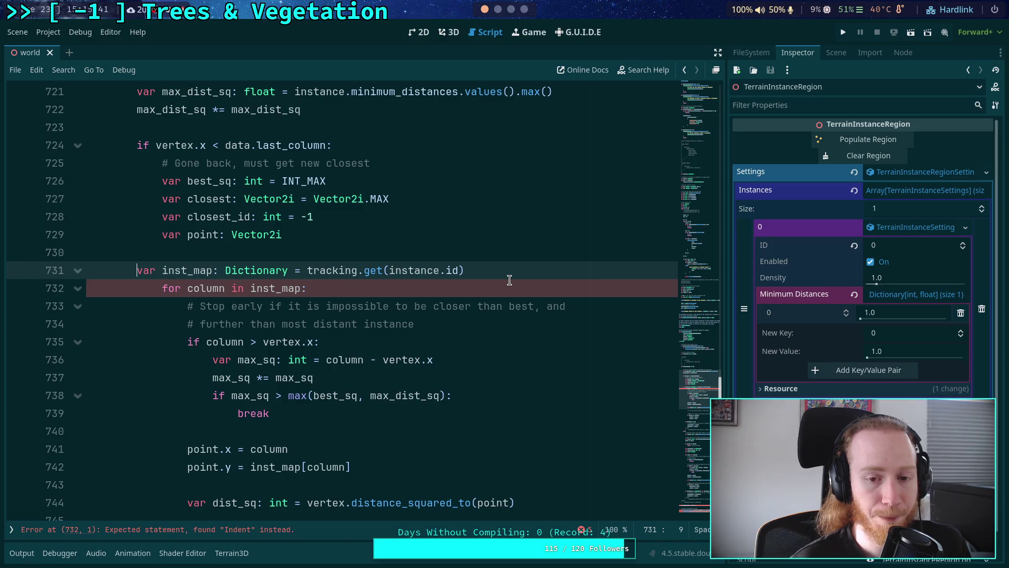
mouse_move(496, 268)
left_mouse_down()
mouse_move(126, 267)
mouse_move(136, 267)
left_mouse_up()
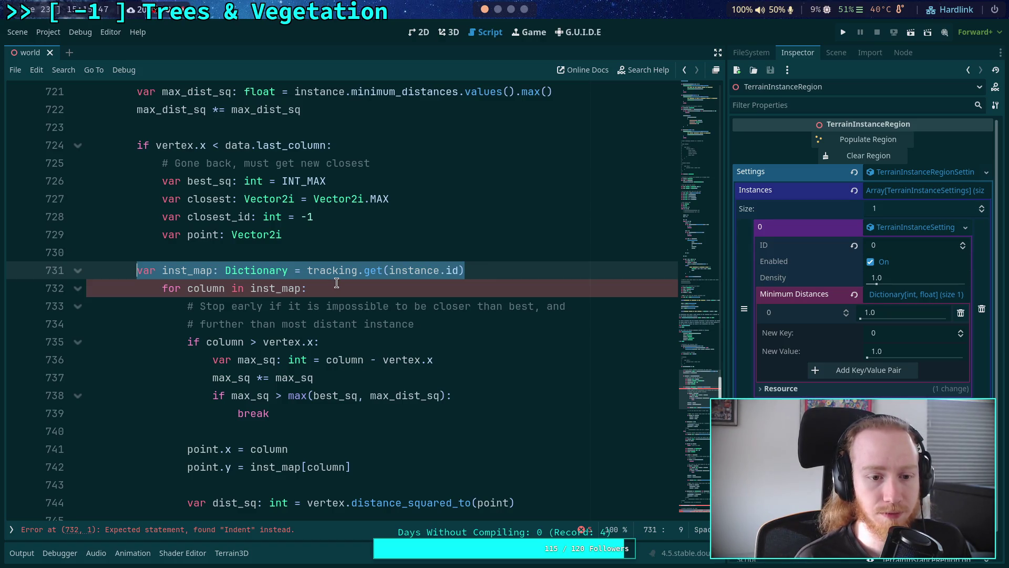
left_click(388, 241)
key("Down")
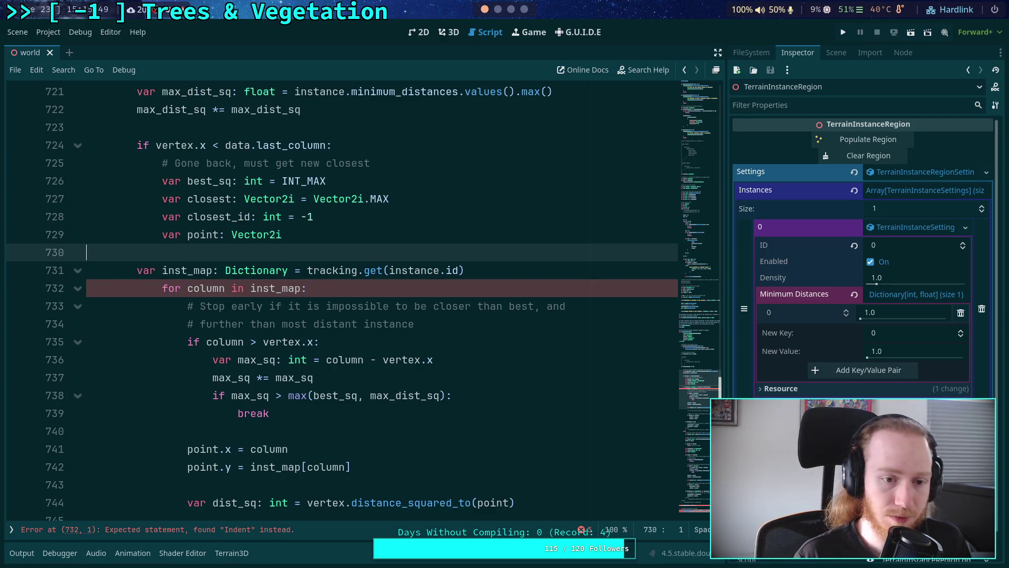
Add a 'for inst_id in tracking:' loop header above the inst_map lookup.
key("Return")
type("r i")
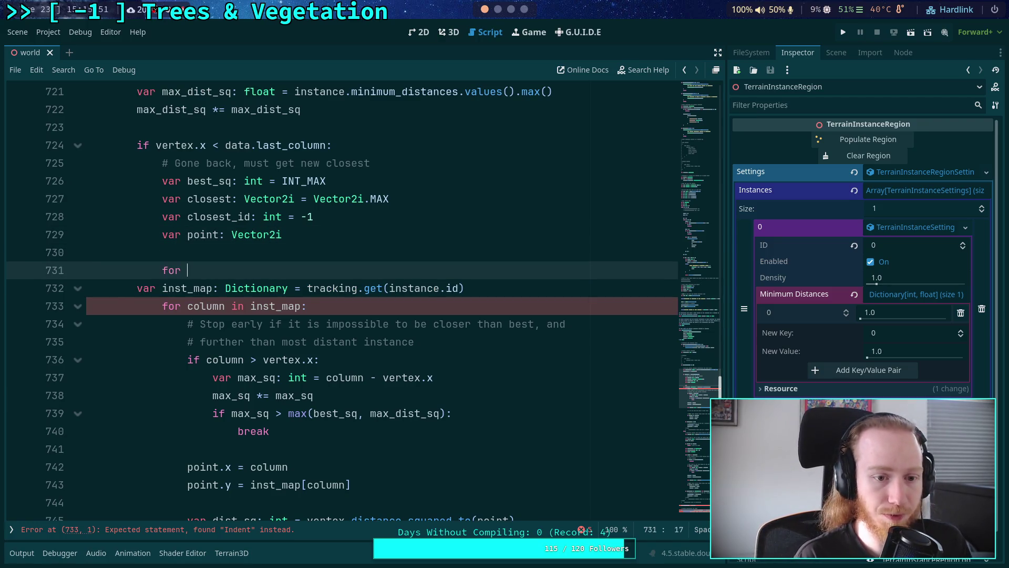
type("nst_id ")
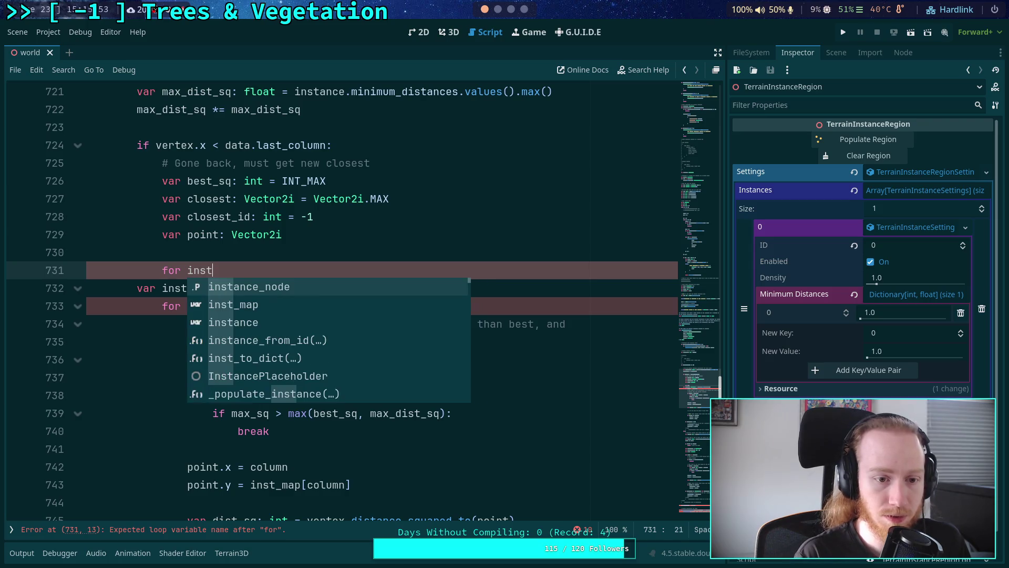
type("int")
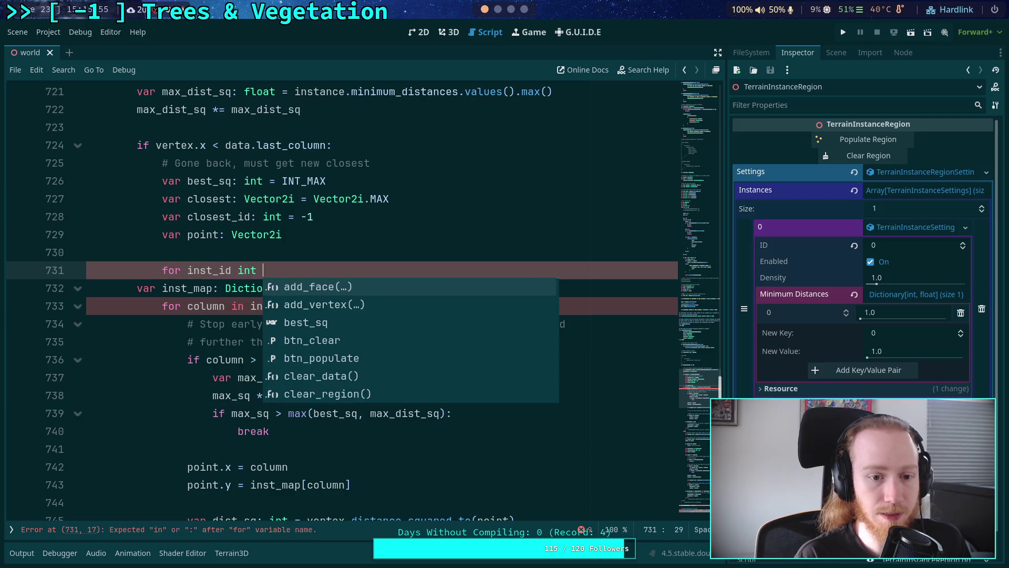
key("Escape")
key("BackSpace")
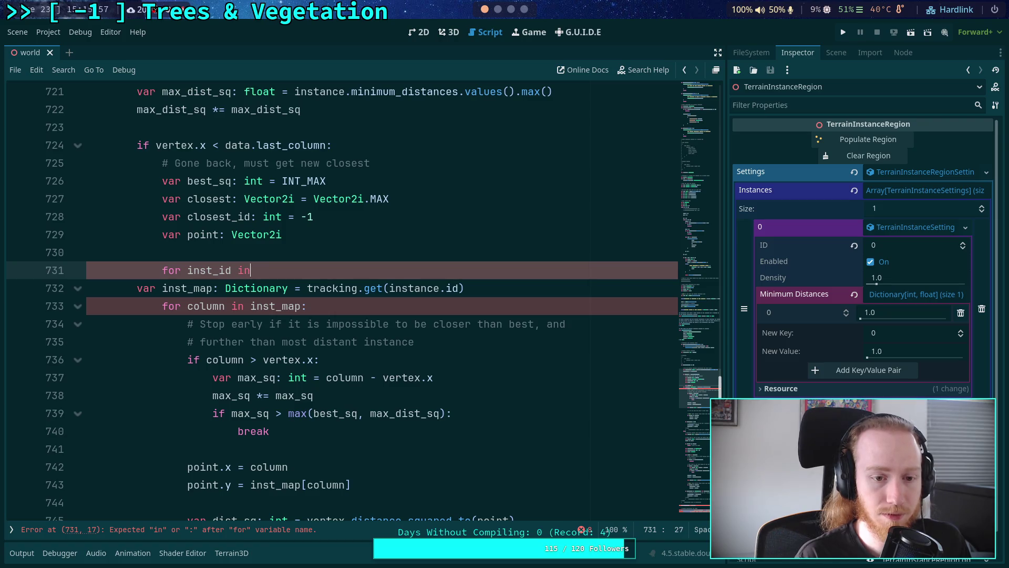
type("trag")
key("BackSpace")
type("cking:")
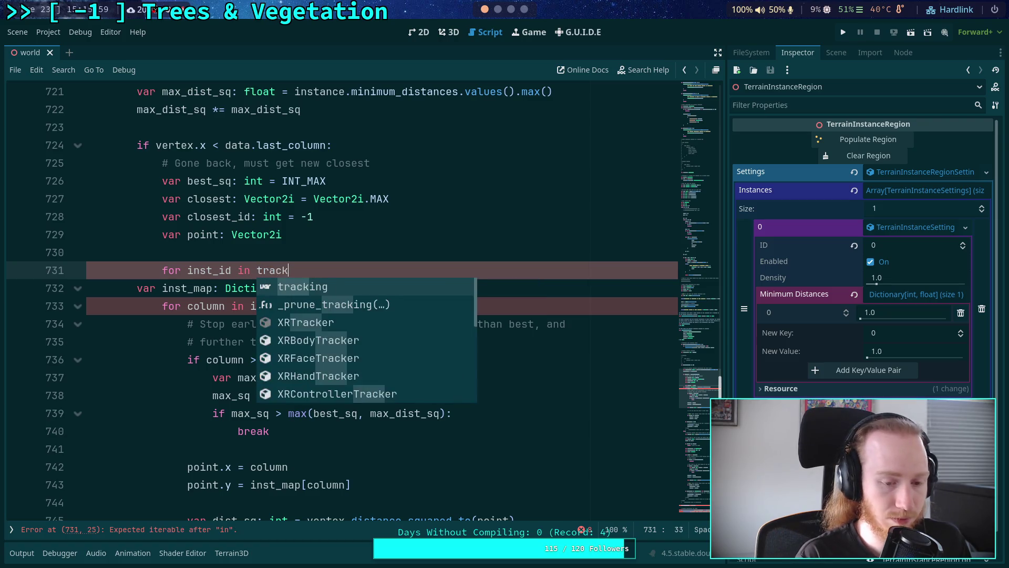
Indent the inst_map lookup under the new loop and look it up by inst_id instead of instance.id.
left_click(137, 288)
key("Tab")
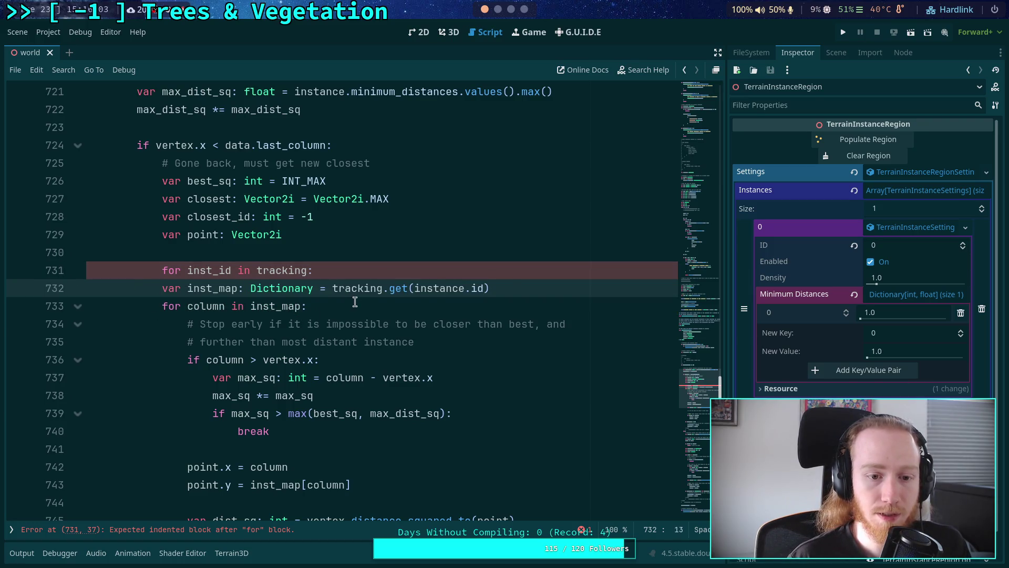
key("Tab")
left_click_drag(465, 288, 493, 287)
type("_")
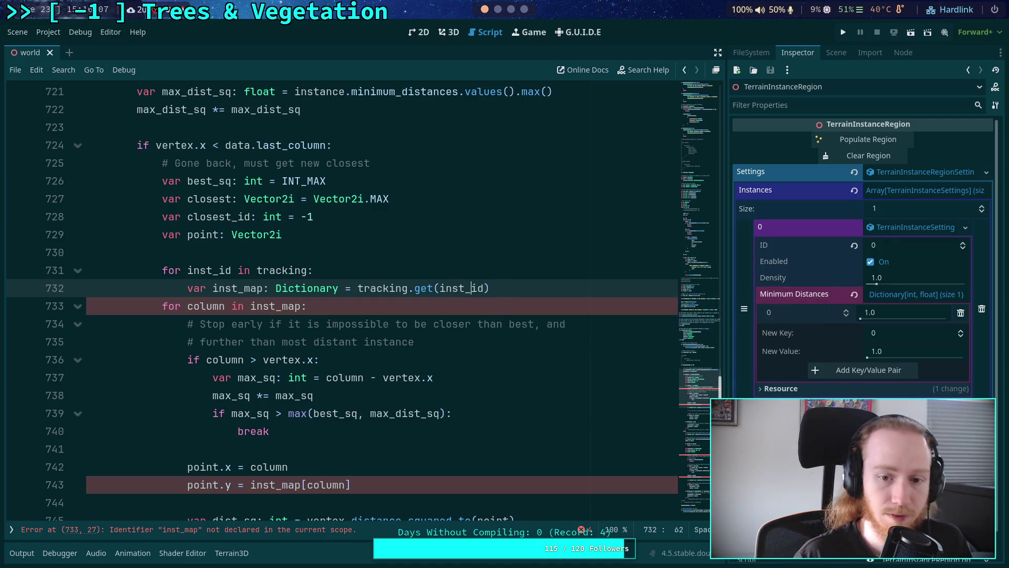
Indent the whole column loop block so it is nested inside the tracking loop.
scroll(205, 145, "down", 3)
mouse_move(205, 146)
left_mouse_down()
mouse_move(253, 216)
mouse_move(264, 261)
mouse_move(255, 435)
left_mouse_up()
scroll(265, 262, "up", 1)
key("Tab")
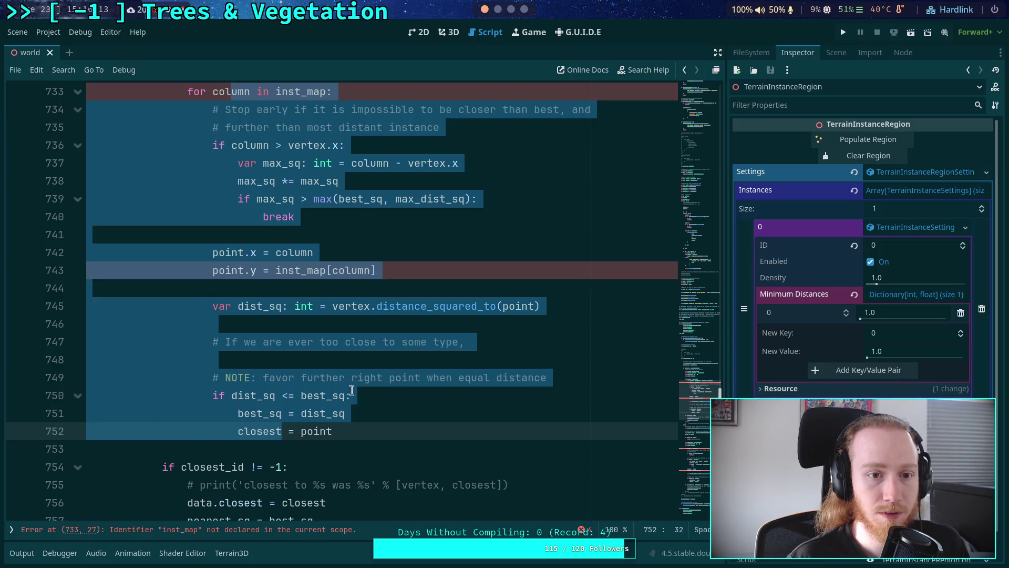
scroll(397, 378, "up", 1)
left_click(408, 375)
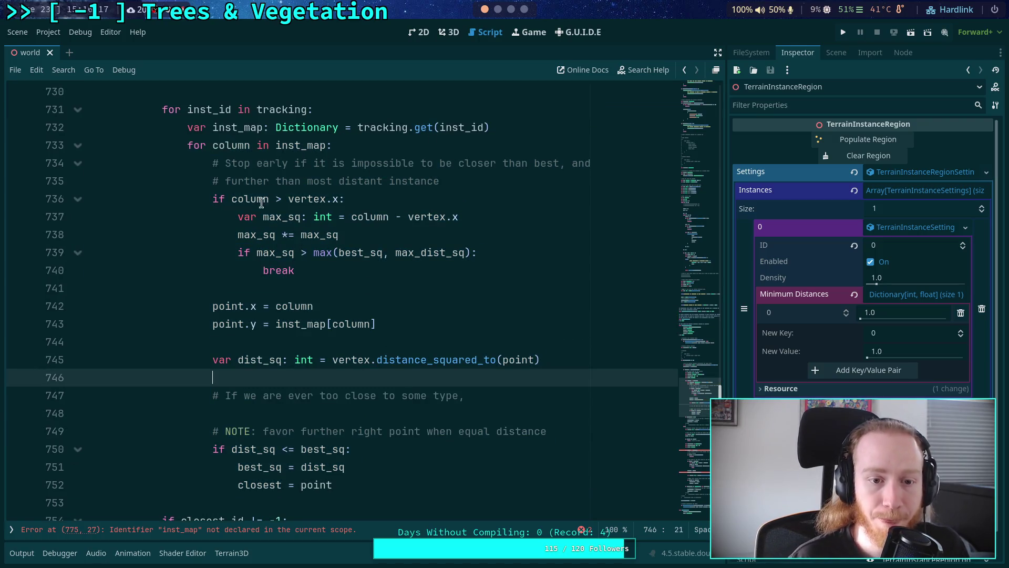
Select the early-stop check block with its break line to review it.
left_click(233, 198)
left_click(261, 233)
left_click(286, 270)
key("shift+Up")
key("shift+Up")
key("shift+Up")
key("shift+Home")
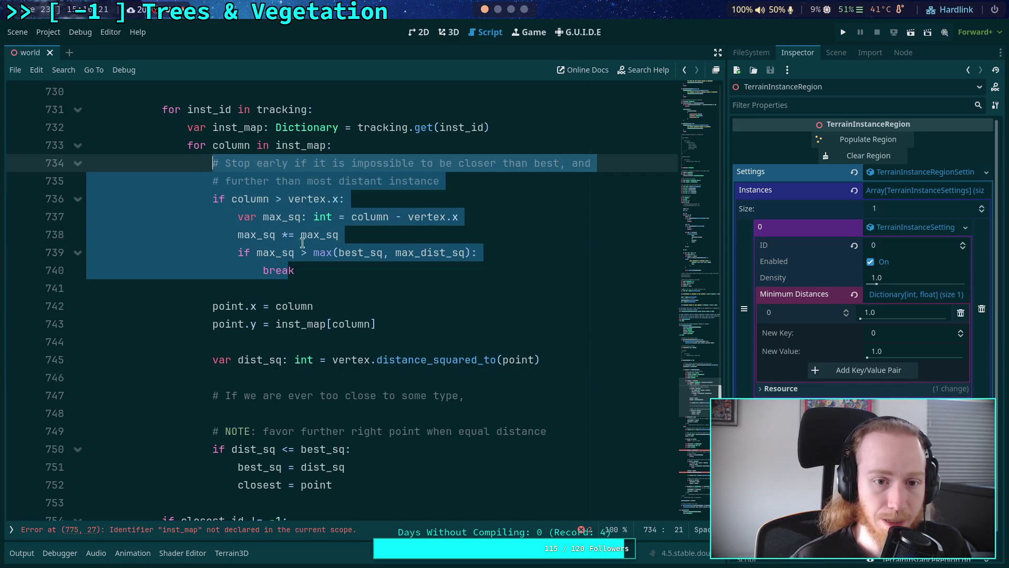
left_click_drag(298, 298, 210, 163)
left_click(266, 295)
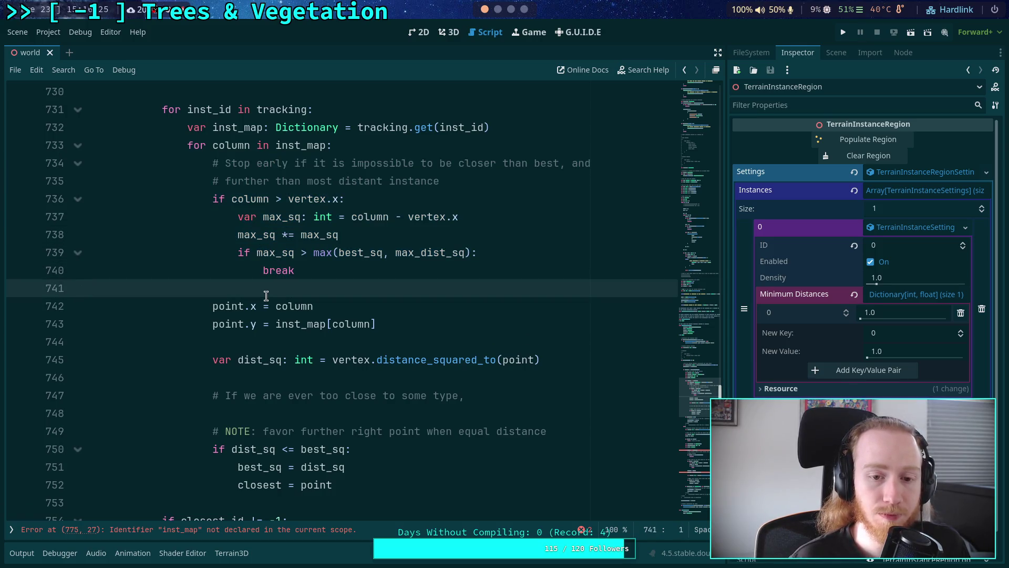
Add 'var min_dist_sq: float = instance.minimum_distances.get(inst_id, 0)' below the inst_map lookup.
scroll(316, 288, "up", 3)
left_click(494, 179)
key("Return")
type("var min_dist_sq: float = instance.minimum_distances.")
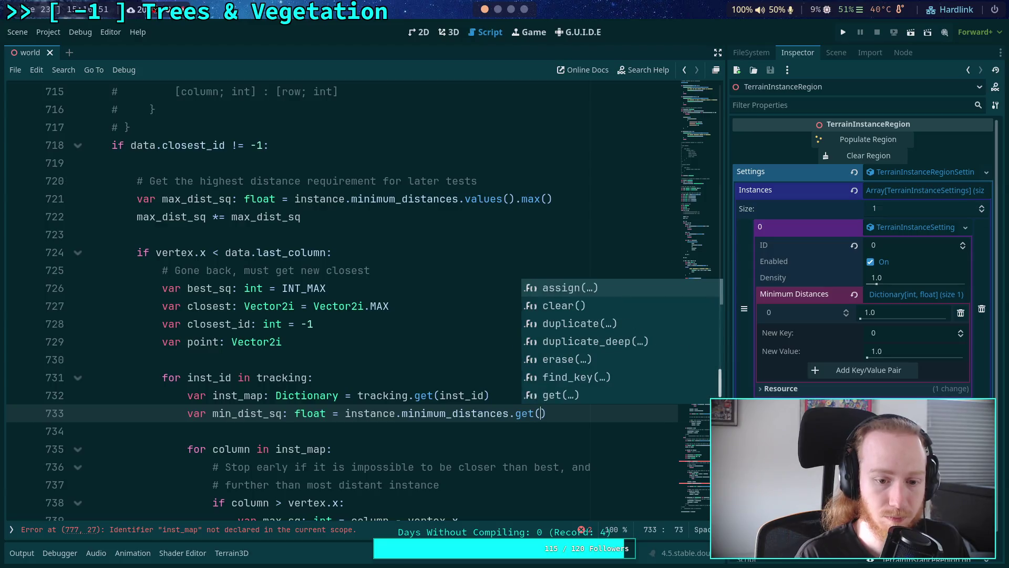
type("get")
key("Return")
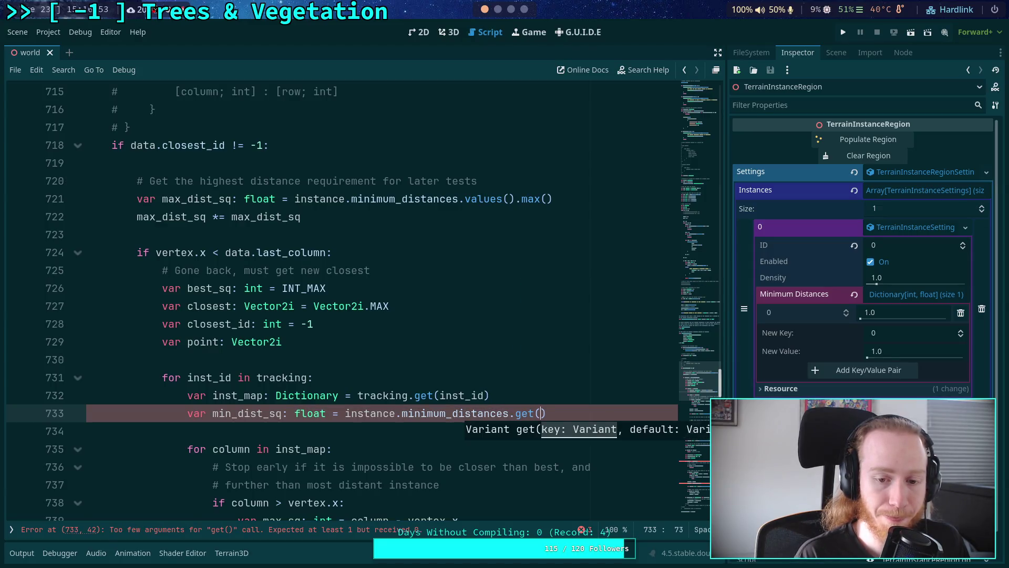
type("inst_id, 0")
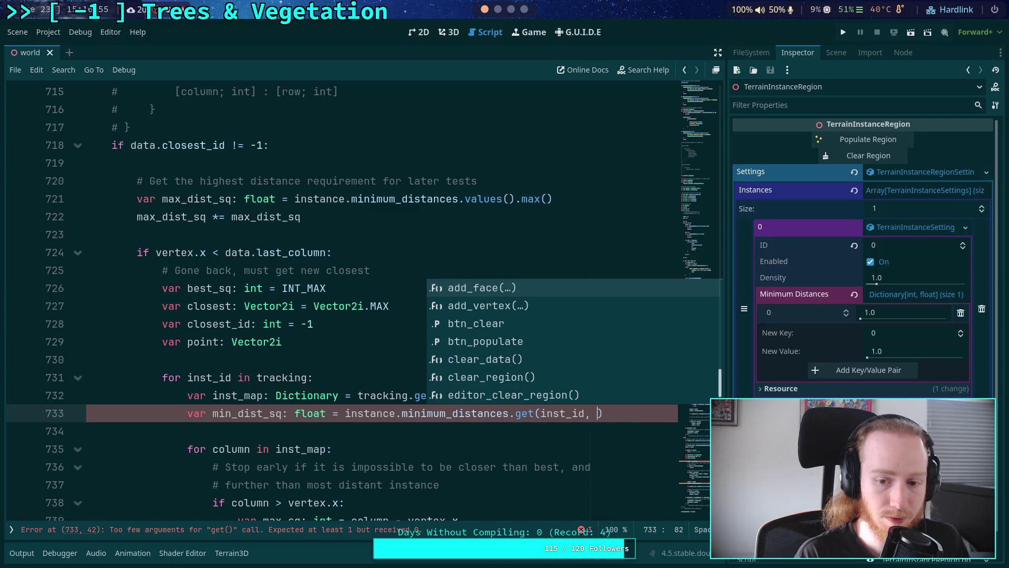
type(")")
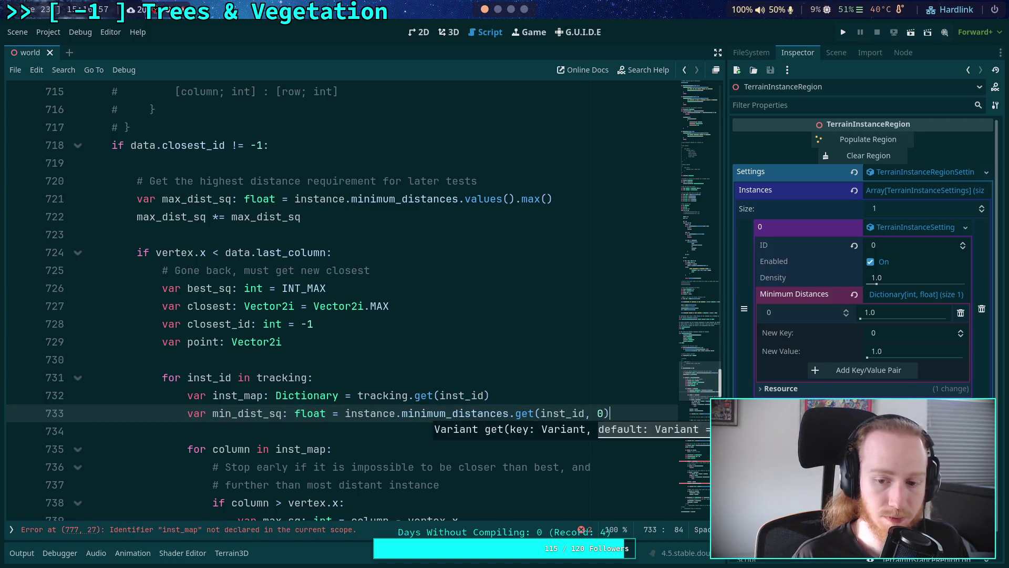
Square the value with 'min_dist_sq *= min_dist_sq' on the next line.
key("Return")
type("min_d")
key("Return")
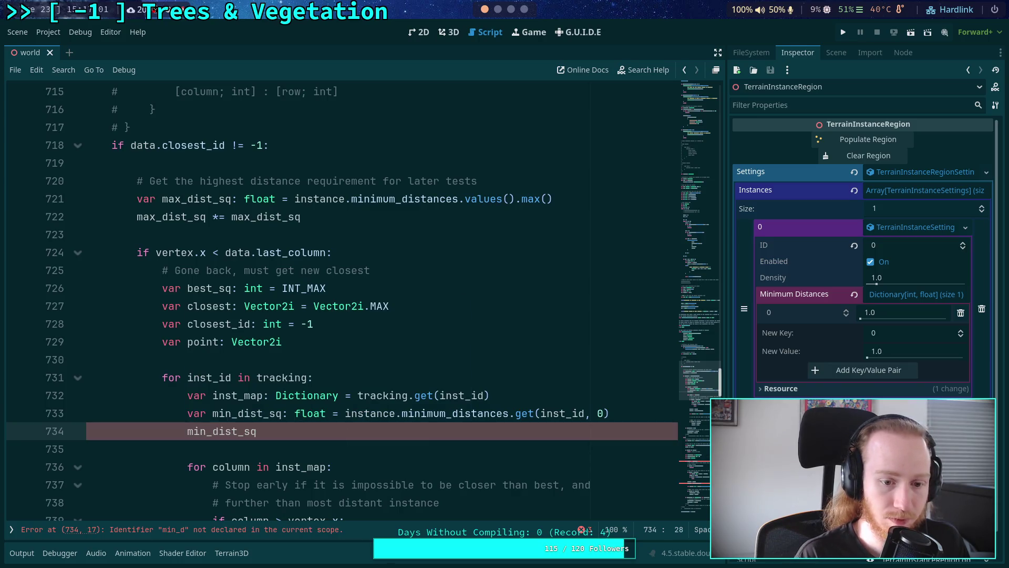
type("min_d")
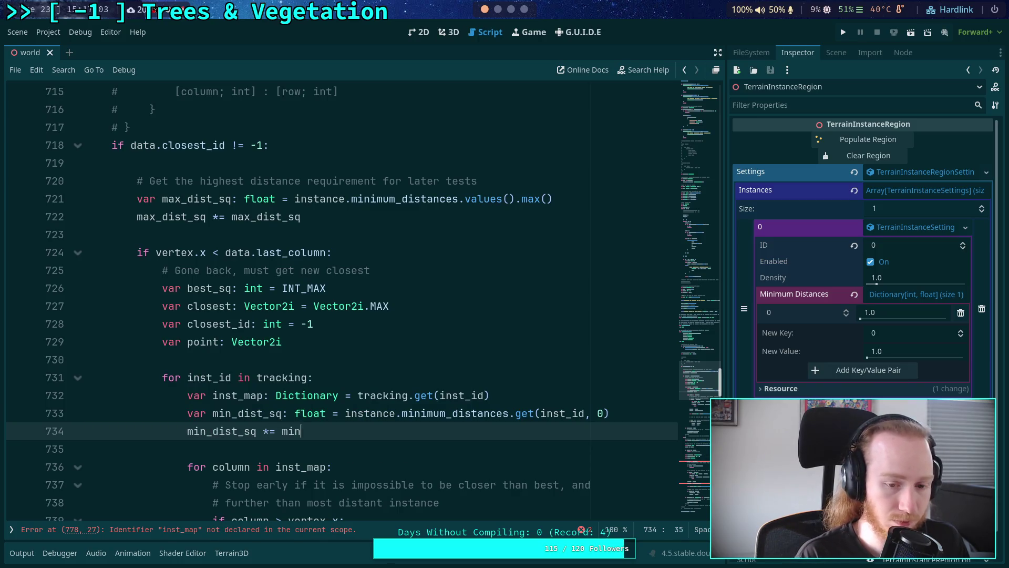
key("Return")
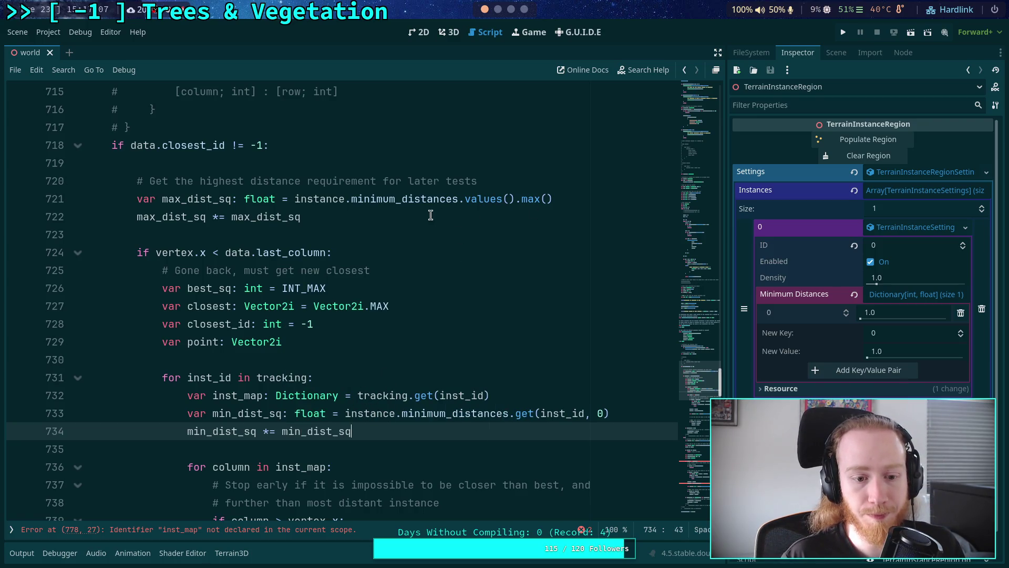
Delete the old max_dist_sq comment and lines 720–722.
left_click_drag(517, 217, 546, 177)
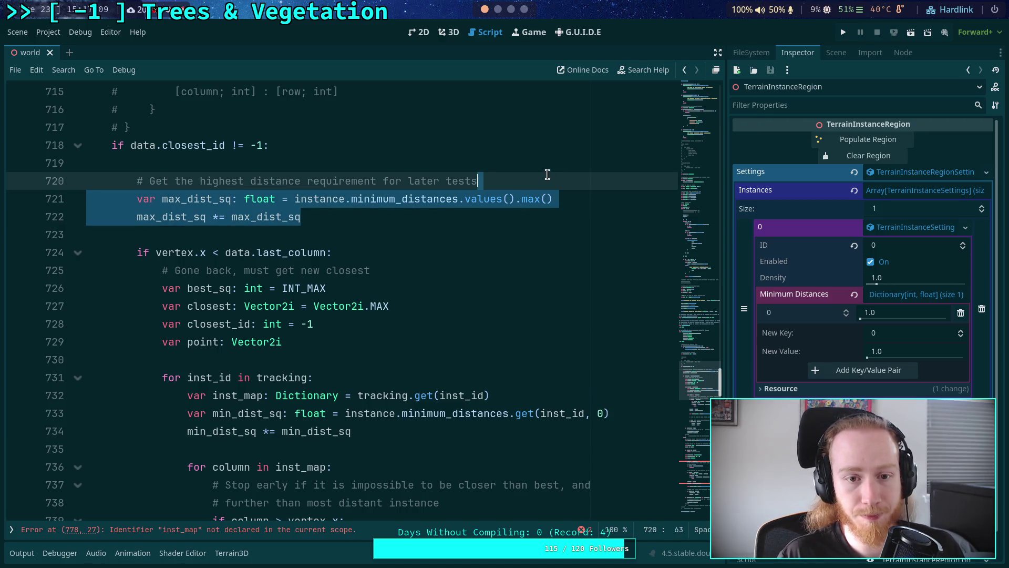
key("ctrl+shift+k")
key("BackSpace")
scroll(415, 307, "down", 3)
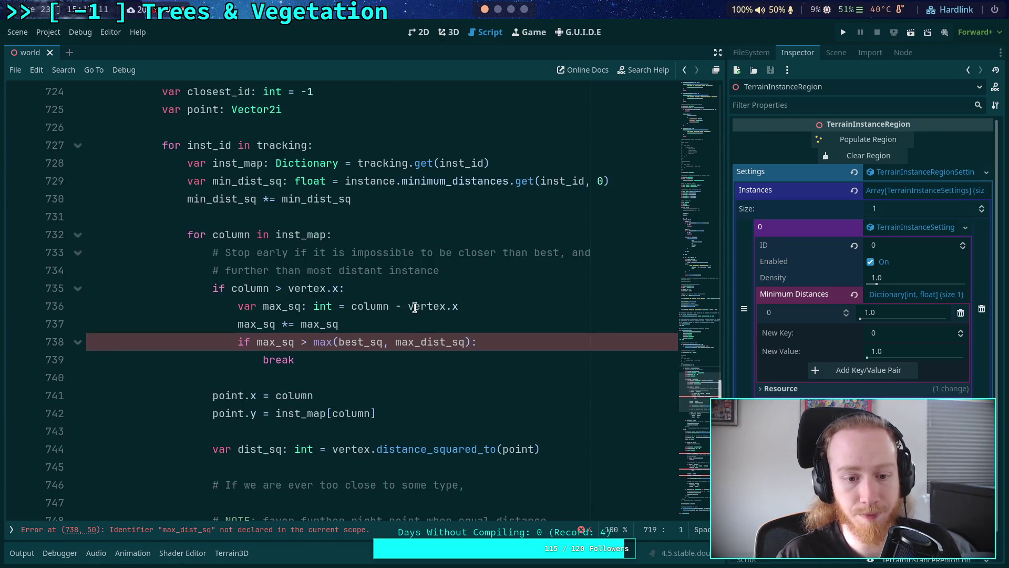
scroll(422, 340, "up", 1)
Rename max_dist_sq to min_dist_sq in the line 738 break check.
left_click(409, 396)
key("BackSpace")
key("Delete")
type("in")
left_click(363, 409)
scroll(363, 409, "down", 1)
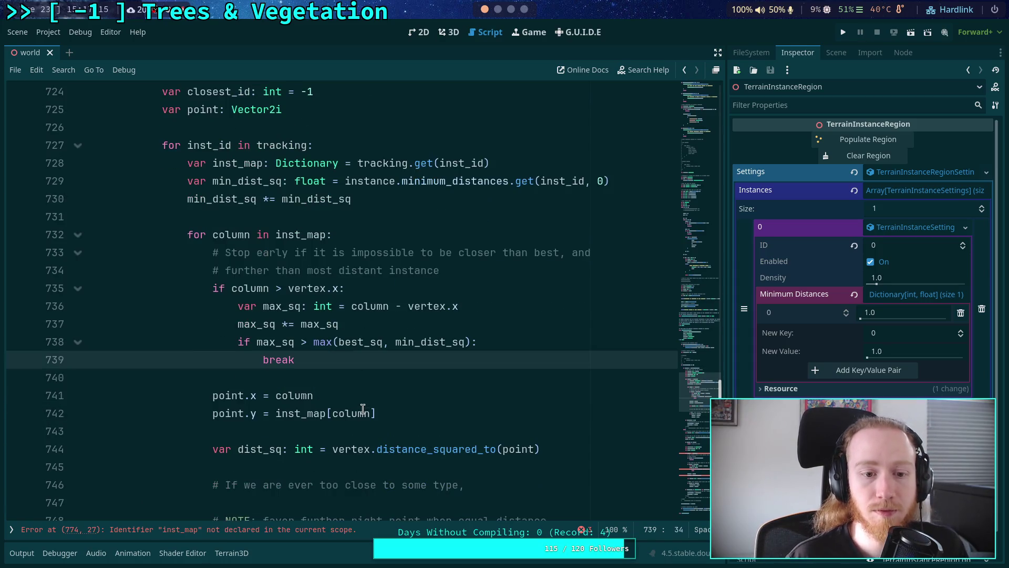
scroll(370, 391, "down", 1)
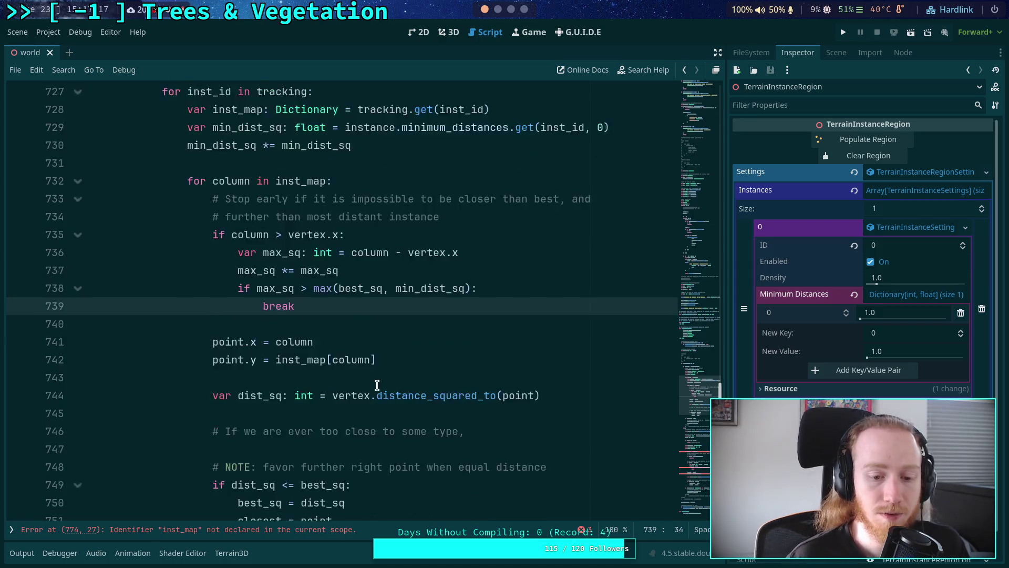
scroll(377, 386, "down", 1)
left_click_drag(504, 378, 378, 379)
Rewrite the line 746 comment as 'If we are ever too close, return immediately, cannot place', removing '# here' and leaving a blank line.
type(", ")
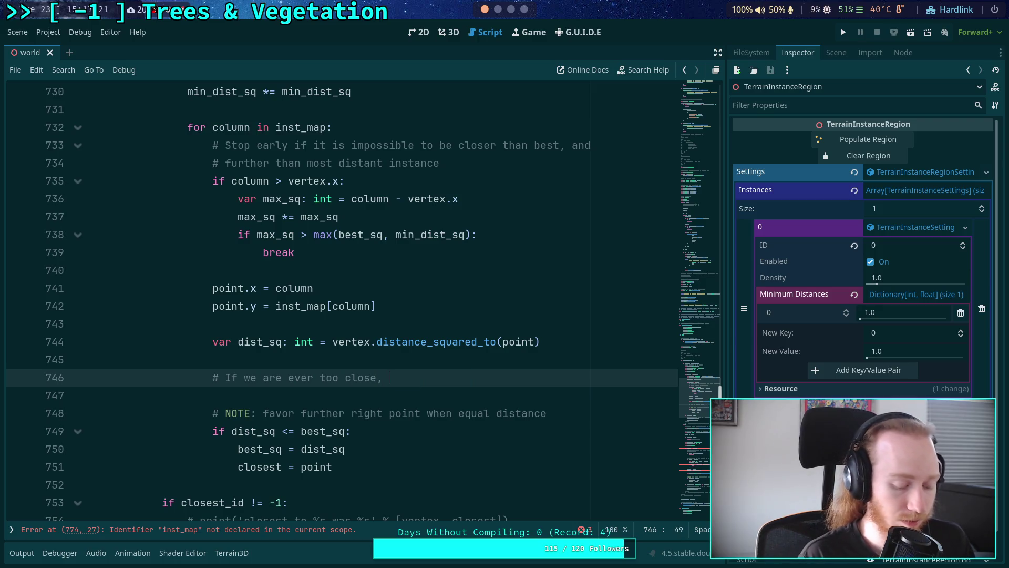
type("rete")
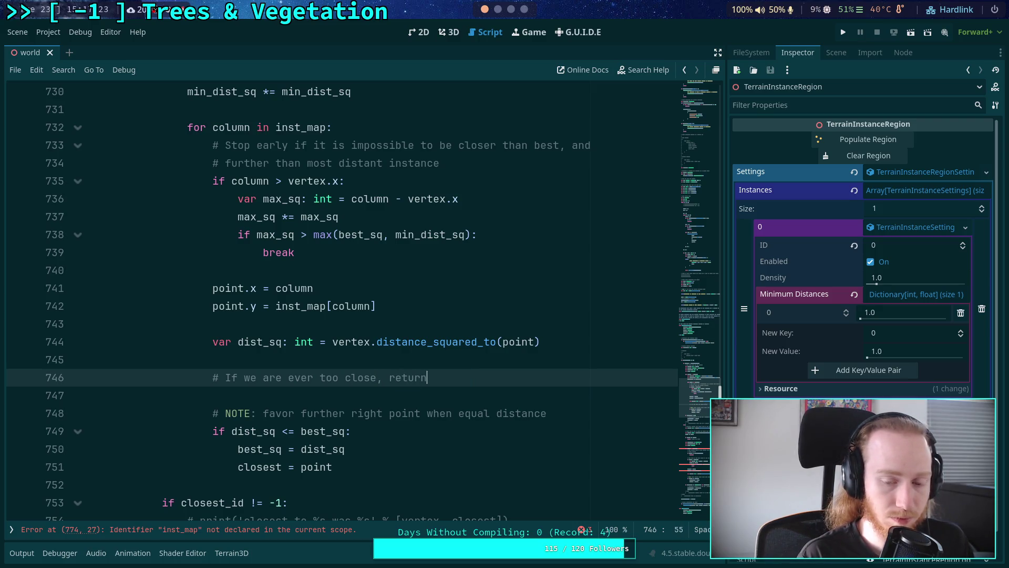
type("immed")
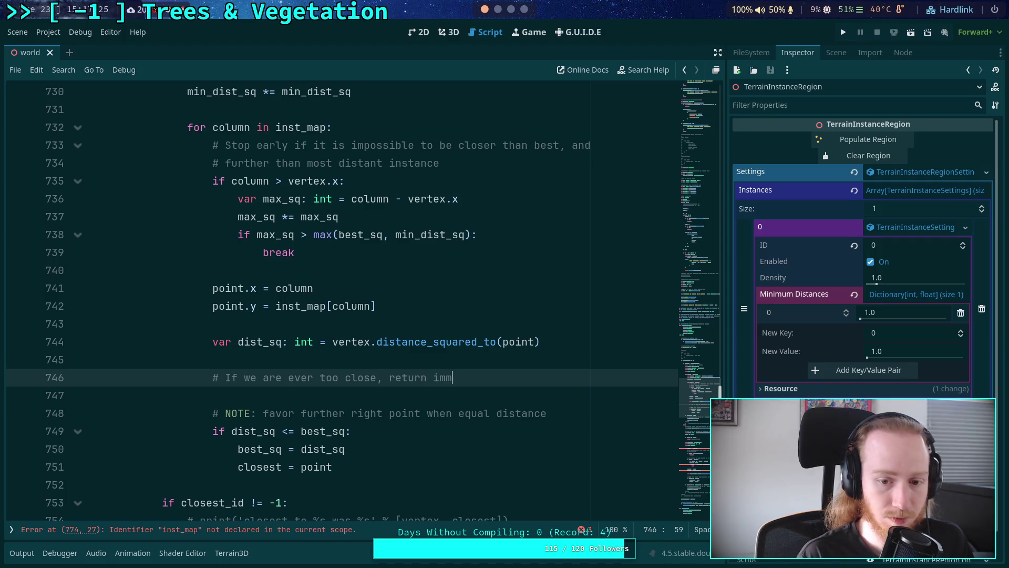
type("cannotplace")
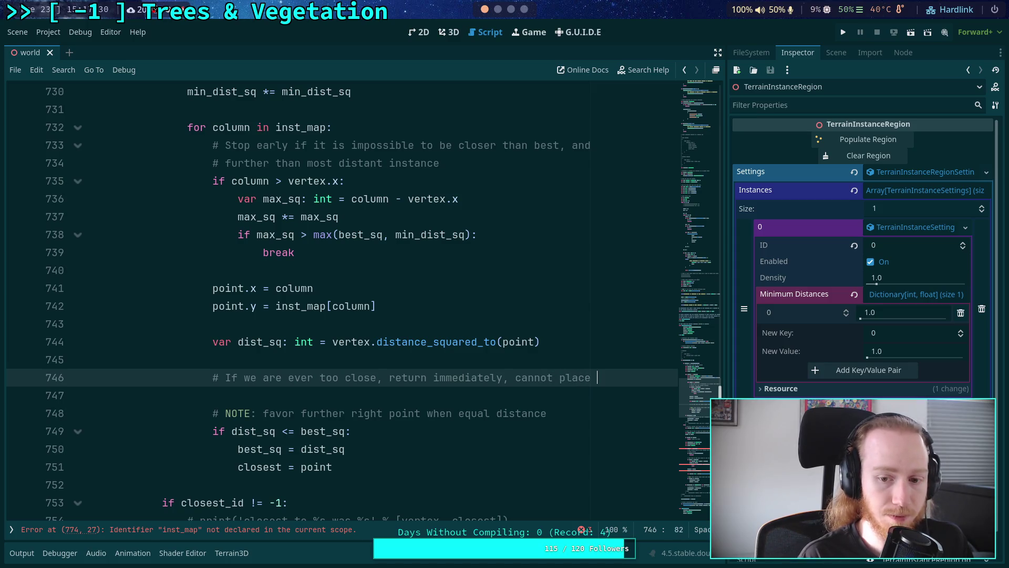
key("Return")
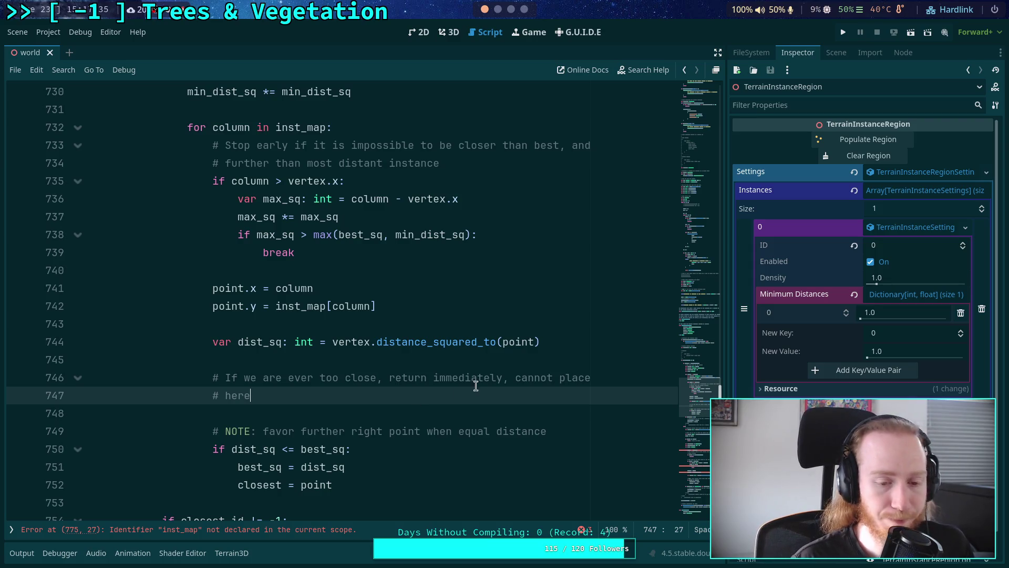
left_click(614, 378, "shift")
key("BackSpace")
key("Return")
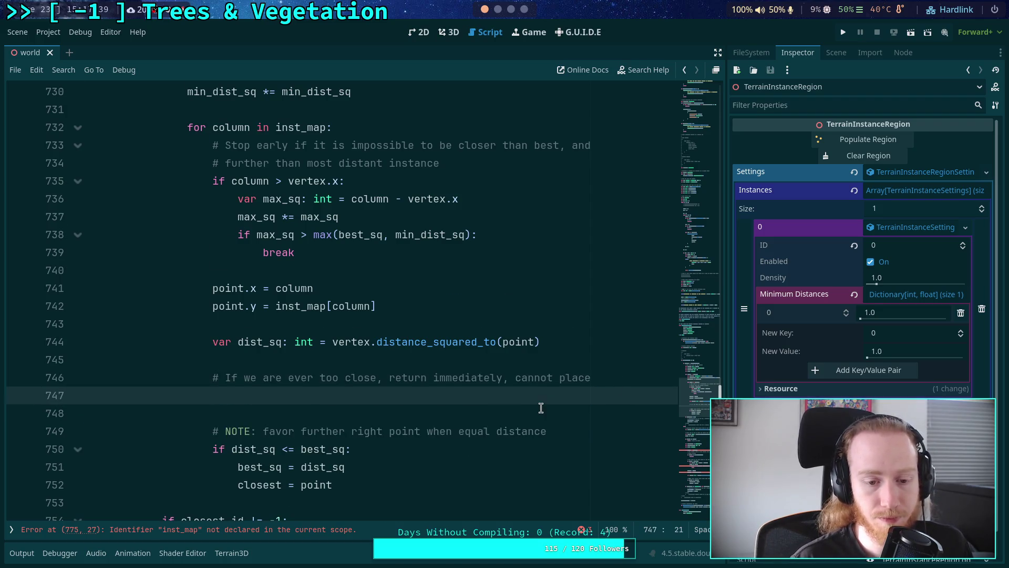
scroll(540, 408, "down", 2)
scroll(502, 392, "up", 2)
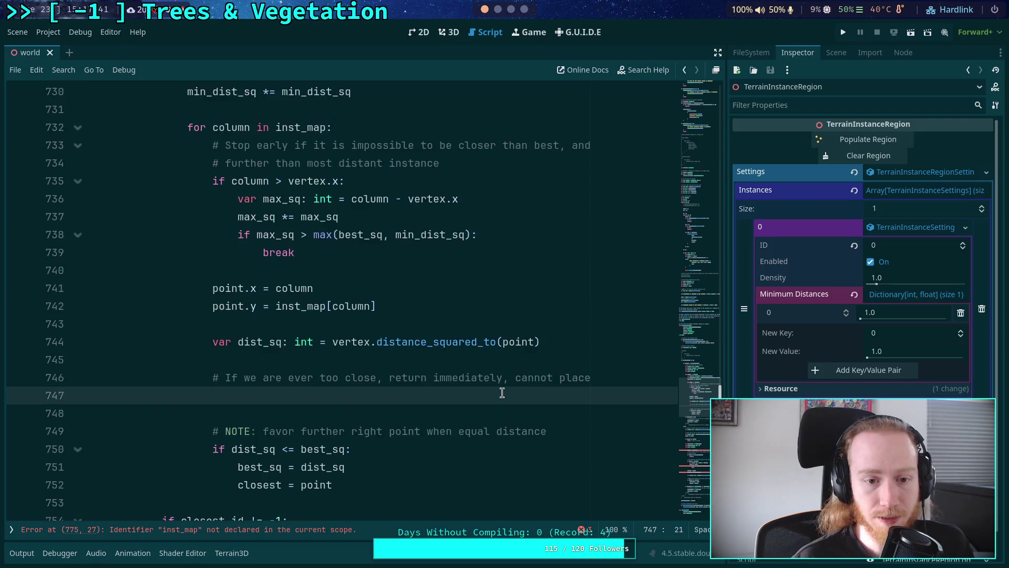
scroll(501, 393, "down", 4)
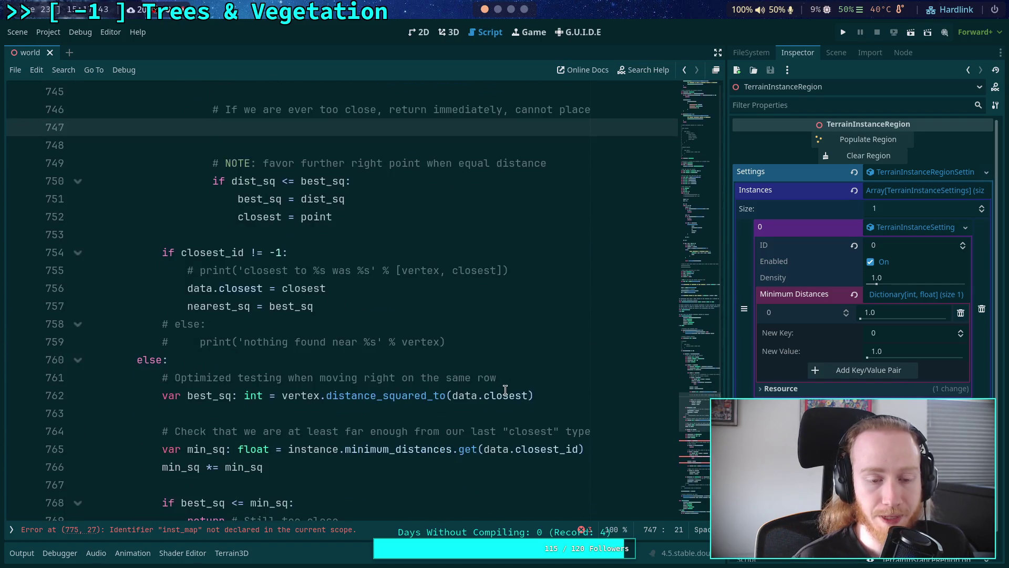
Add 'data.closest_id = closest_id' on a new line after 'data.closest = closest'.
left_click_drag(187, 343, 359, 340)
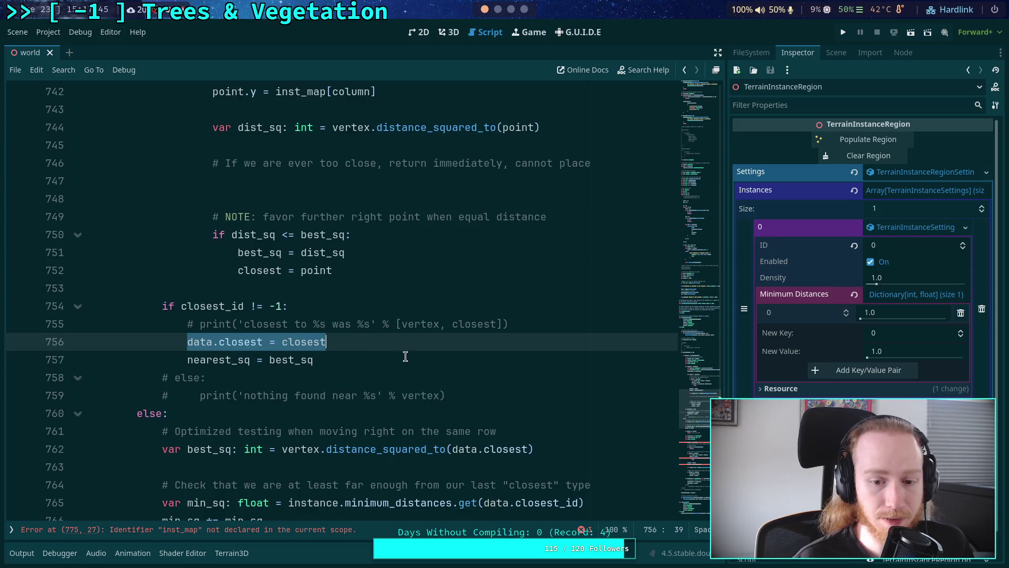
scroll(406, 357, "down", 2)
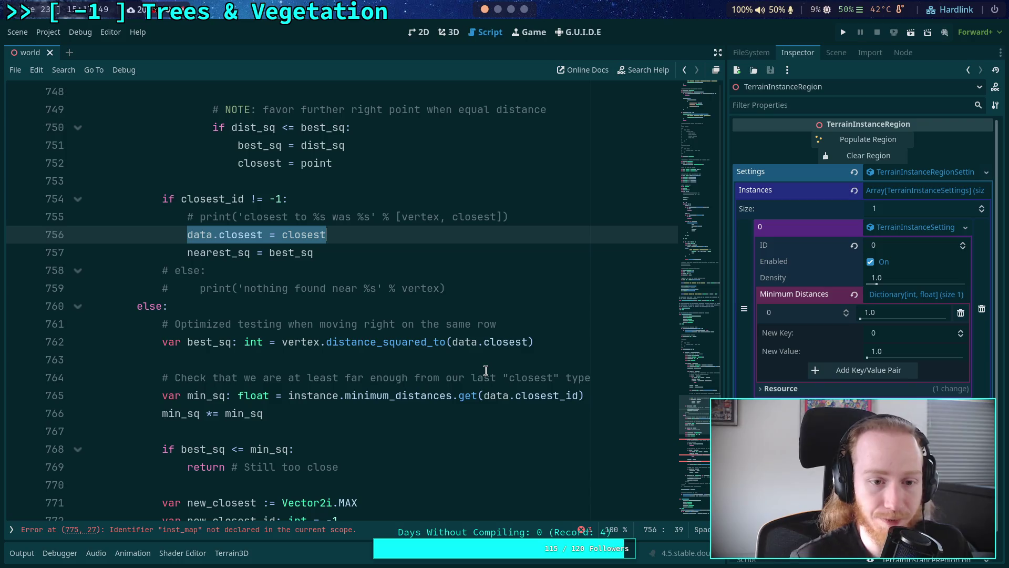
scroll(399, 381, "up", 2)
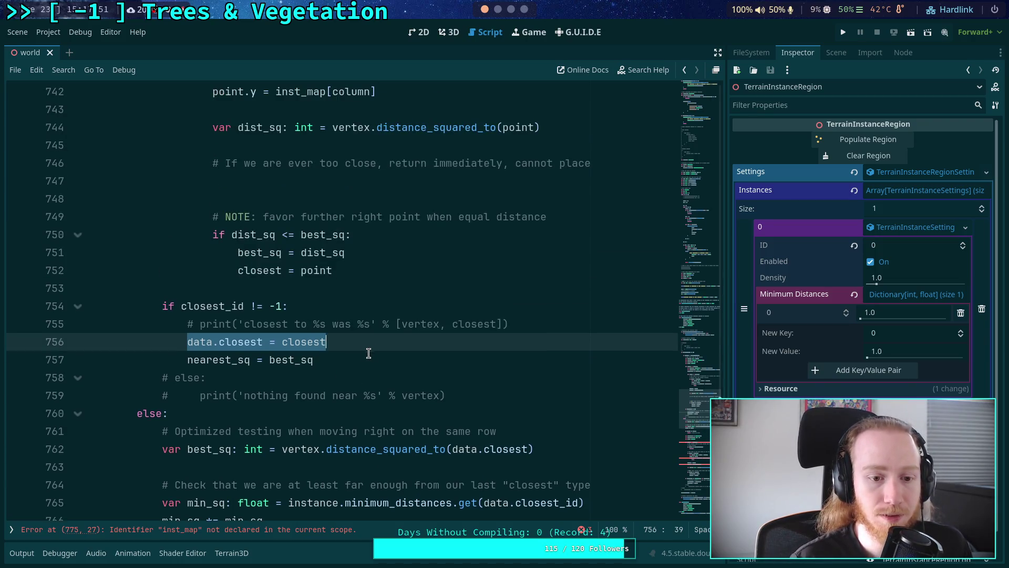
left_click(376, 348)
key("Return")
type("data.closest_id = ")
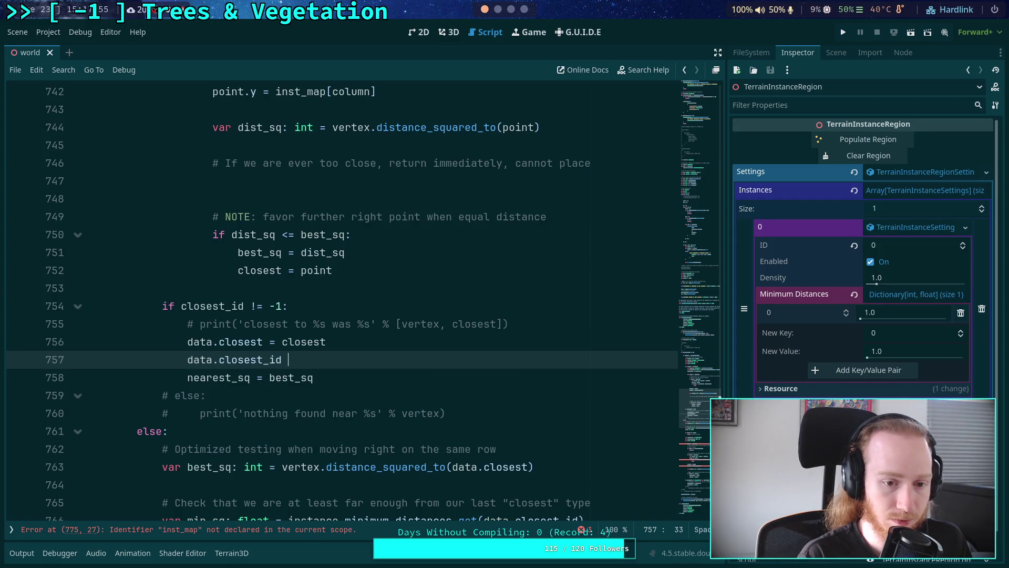
type("closest_")
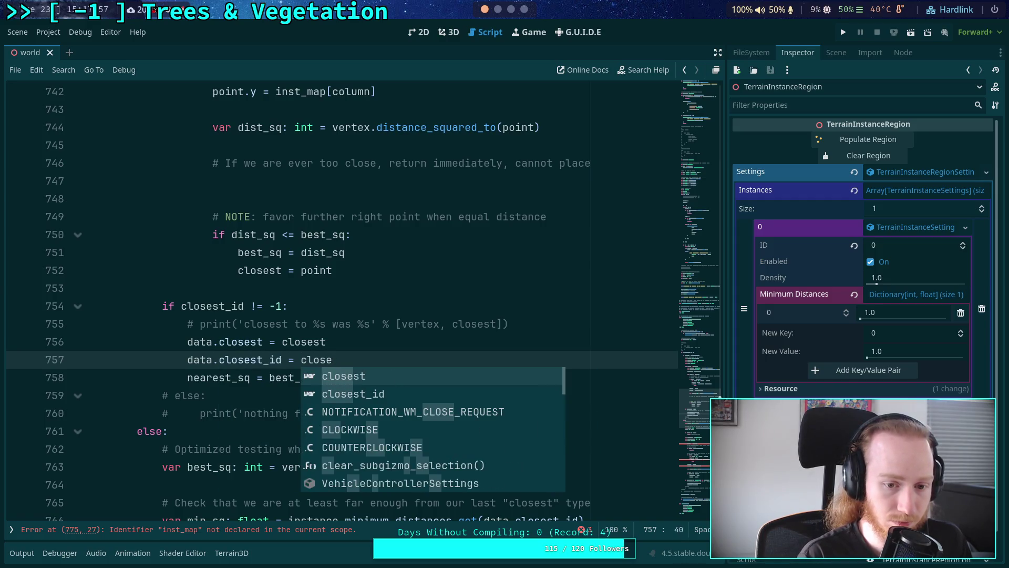
key("Return")
Review the function and put the caret on the blank line under the too-close comment.
scroll(389, 335, "up", 4)
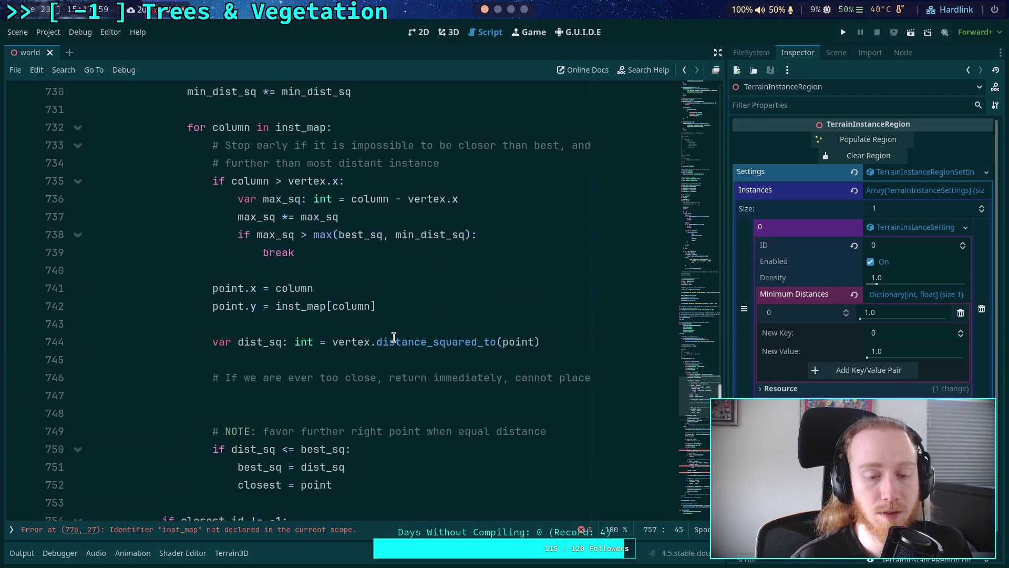
scroll(389, 336, "up", 2)
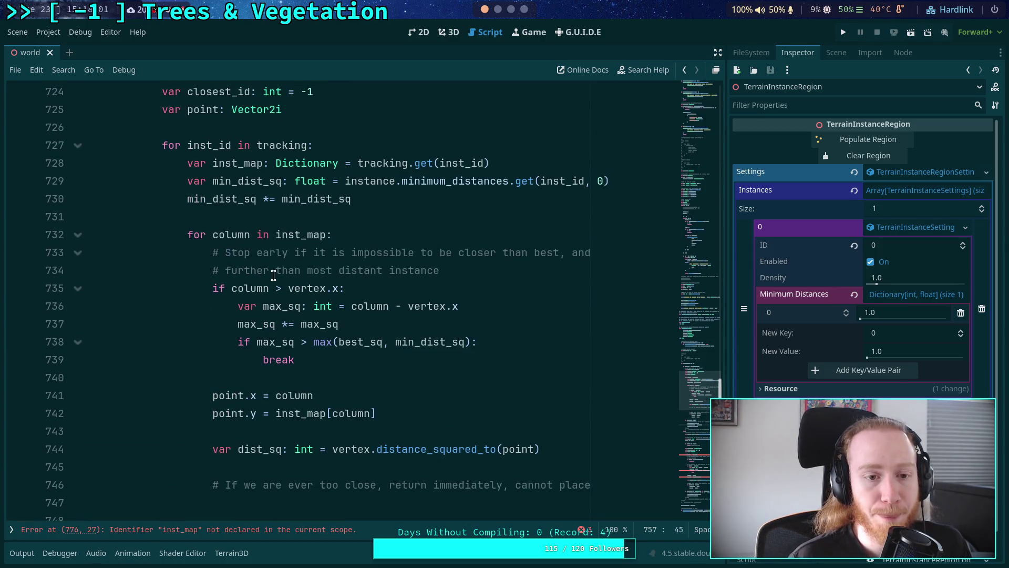
left_click(401, 216)
scroll(463, 223, "down", 4)
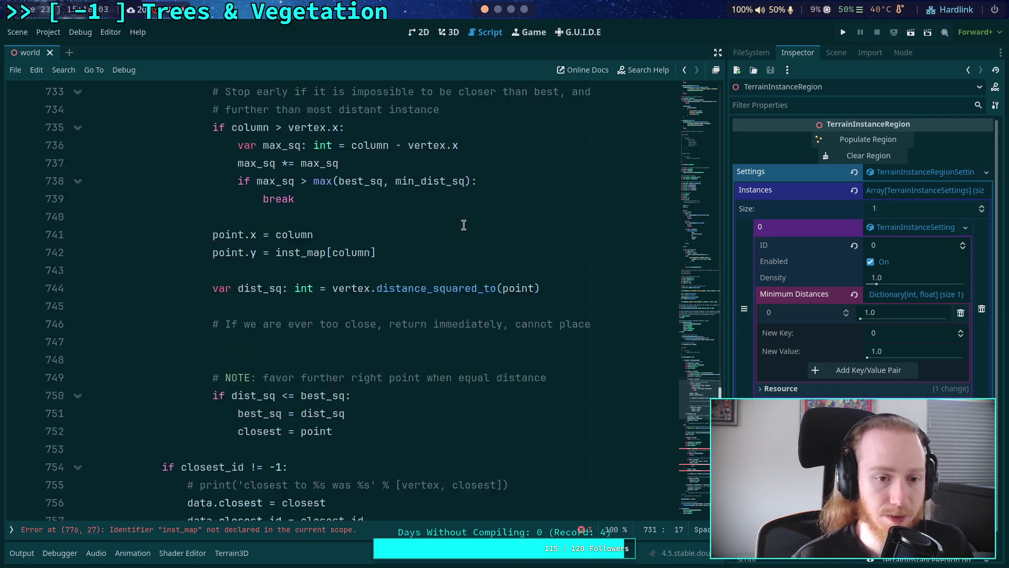
scroll(453, 276, "down", 2)
left_click(321, 377)
scroll(394, 355, "down", 2)
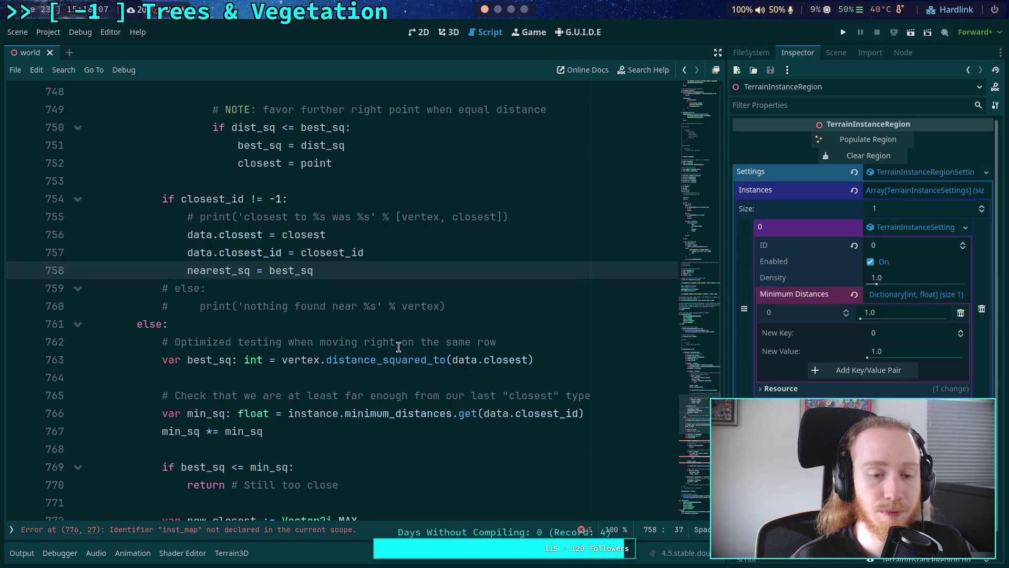
scroll(399, 347, "up", 3)
scroll(397, 351, "up", 2)
left_click(397, 349)
scroll(508, 353, "down", 1)
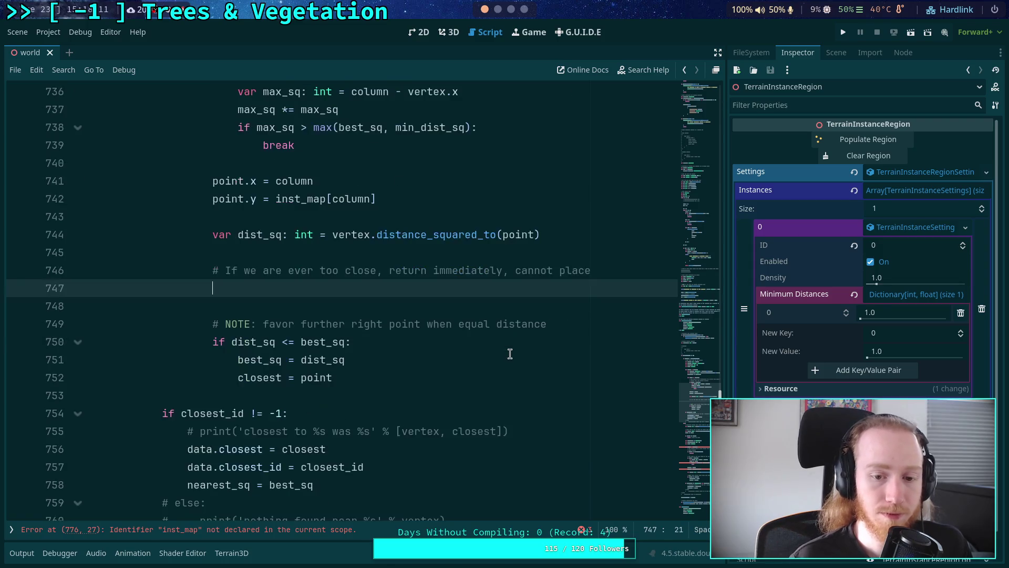
Insert 'set and' before 'return' in the too-close comment and end it with a period.
left_click(387, 275)
type("set and")
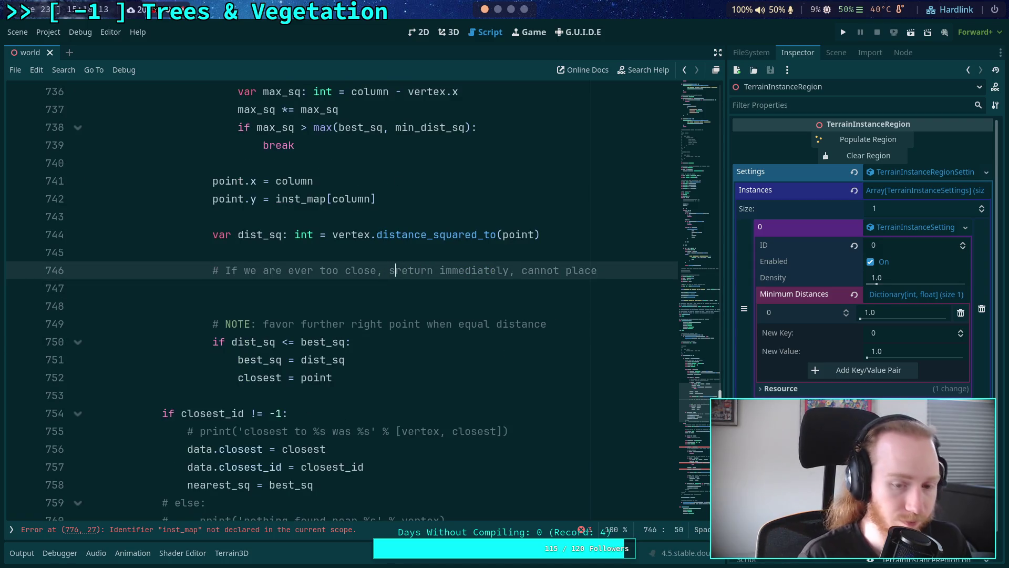
left_click_drag(672, 269, 377, 267)
type("...")
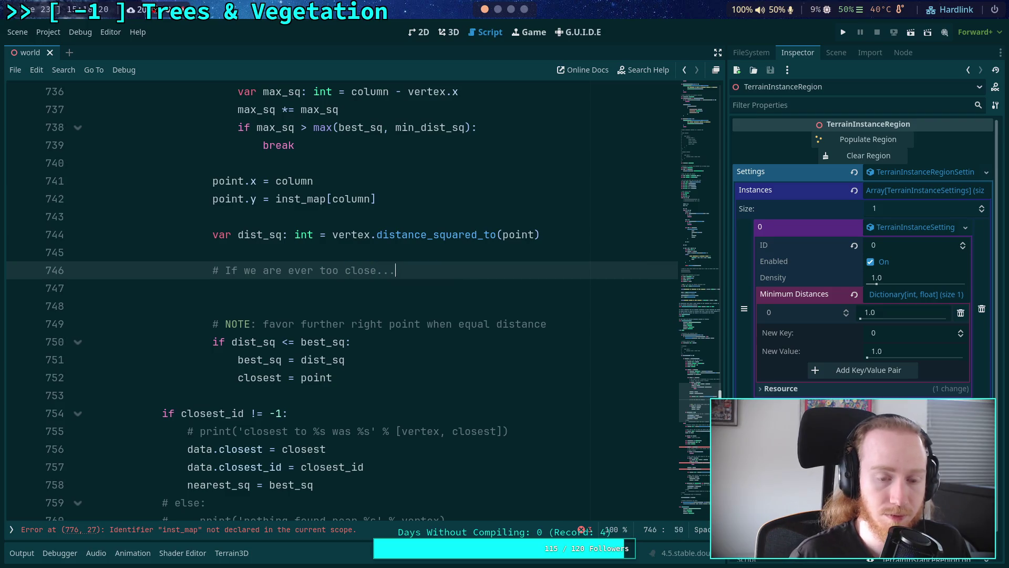
Write the check 'if dist_sq <= min_dist_sq:' on the blank line.
left_click(213, 288)
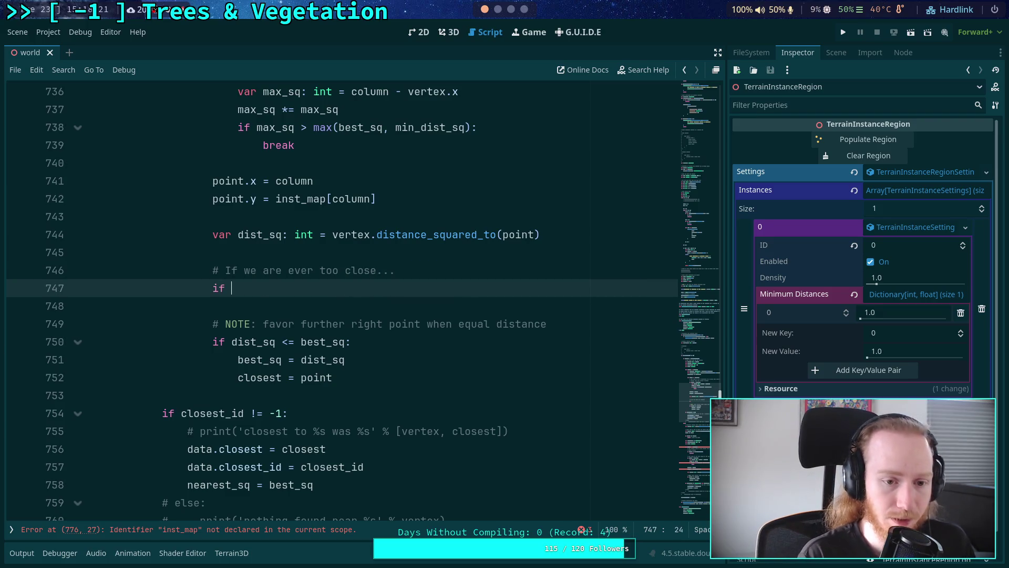
type("dist_sq ")
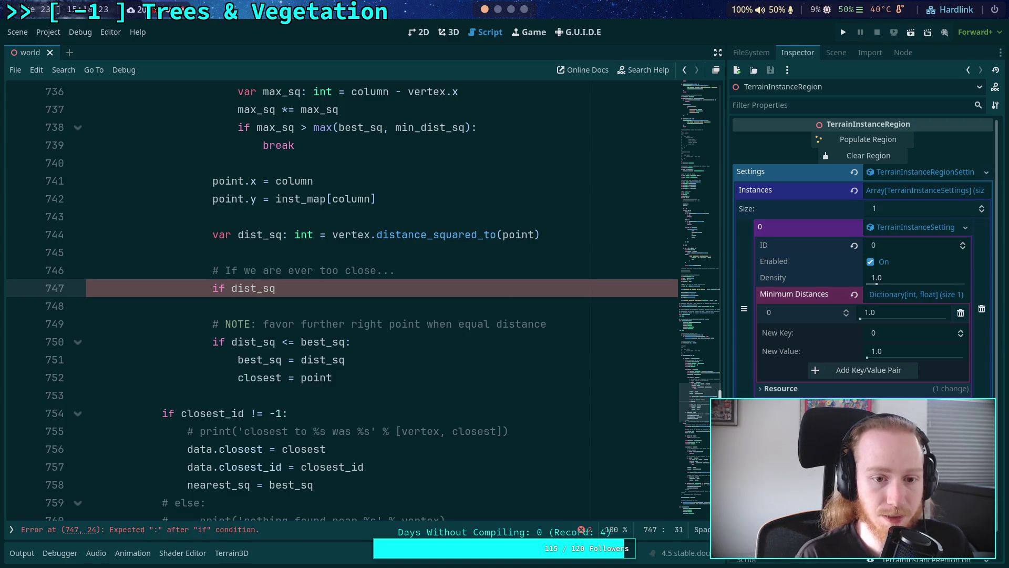
type("< ")
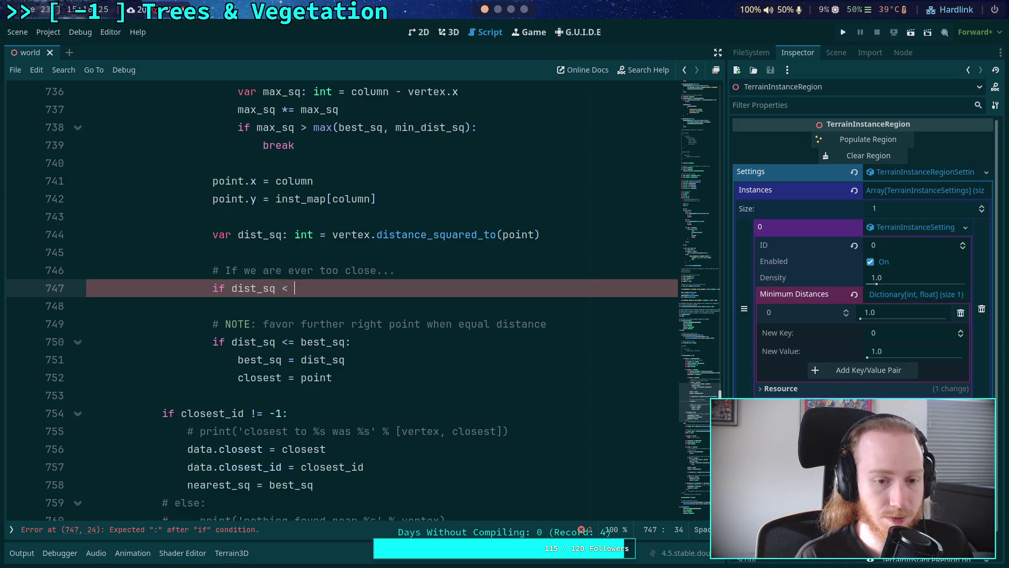
type("min")
key("Return")
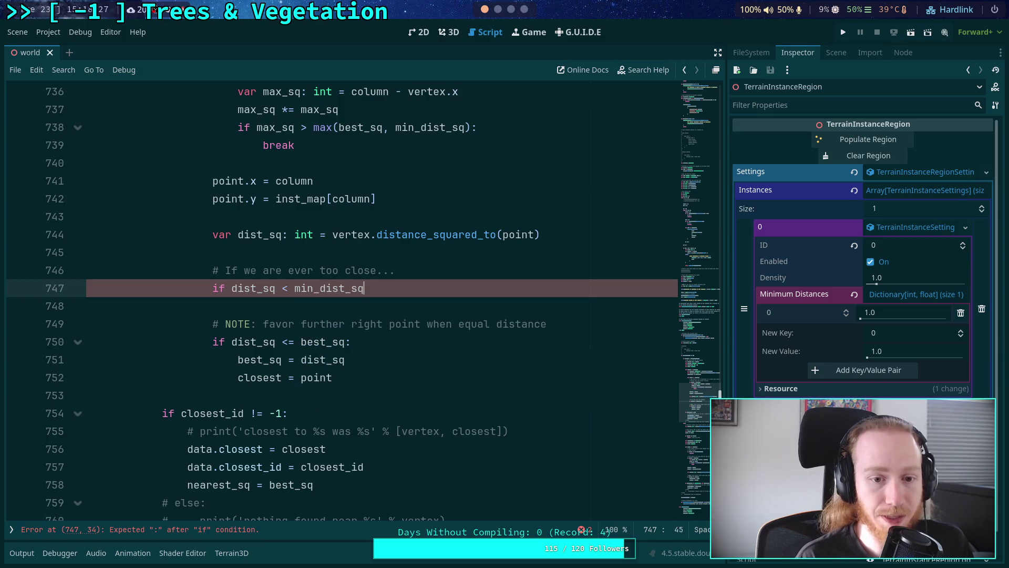
left_click(288, 288)
type("=")
left_click(464, 290)
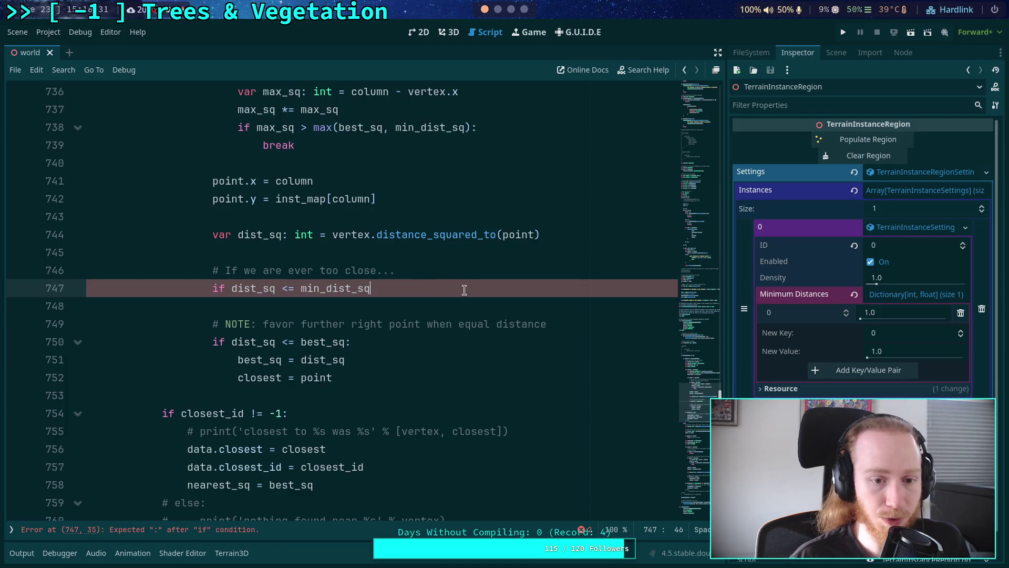
type(":")
key("Return")
Fill the branch with 'data.closest = point', 'data.closest_id = inst_id' and 'return'.
scroll(476, 370, "up", 2)
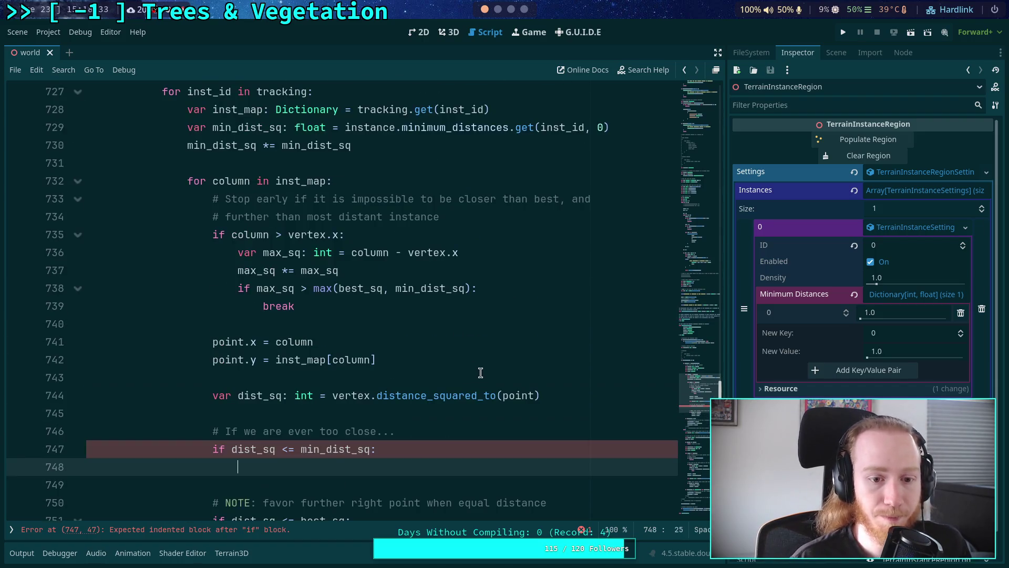
scroll(474, 371, "down", 2)
scroll(516, 357, "up", 2)
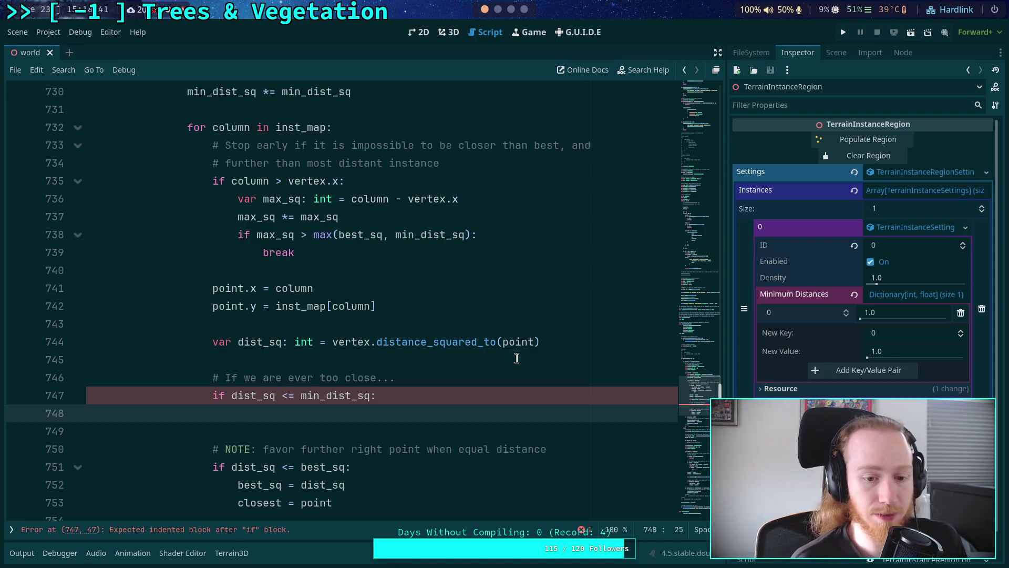
scroll(500, 367, "down", 3)
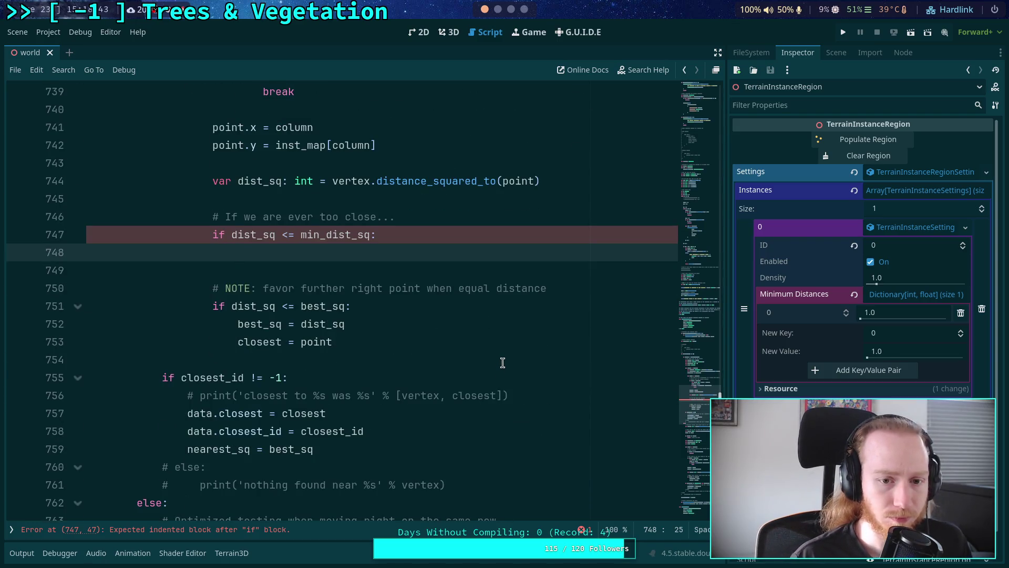
type("data.clo")
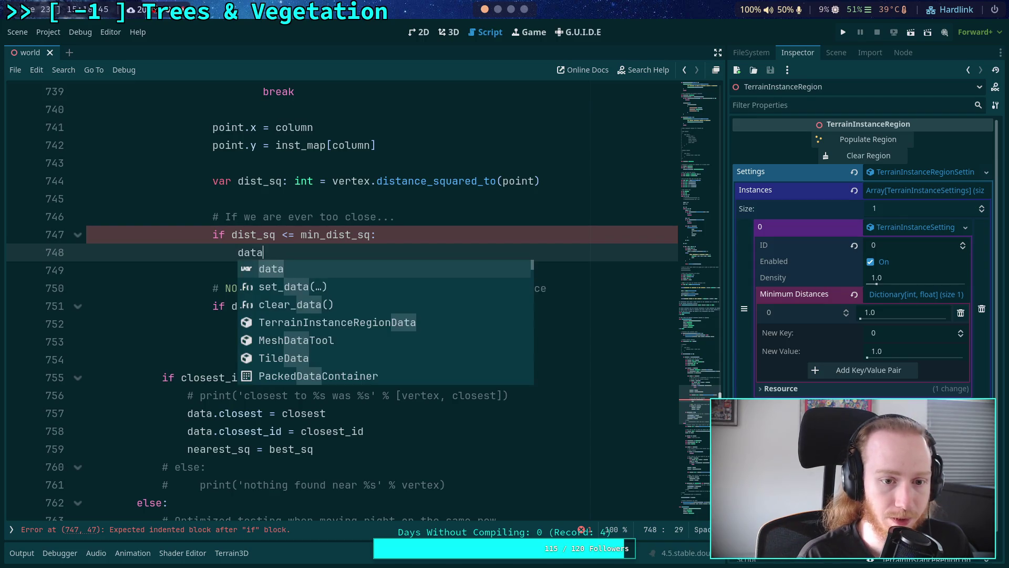
type("sest = ")
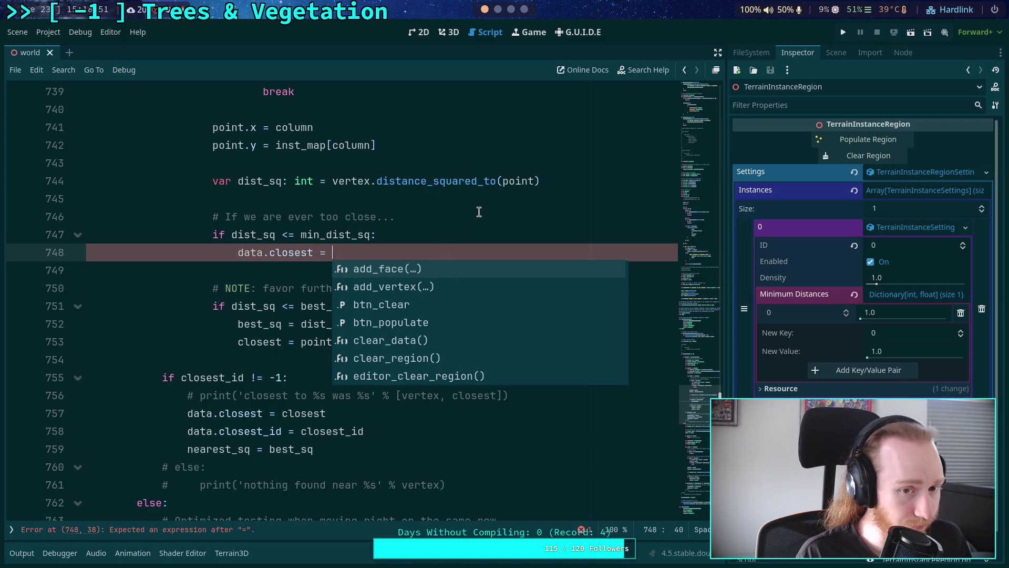
type("point")
key("Return")
key("Return")
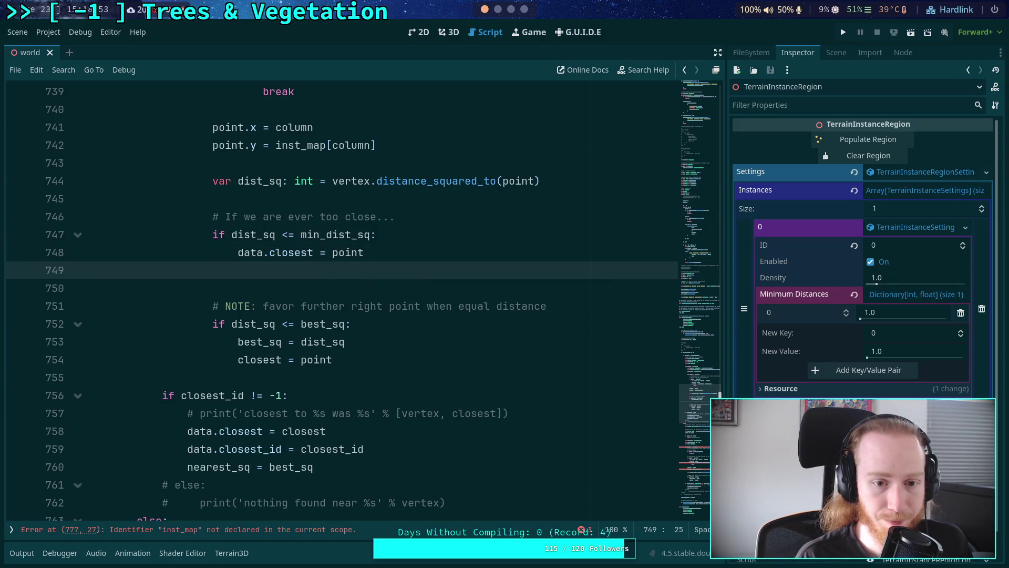
type("data.clo")
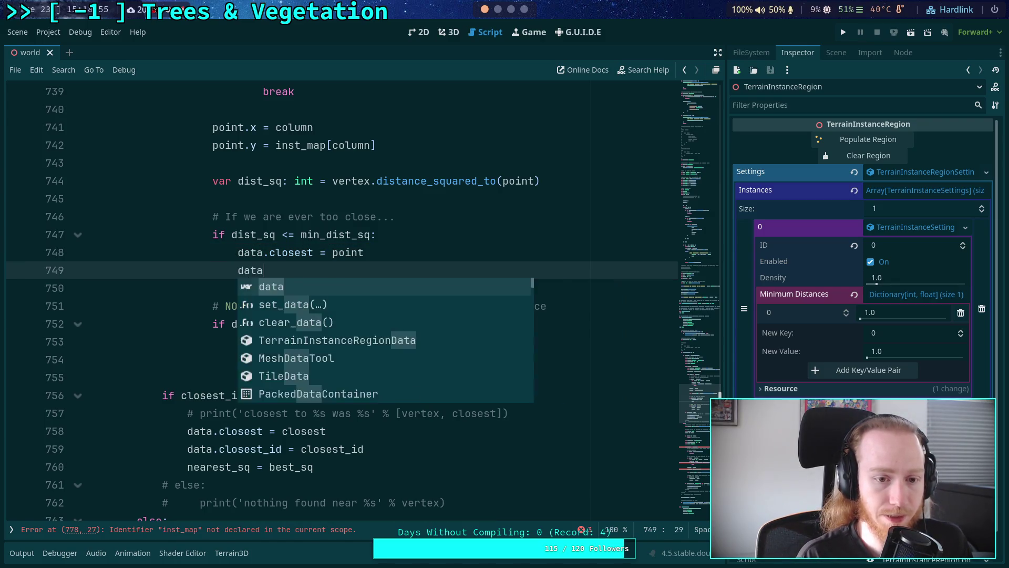
key("Escape")
type("sest_id = ")
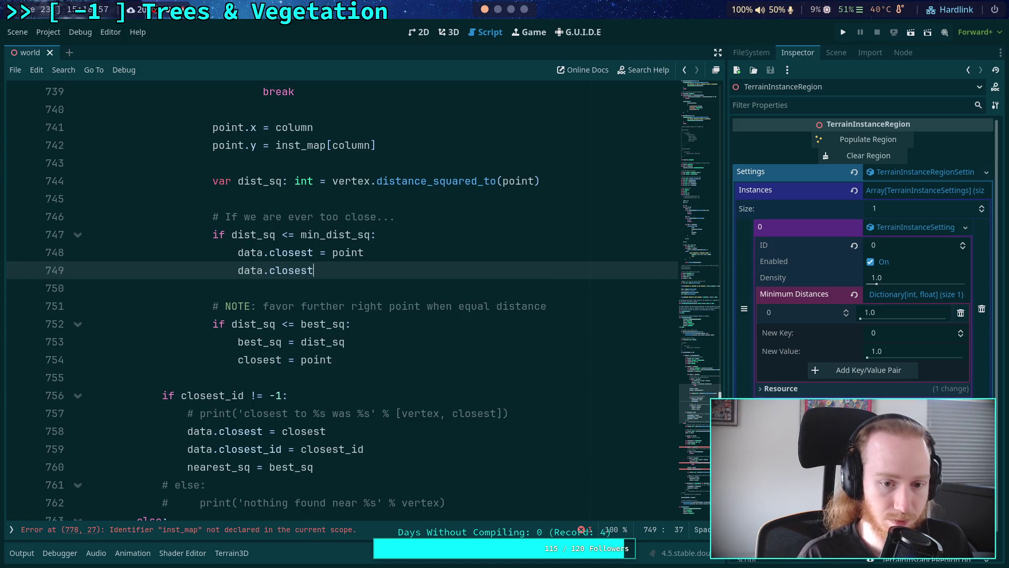
type("inst_id")
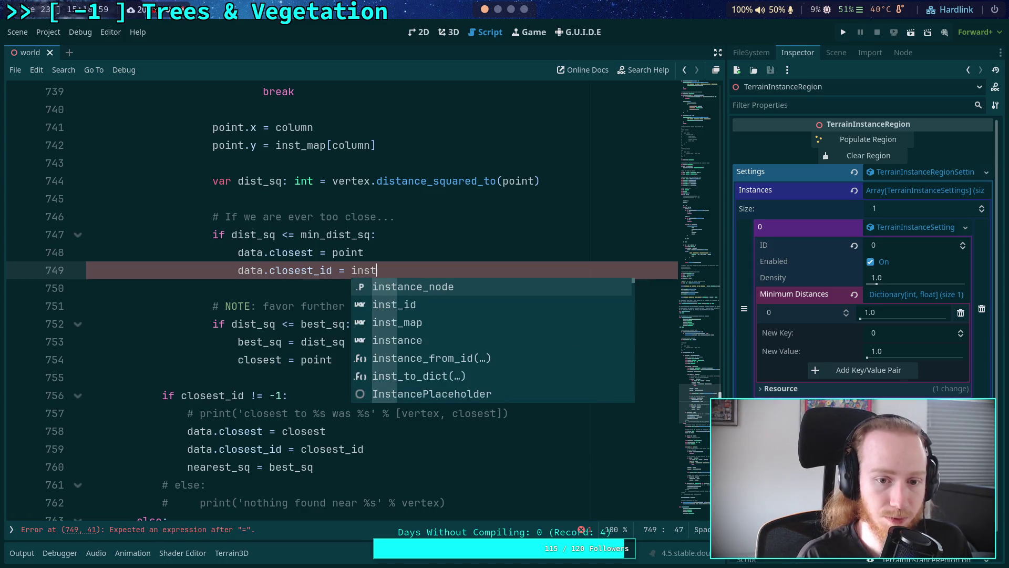
key("Return")
type("return")
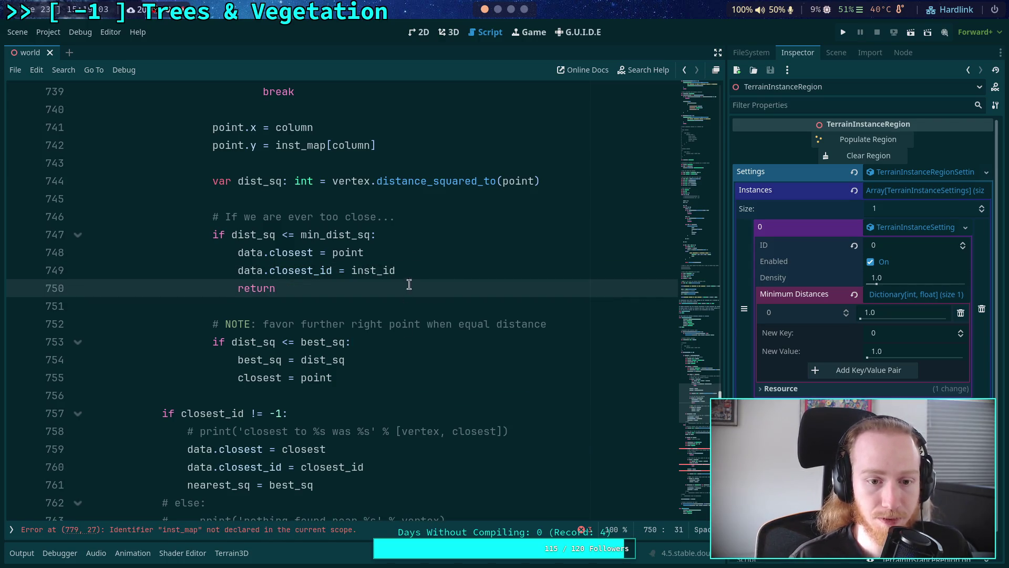
Start a 'data.last' statement on a new first line of the branch.
left_click(416, 232)
key("Return")
type("data.las")
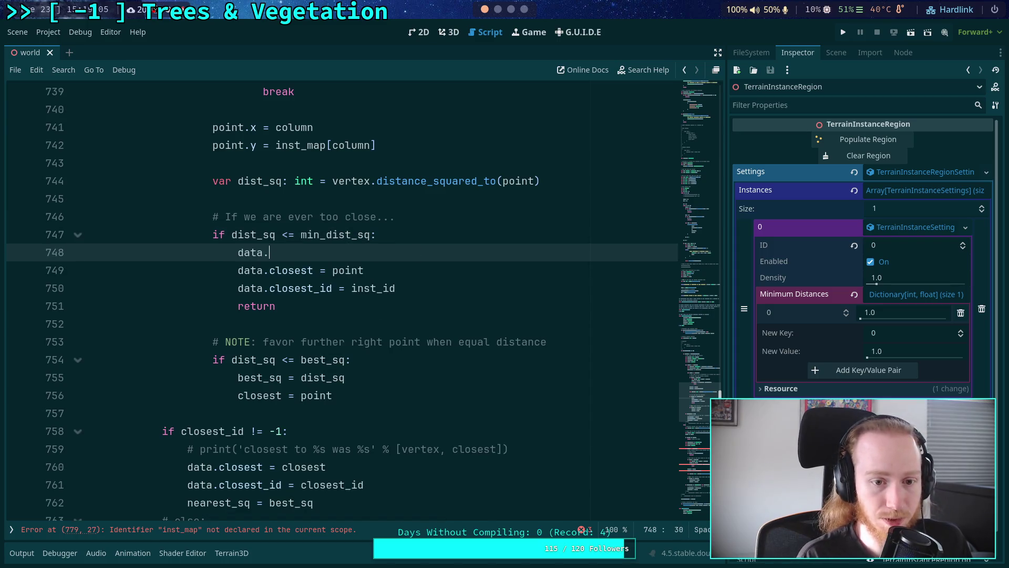
type("t")
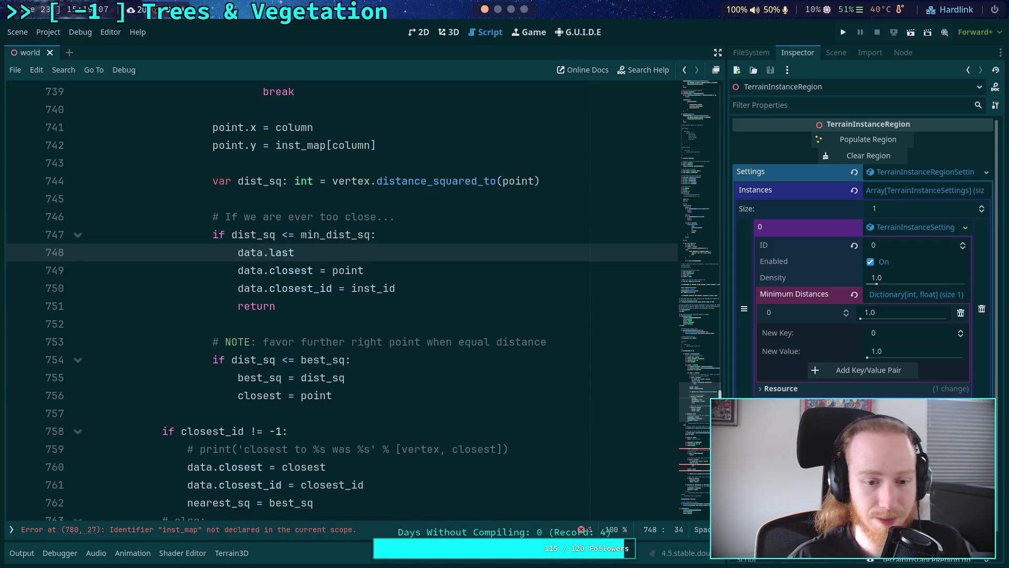
Paste the 'data.last_column = vertex.x' line from near line 812 into the too-close branch.
scroll(413, 305, "down", 5)
type("_column")
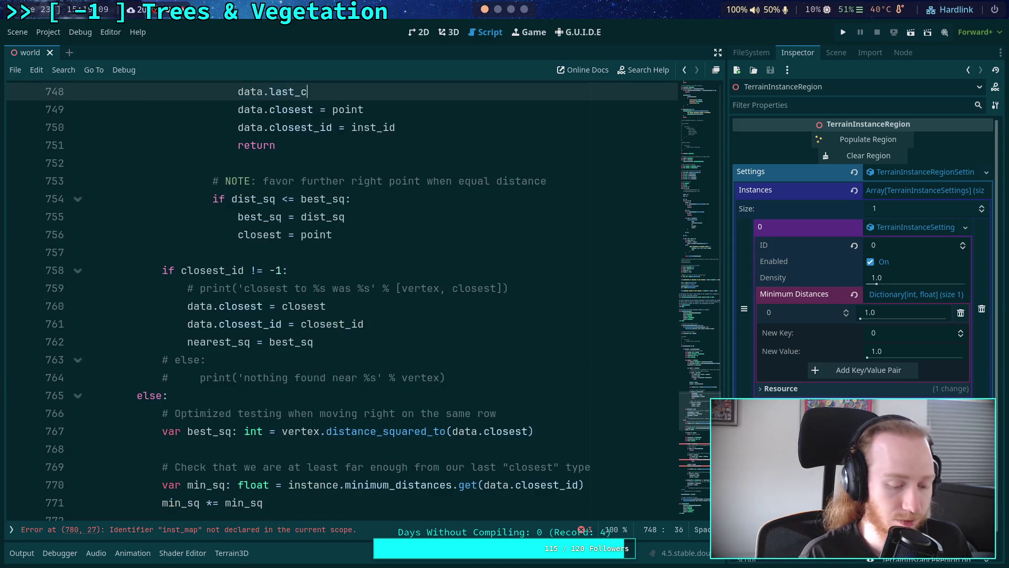
scroll(375, 454, "down", 3)
scroll(375, 454, "down", 15)
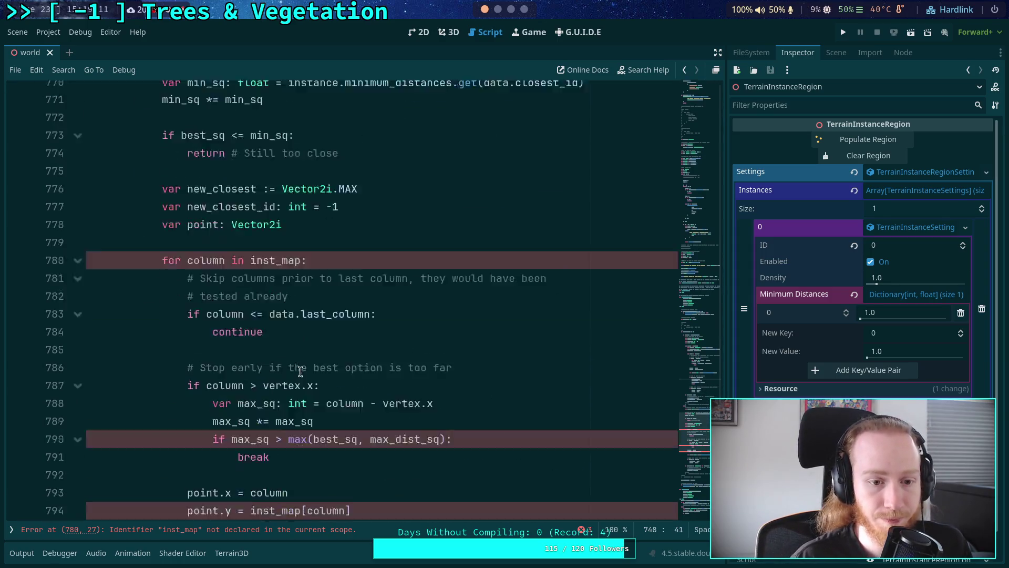
left_click(315, 324)
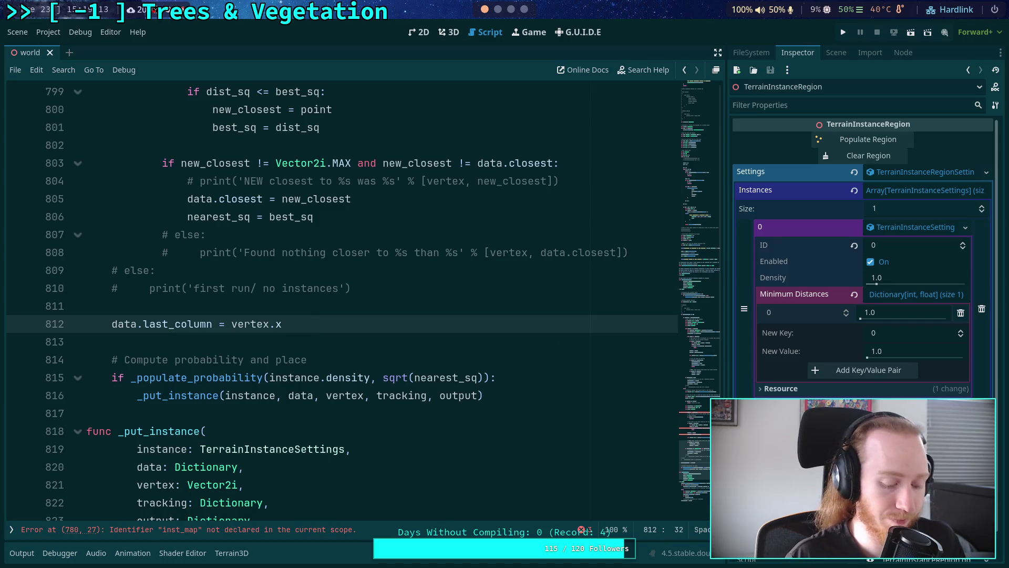
scroll(353, 328, "up", 20)
scroll(354, 337, "up", 5)
scroll(400, 316, "down", 5)
left_click(454, 291)
key("ctrl+v")
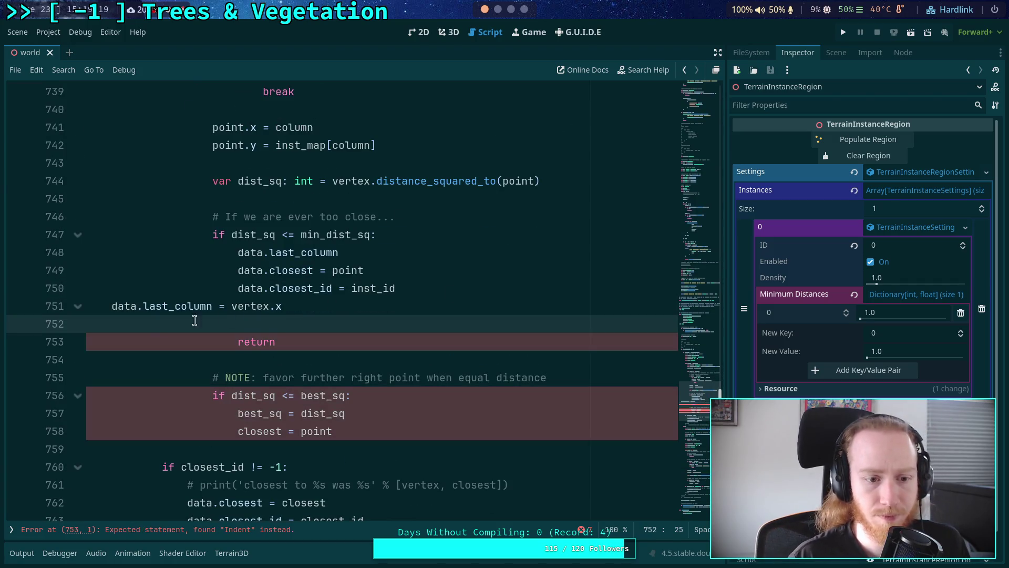
Move the pasted last_column line to the branch top and delete the partial 'data.last_column' line.
left_click(113, 306)
key("Tab")
key("Tab")
key("Tab")
key("Tab")
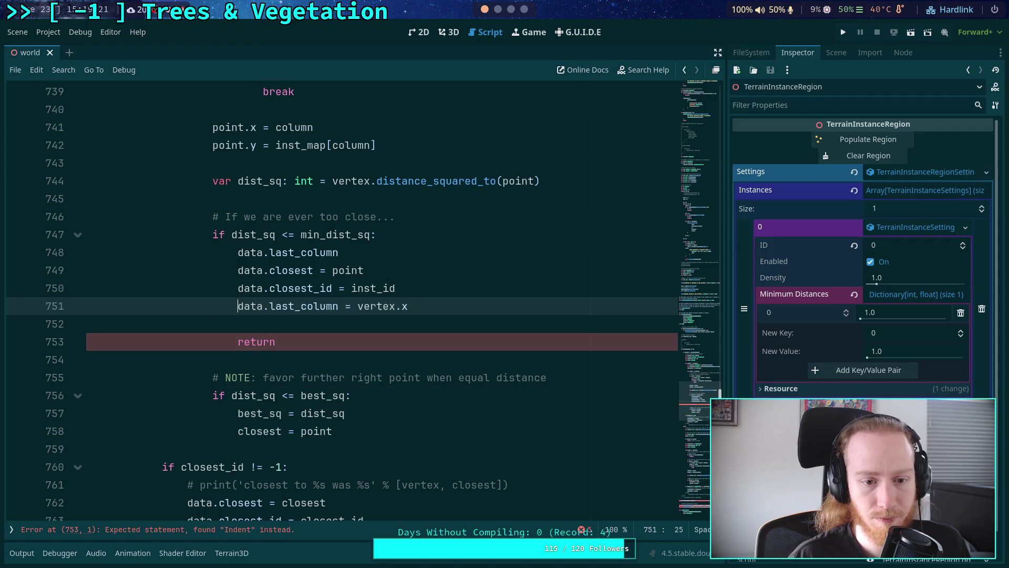
key("alt+Up")
key("alt+Up")
key("alt+Up")
left_click(454, 270)
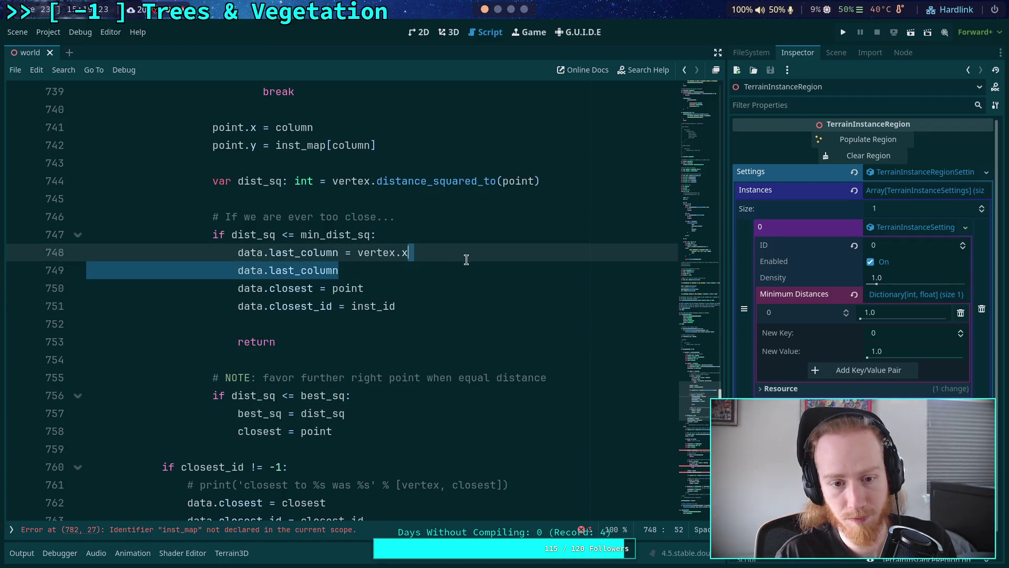
key("ctrl+shift+k")
key("Down")
key("Down")
key("BackSpace")
key("BackSpace")
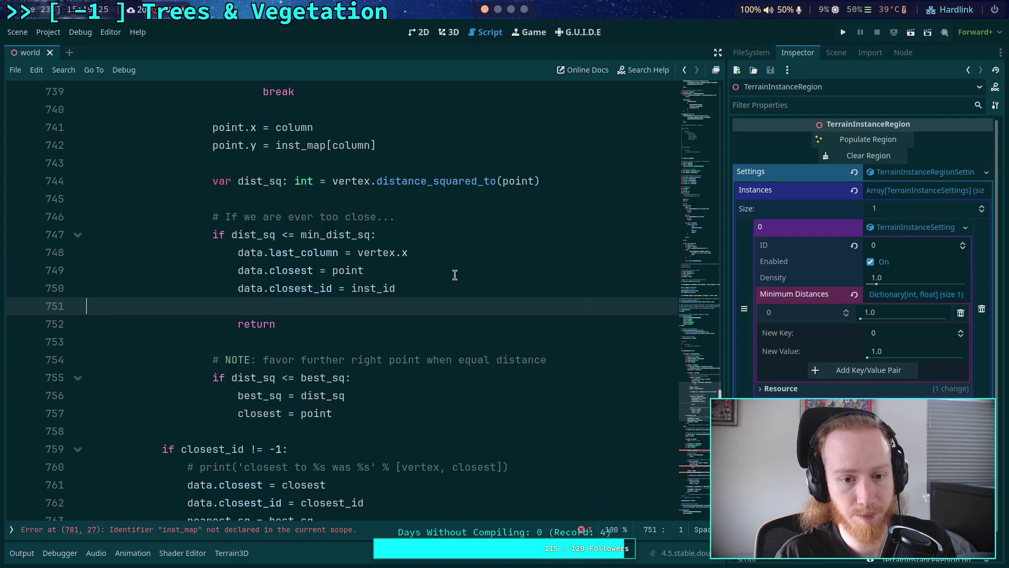
key("BackSpace")
scroll(421, 293, "up", 1)
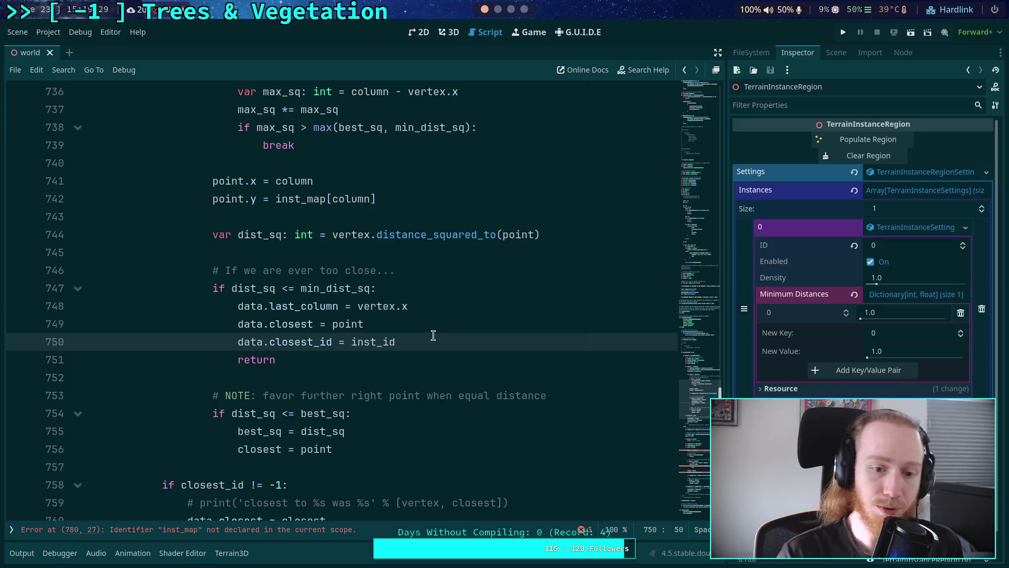
Remove the blank line under the closest_id check.
scroll(433, 335, "up", 20)
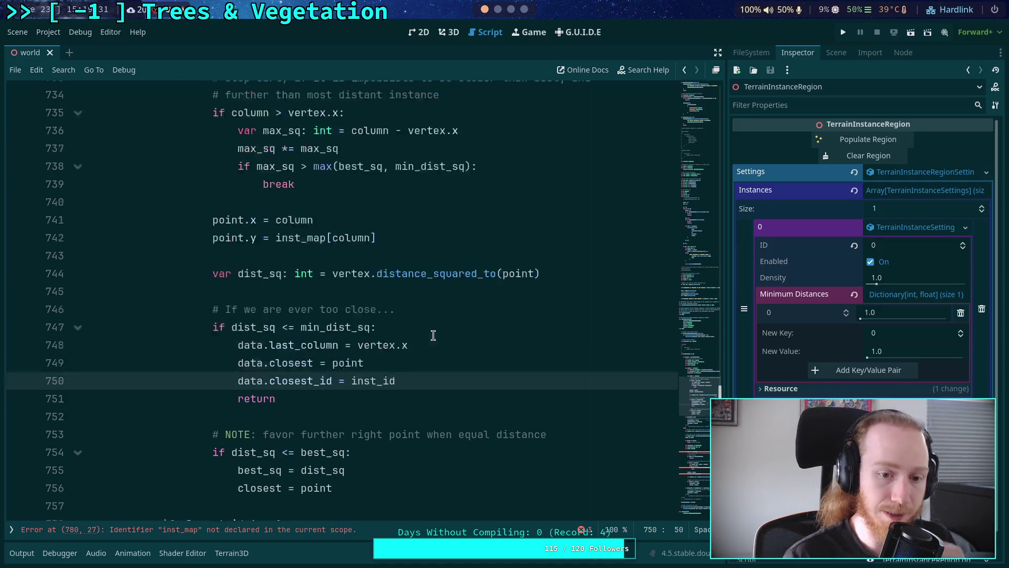
scroll(437, 325, "up", 20)
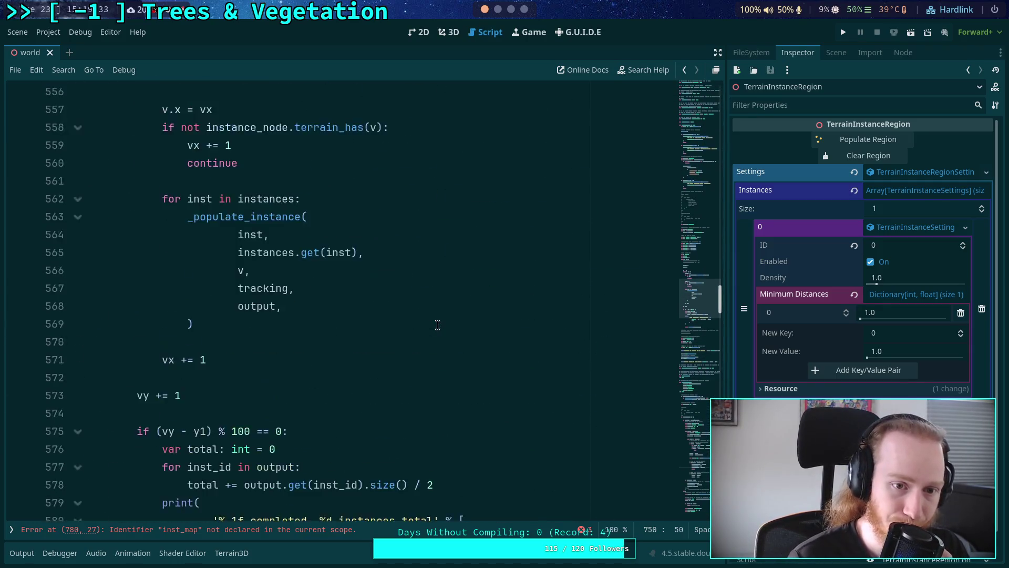
scroll(438, 319, "up", 3)
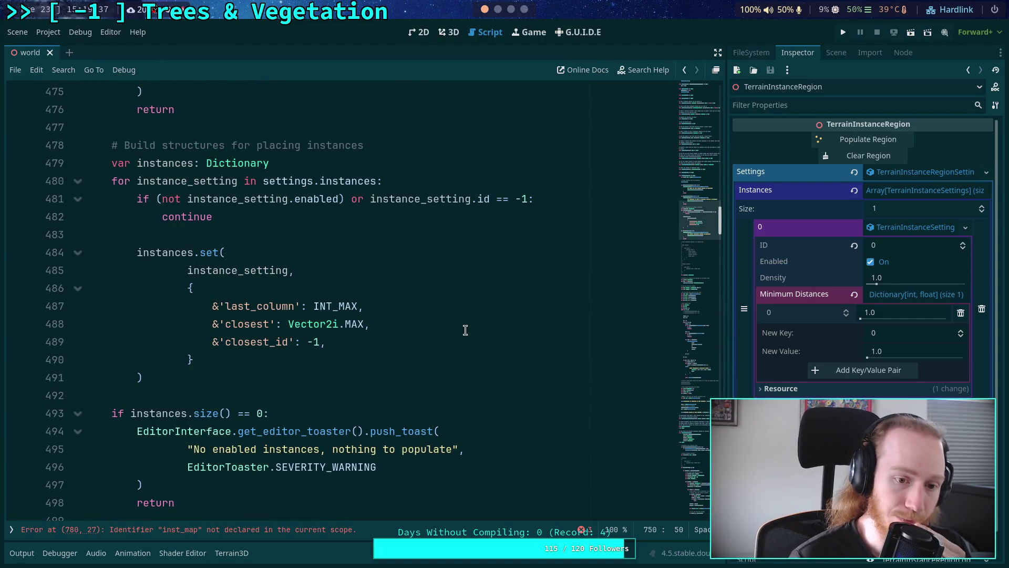
scroll(465, 329, "down", 20)
scroll(517, 330, "down", 16)
scroll(517, 330, "up", 1)
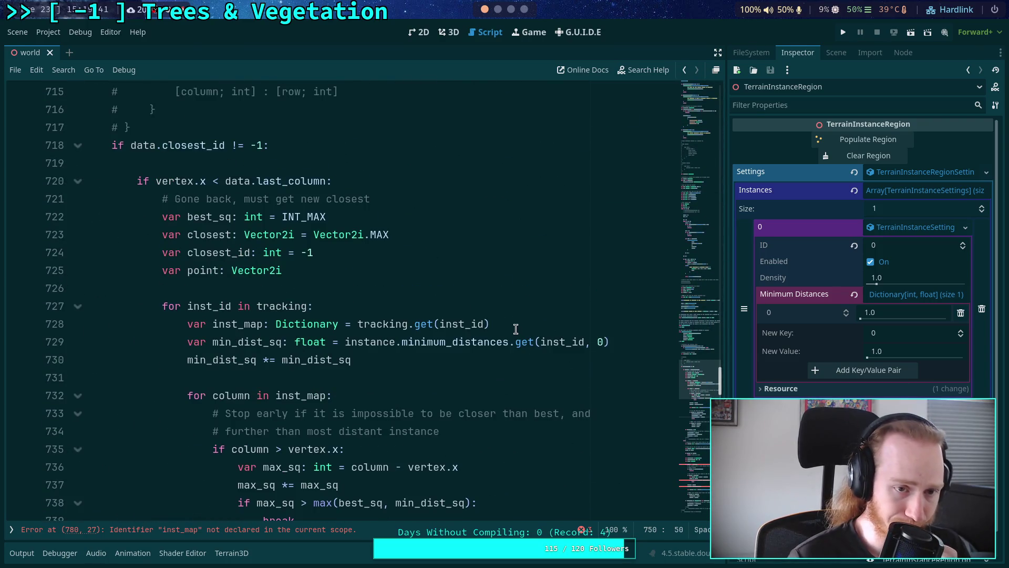
left_click(273, 165)
key("BackSpace")
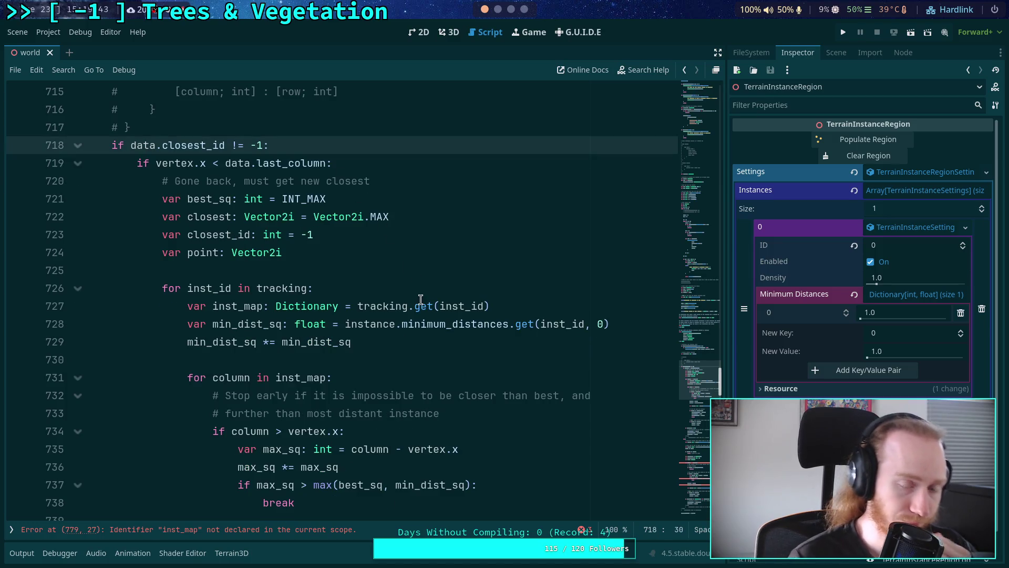
Change the line 718 condition to 'if data.closest_id == -1:'.
scroll(423, 295, "down", 16)
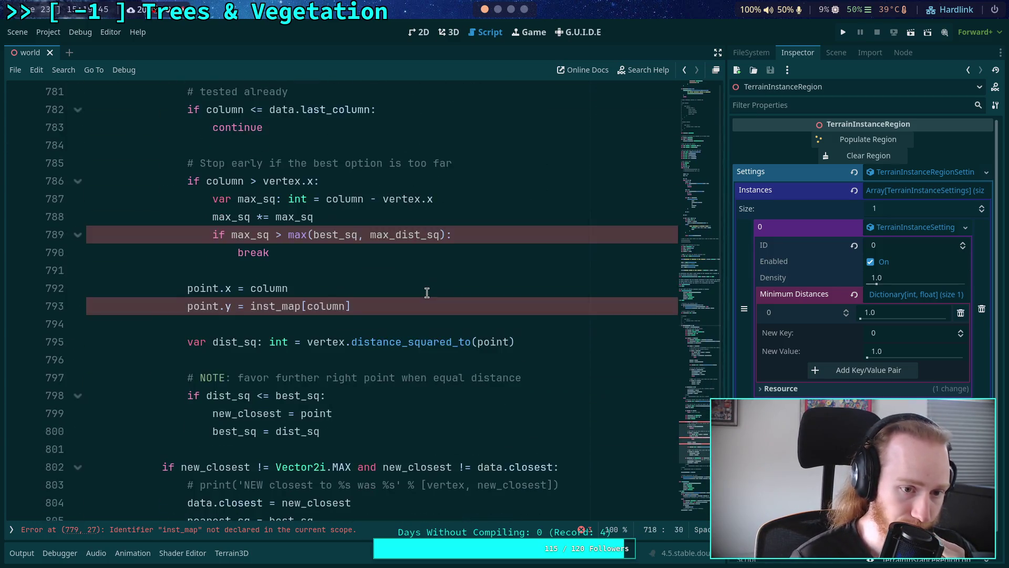
scroll(427, 292, "down", 5)
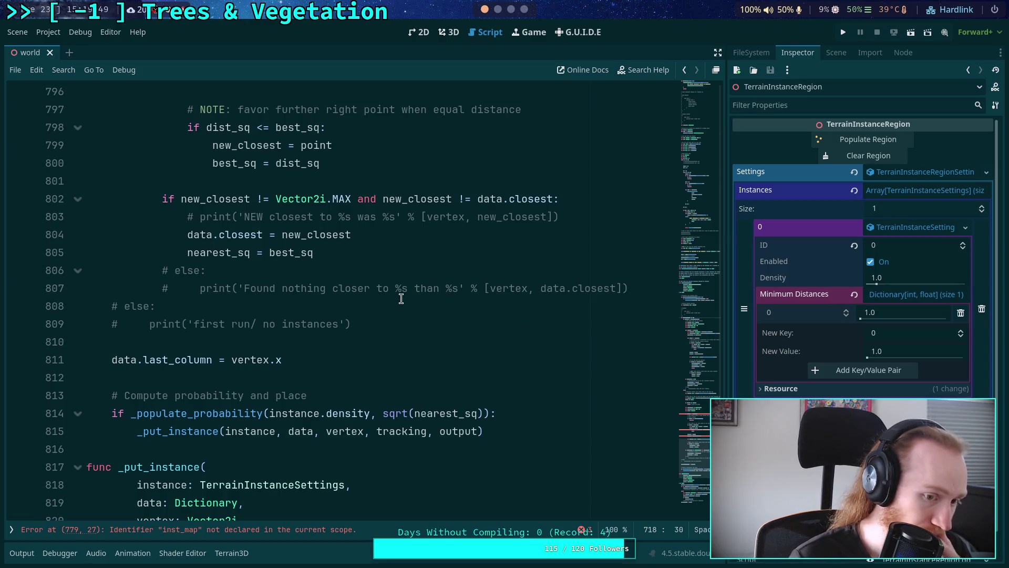
left_click_drag(512, 431, 75, 394)
scroll(405, 360, "up", 20)
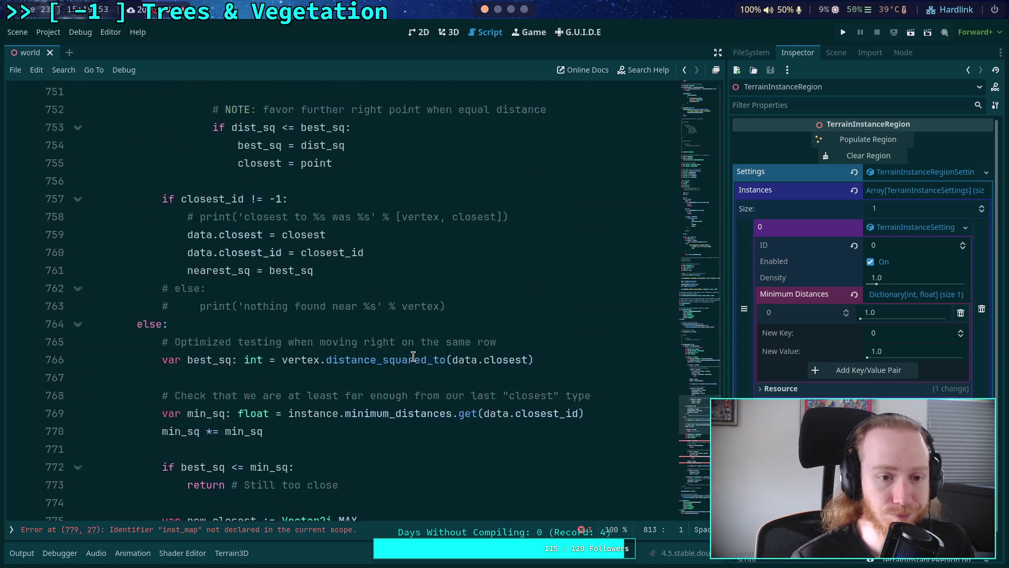
scroll(413, 357, "up", 1)
left_click(394, 360)
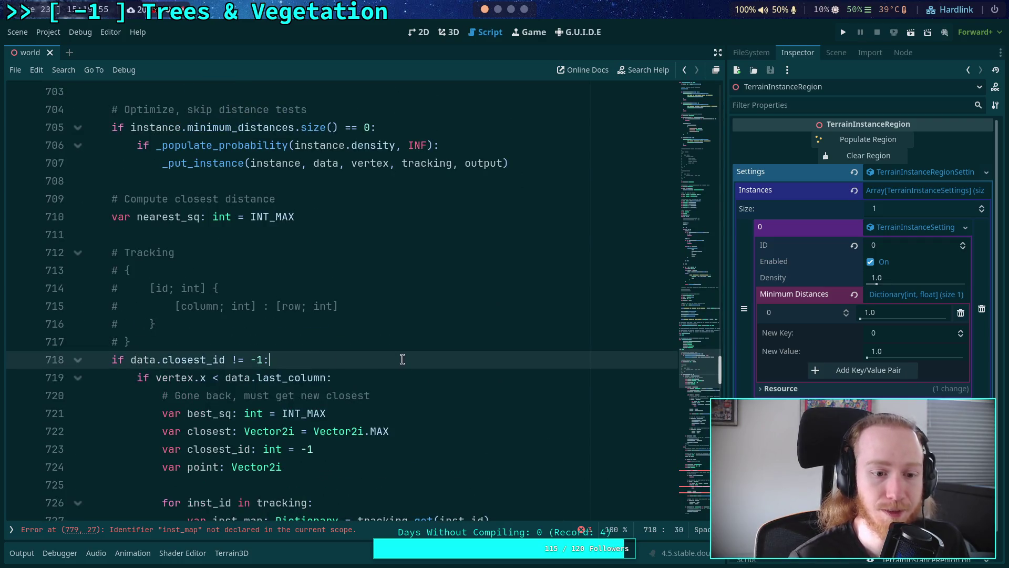
left_click(233, 361)
key("Delete")
type("=")
key("End")
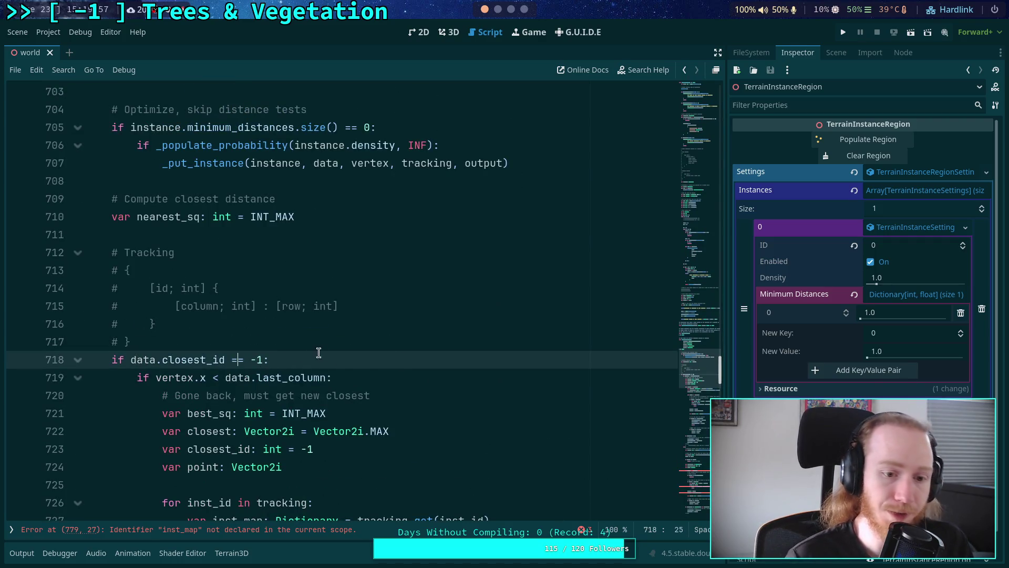
Open a blank line under the if, cut the commented print at line 811, and delete '# else:'.
key("Return")
key("Return")
key("Up")
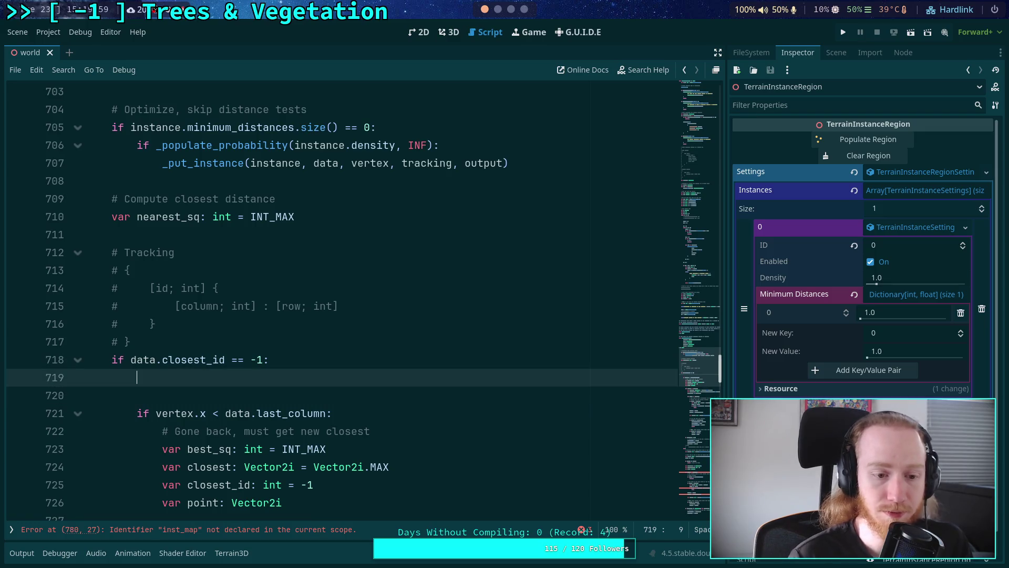
scroll(325, 336, "down", 14)
scroll(308, 312, "down", 18)
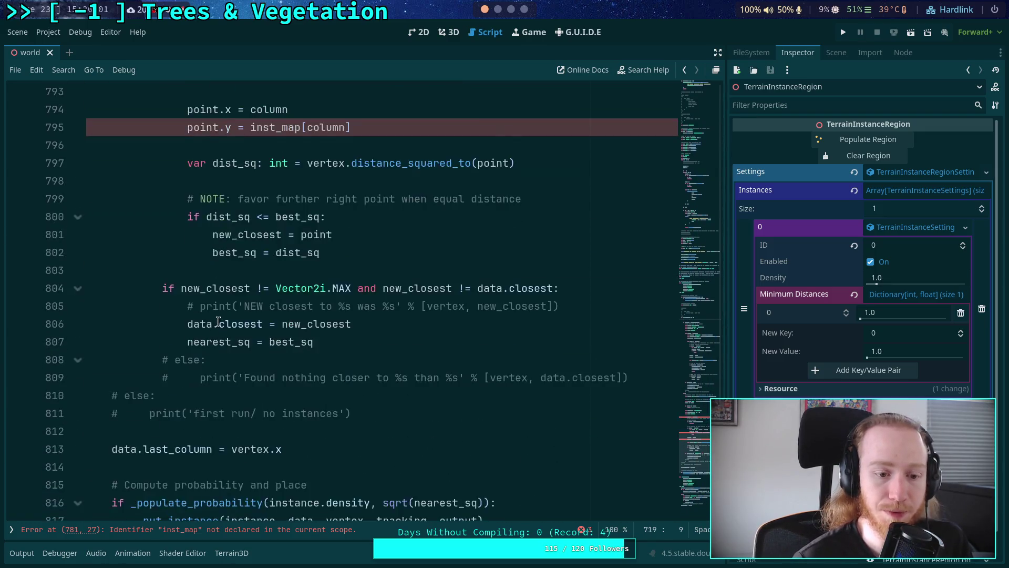
left_click(144, 306)
left_click_drag(111, 306, 388, 305)
key("ctrl+c")
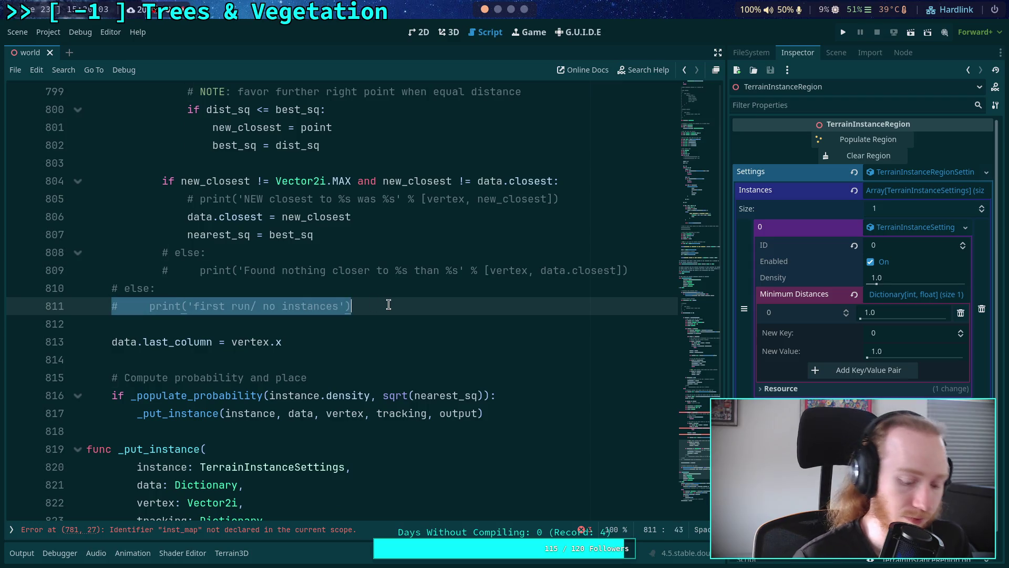
key("BackSpace")
key("BackSpace")
key("BackSpace")
key("shift+Home")
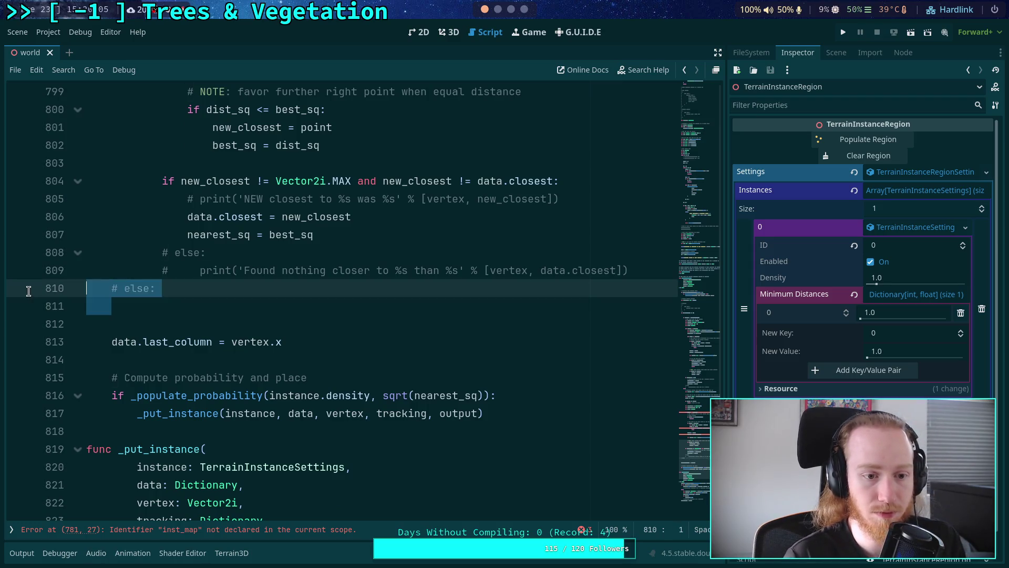
key("BackSpace")
Paste the commented 'first run/ no instances' print under the closest_id == -1 check and fix its spacing.
scroll(304, 269, "up", 3)
scroll(305, 270, "up", 20)
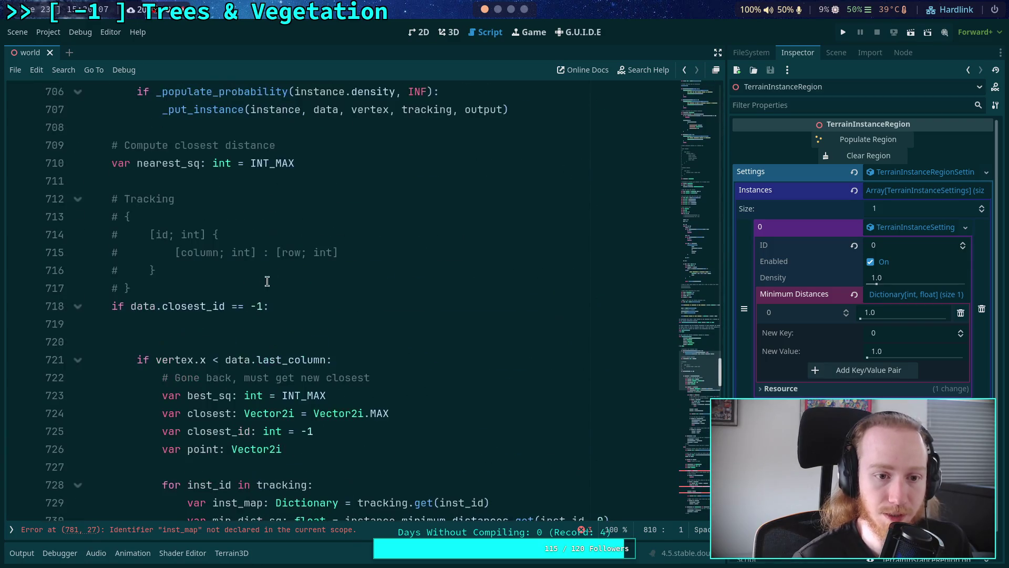
left_click(291, 324)
key("ctrl+v")
left_click(168, 323)
key("BackSpace")
key("BackSpace")
key("BackSpace")
left_click(427, 324)
key("Return")
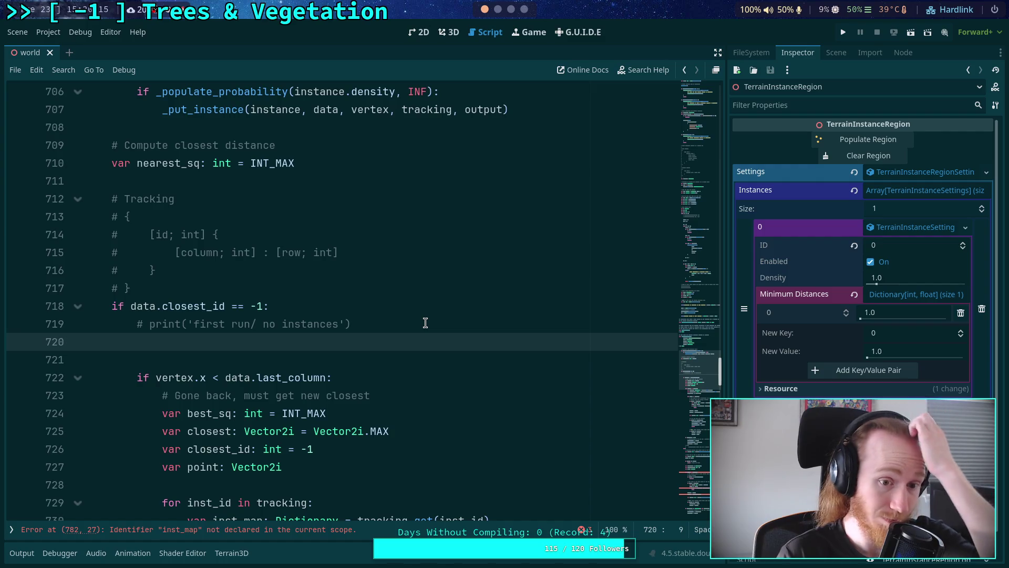
Review the relocated comment around the line 718 if statement.
scroll(451, 310, "up", 2)
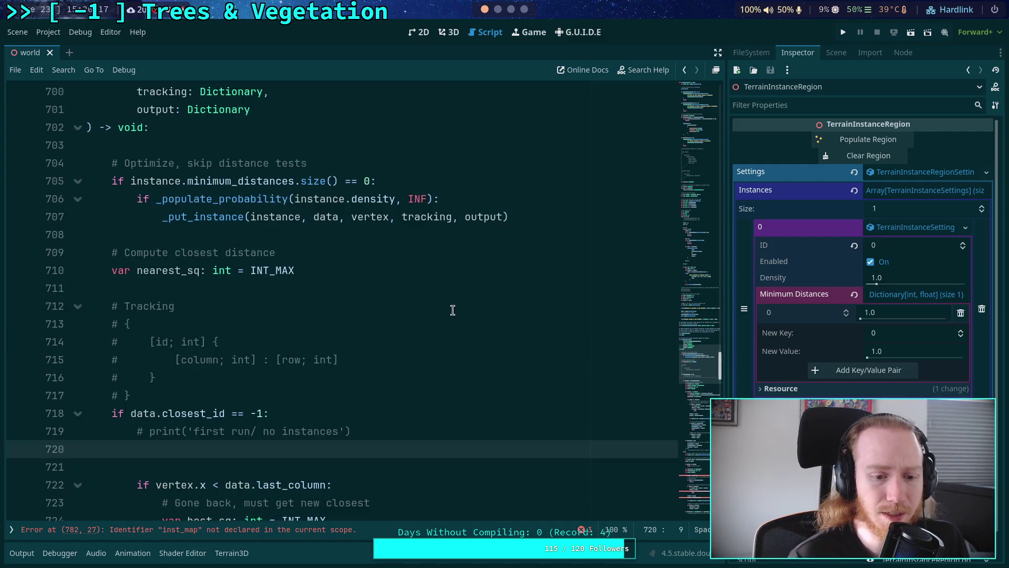
scroll(450, 309, "down", 3)
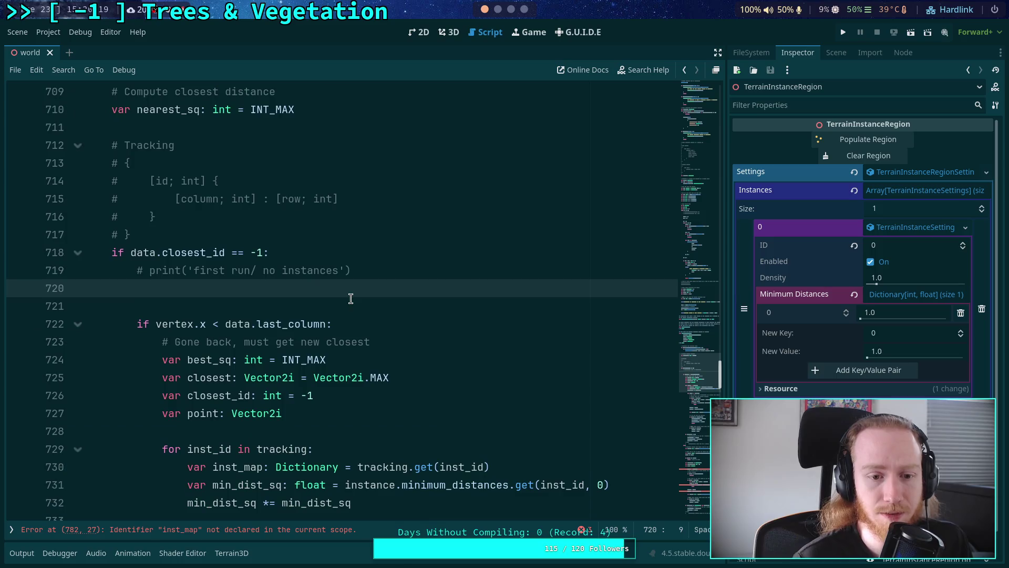
left_click_drag(263, 252, 127, 253)
scroll(273, 295, "up", 3)
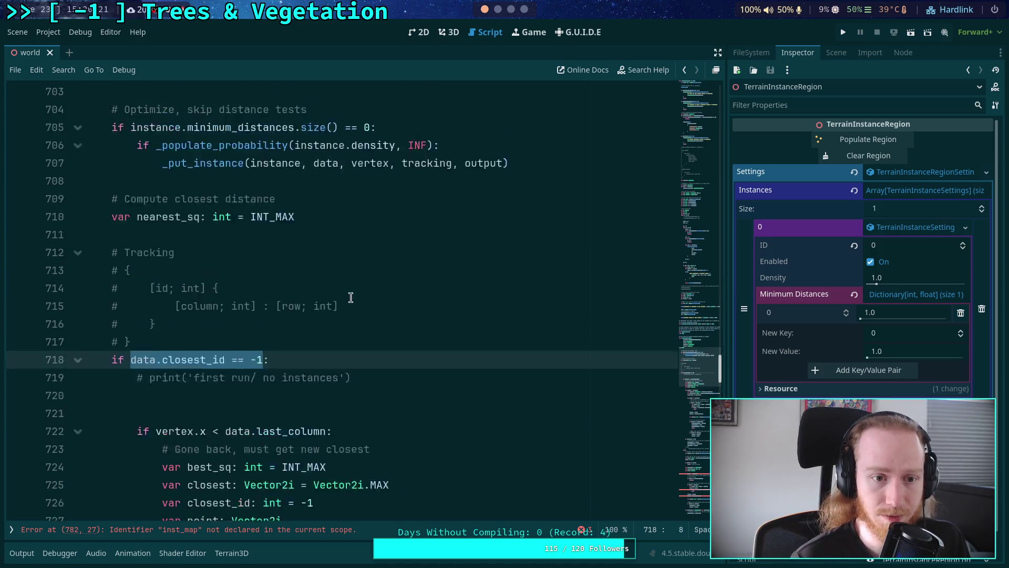
scroll(479, 344, "down", 2)
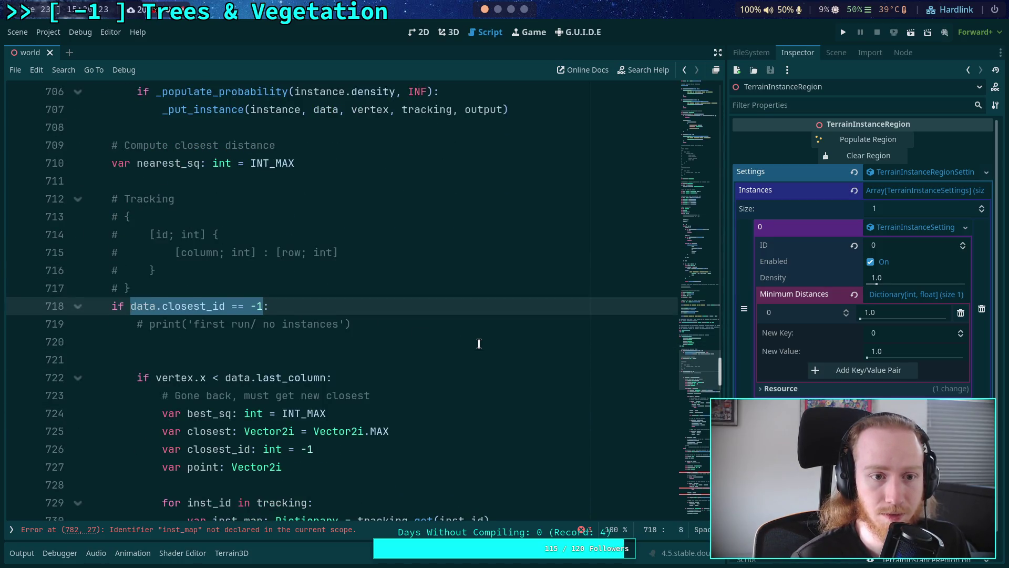
scroll(479, 344, "up", 1)
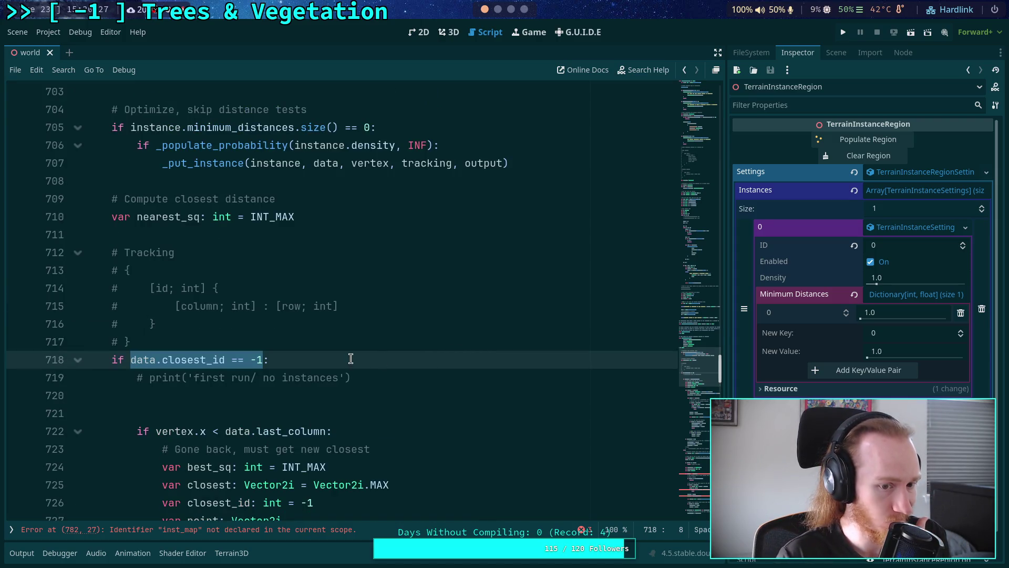
left_click(306, 359)
Replace line 718's closest_id check with 'var do_tests: bool = false'.
left_click_drag(281, 360, 109, 359)
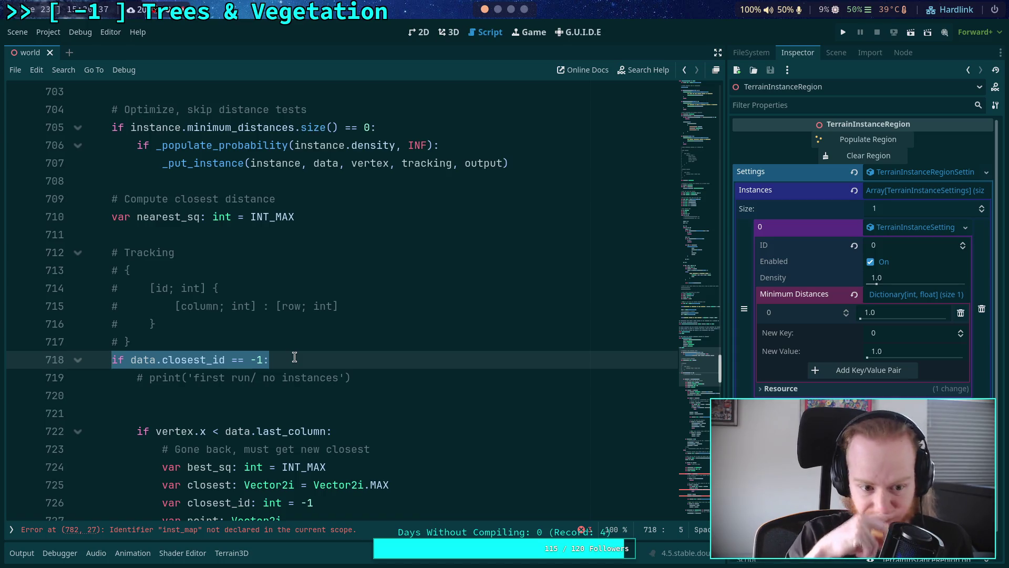
type("var found")
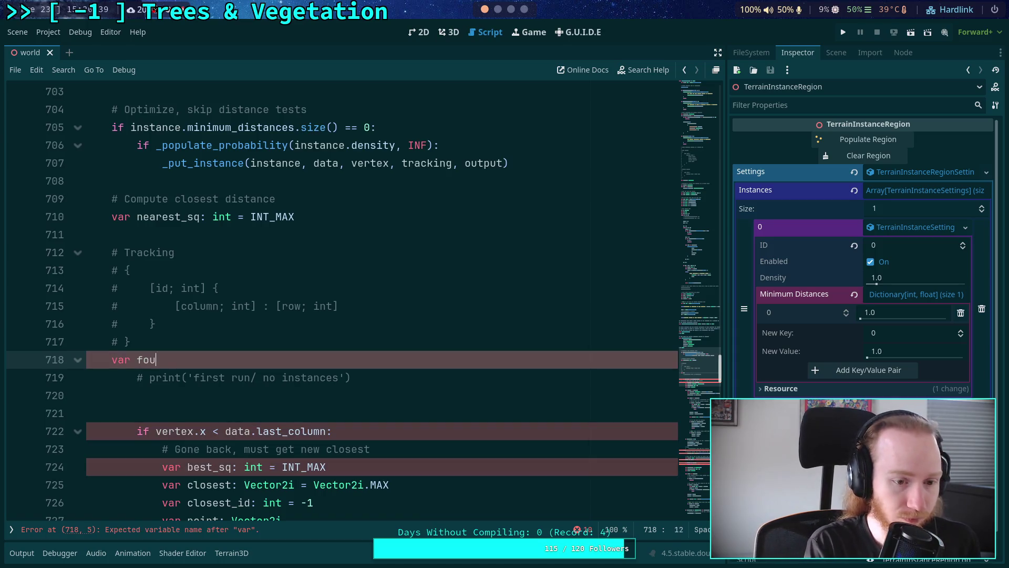
key("BackSpace")
key("BackSpace")
key("BackSpace")
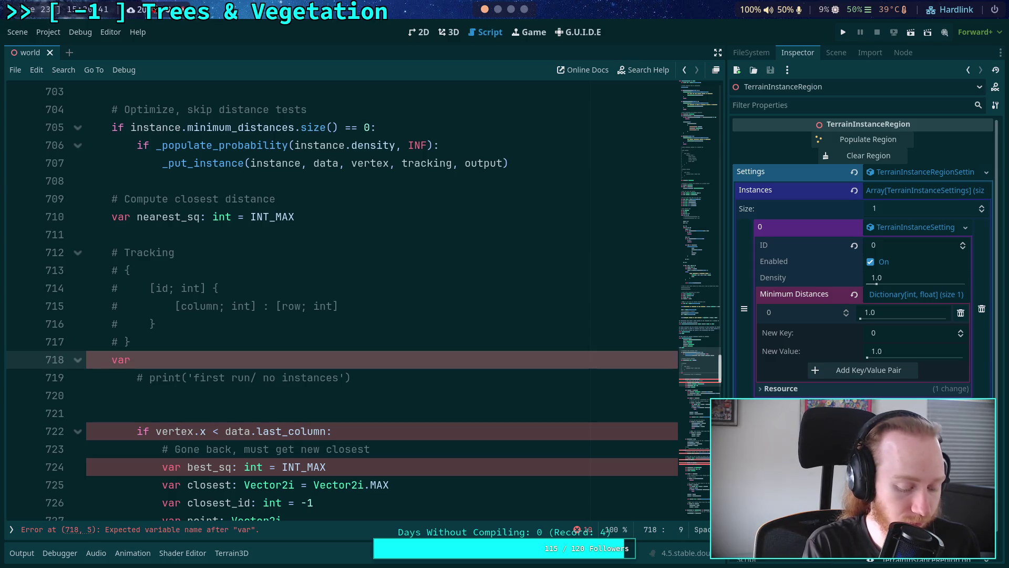
type("t")
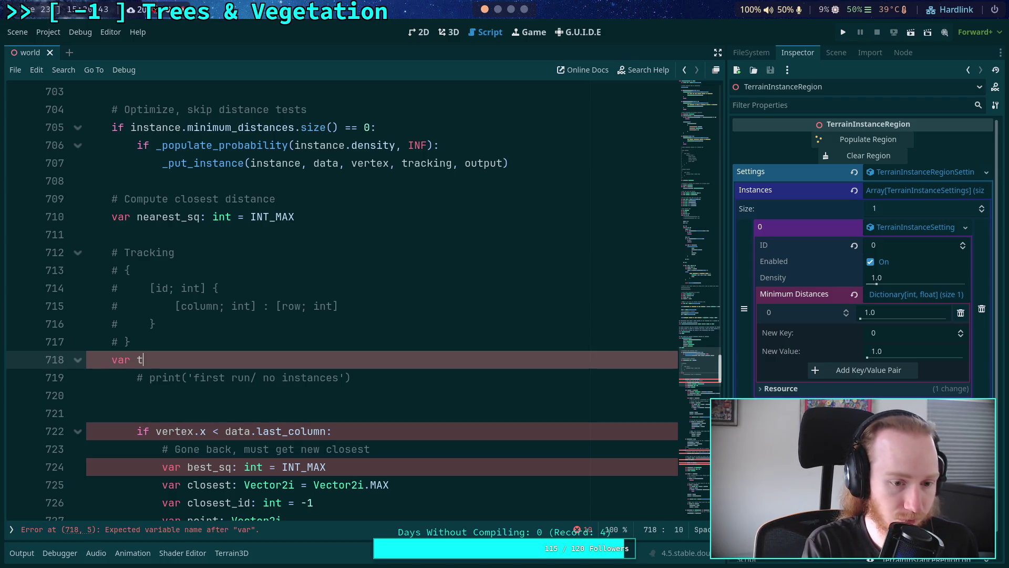
type("do_")
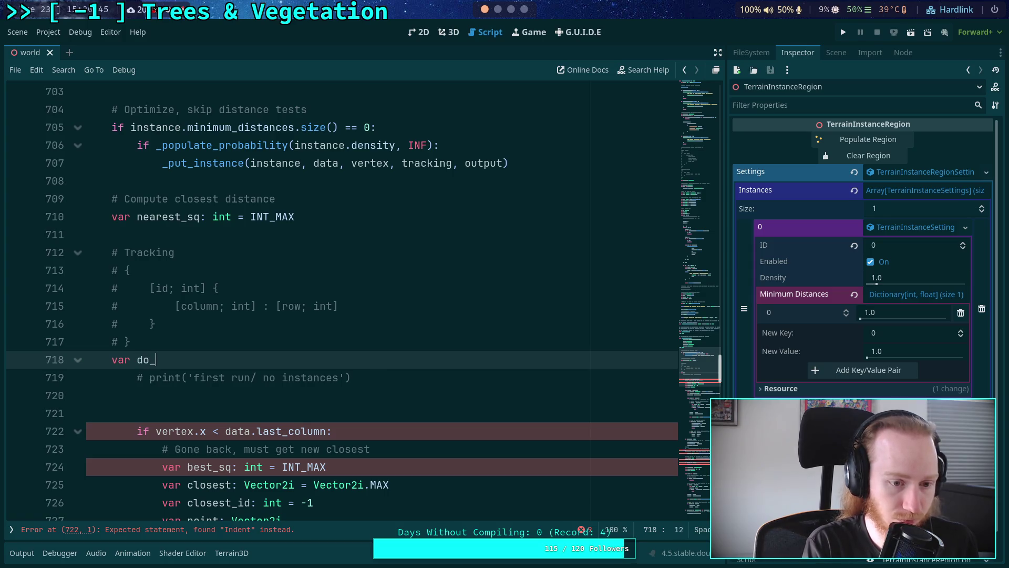
type("dist")
type("test")
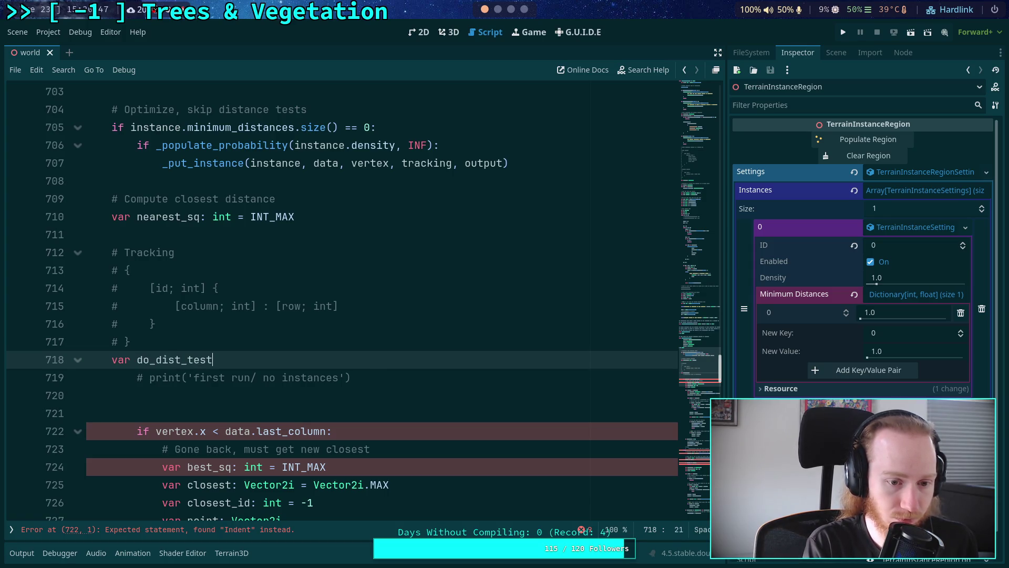
key("BackSpace")
key("BackSpace")
key("BackSpace")
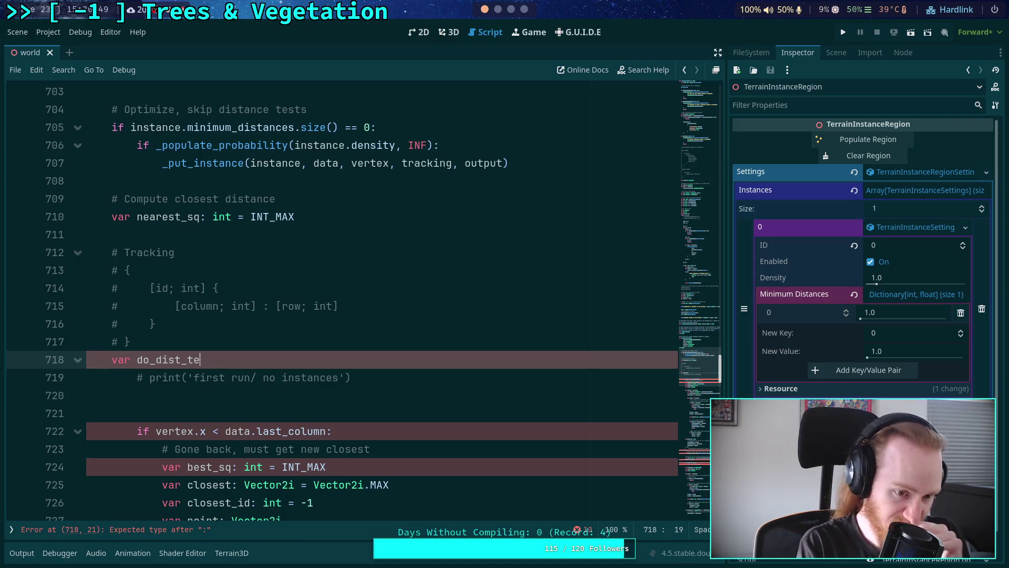
type("_tests:")
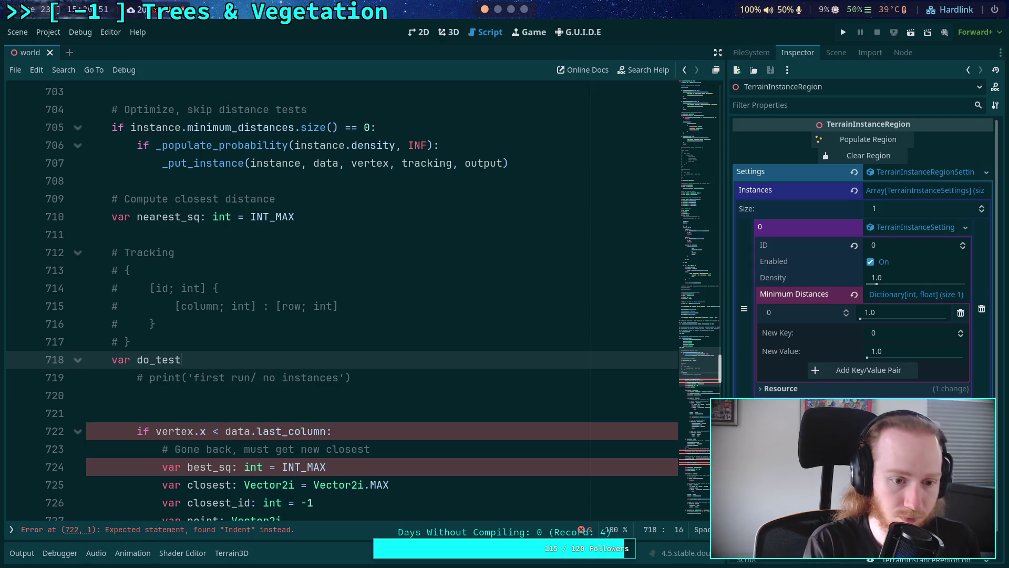
type(" bool = false")
Begin an unfinished 'for' loop line beneath the do_tests declaration.
key("Return")
type("fir")
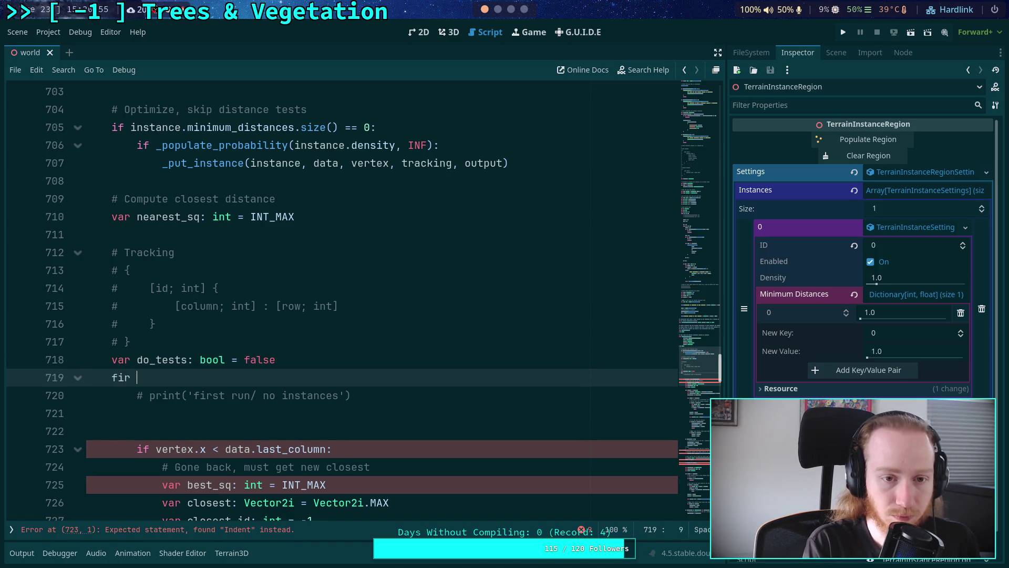
type("or")
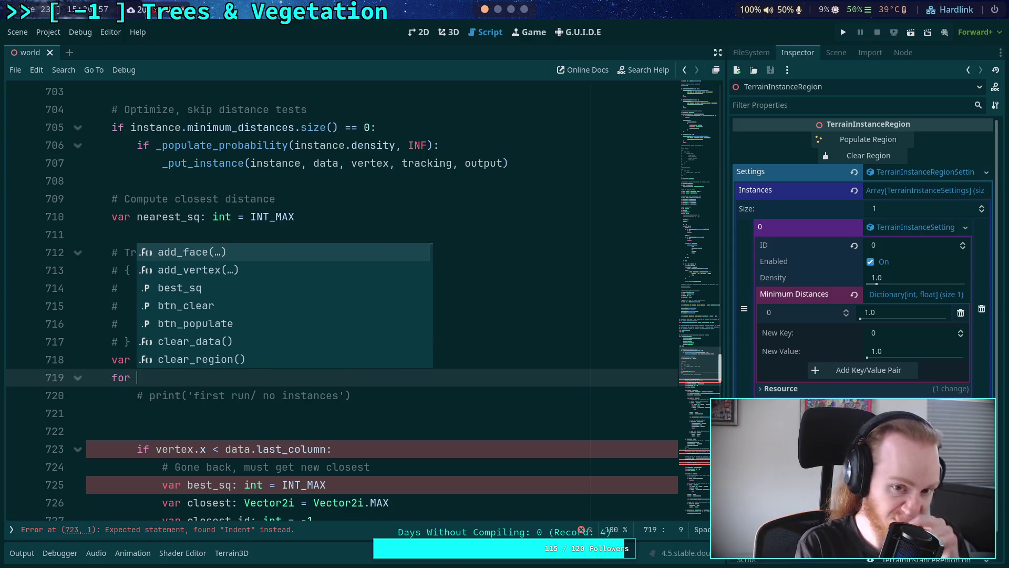
left_click(265, 163)
scroll(266, 163, "up", 1)
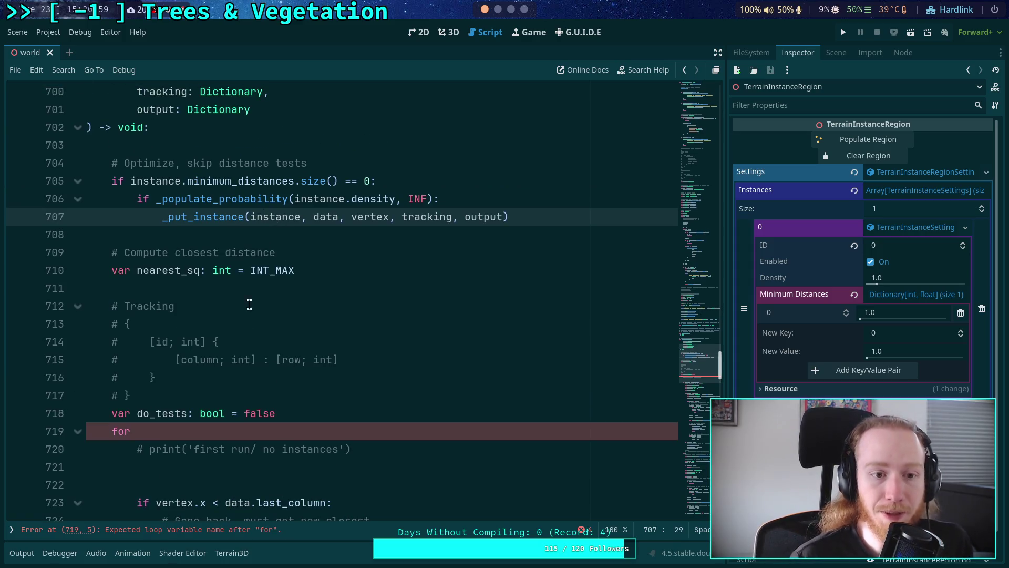
left_click(384, 163)
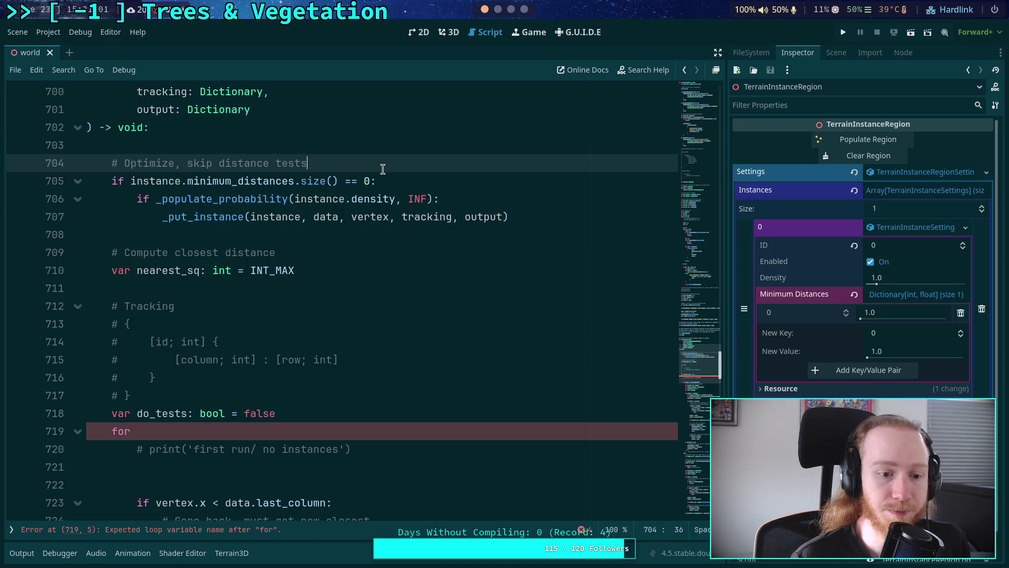
Move the do_tests and for lines under the optimize comment and write 'for inst_id in instance.minimum_distances'.
left_click_drag(111, 414, 130, 430)
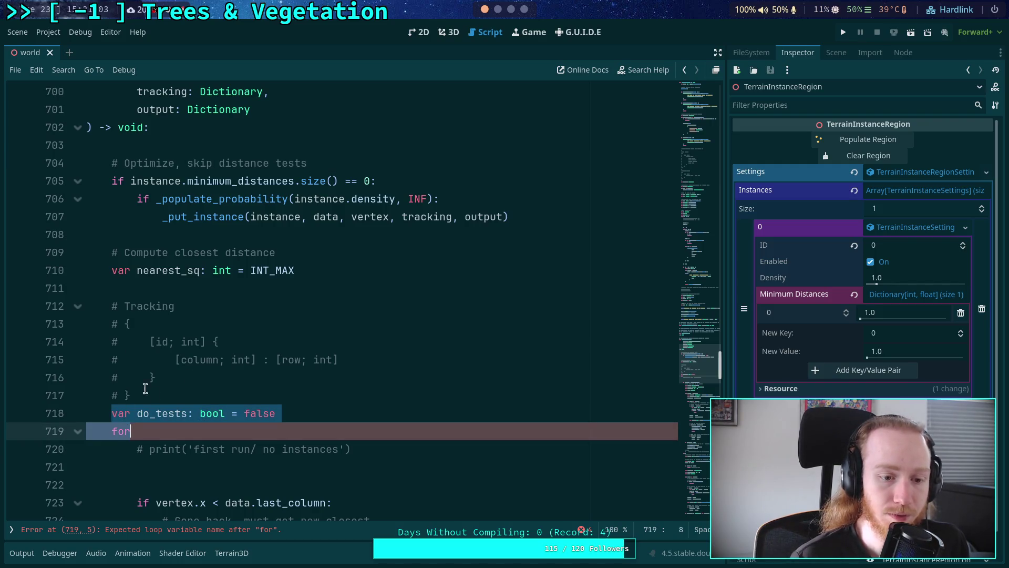
key("alt+Up")
key("alt+Up")
key("alt+Up")
key("alt+Up")
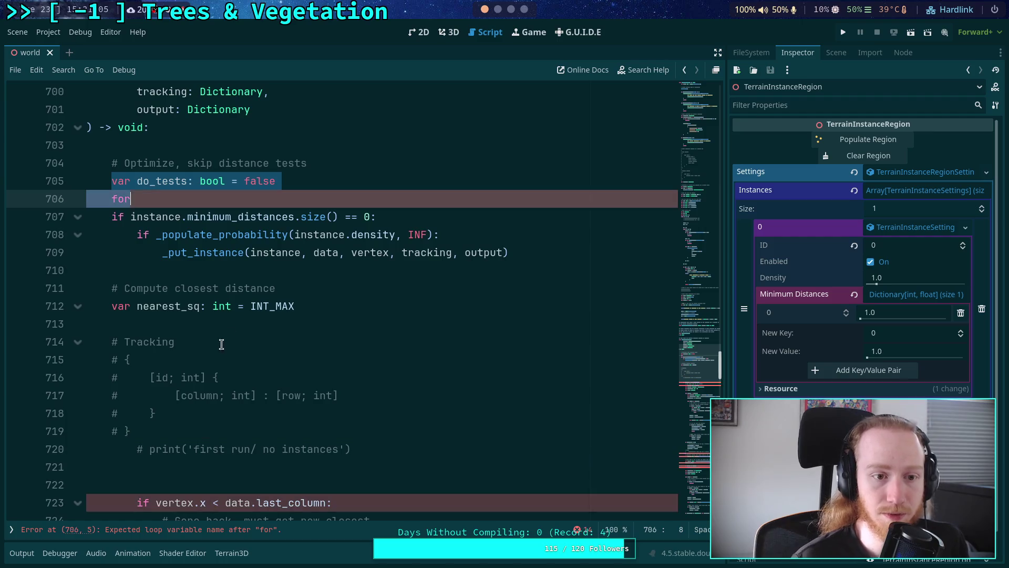
left_click(338, 203)
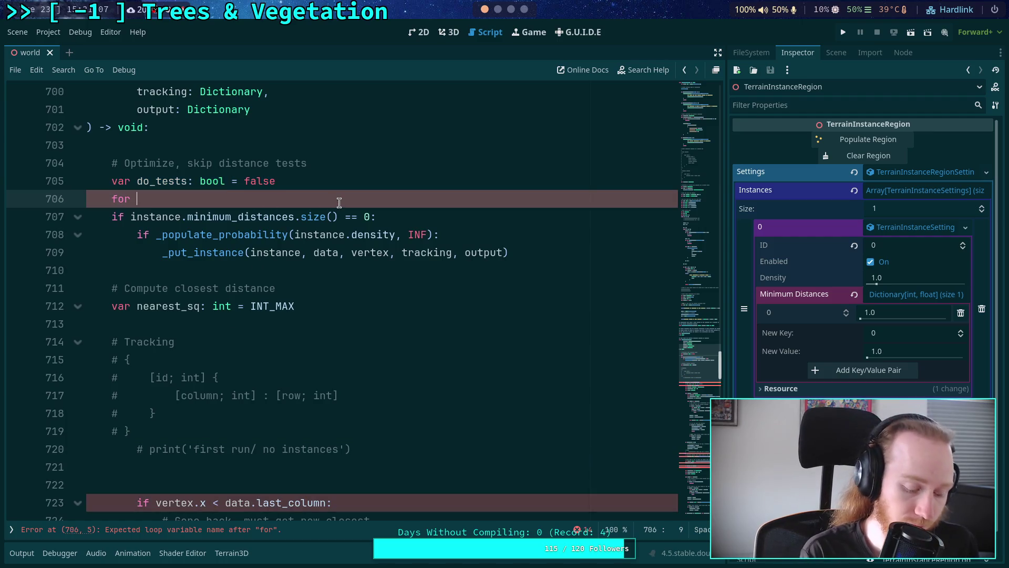
type("inst_id ")
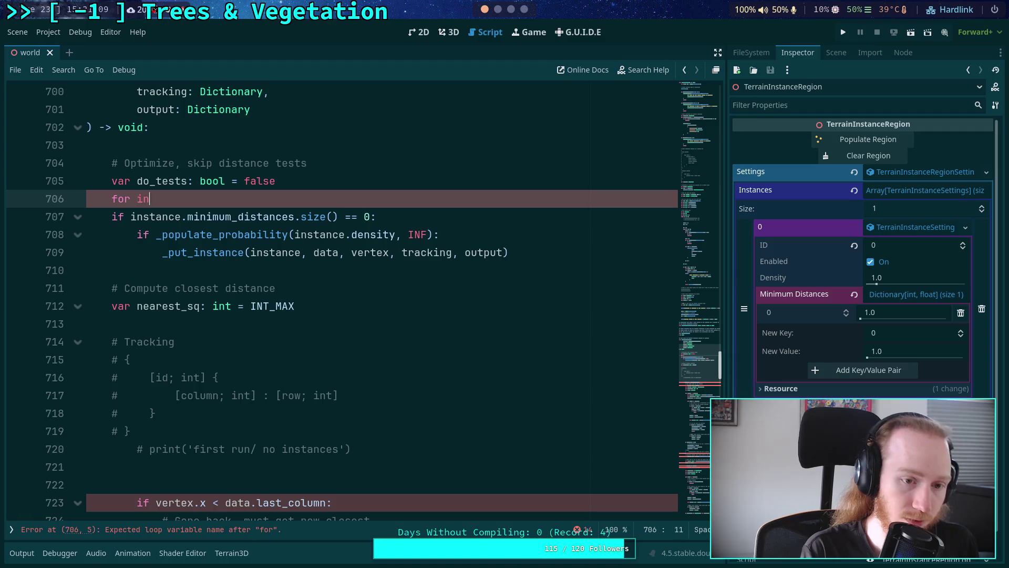
type("in instance")
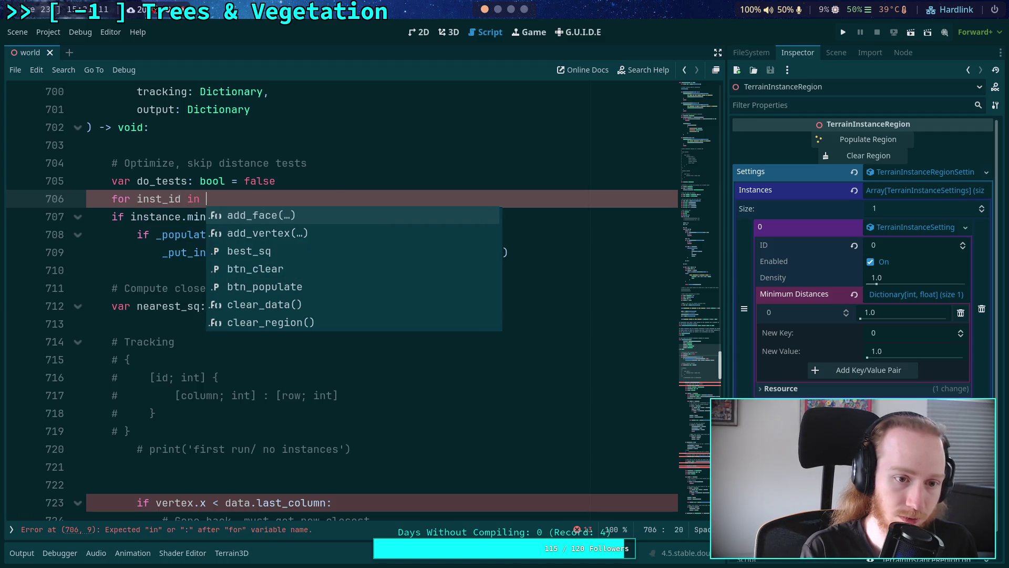
type(".mi")
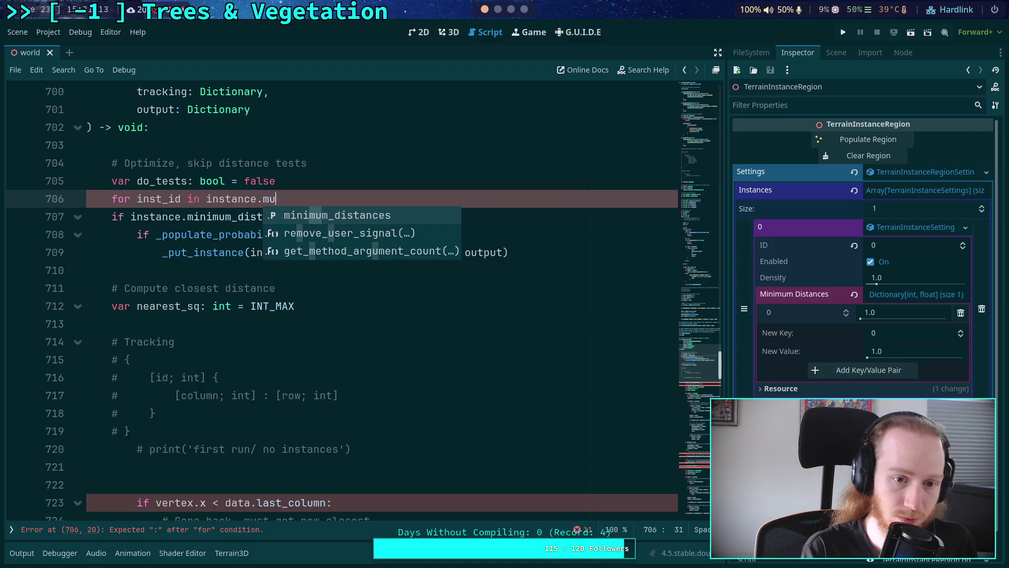
key("Return")
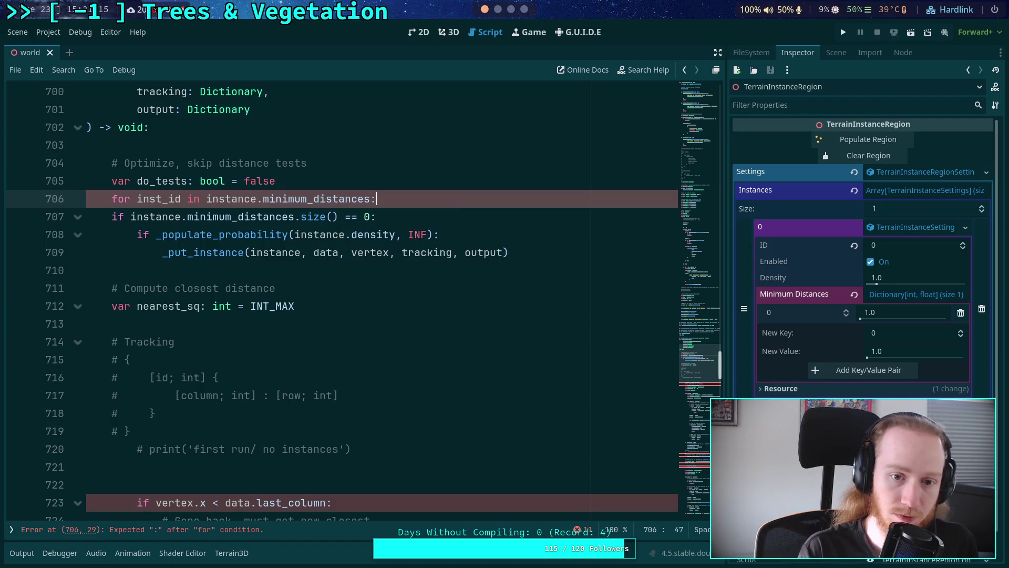
Add an indented 'if tracking.has(inst_id):' check inside the loop.
key("Return")
type("if ")
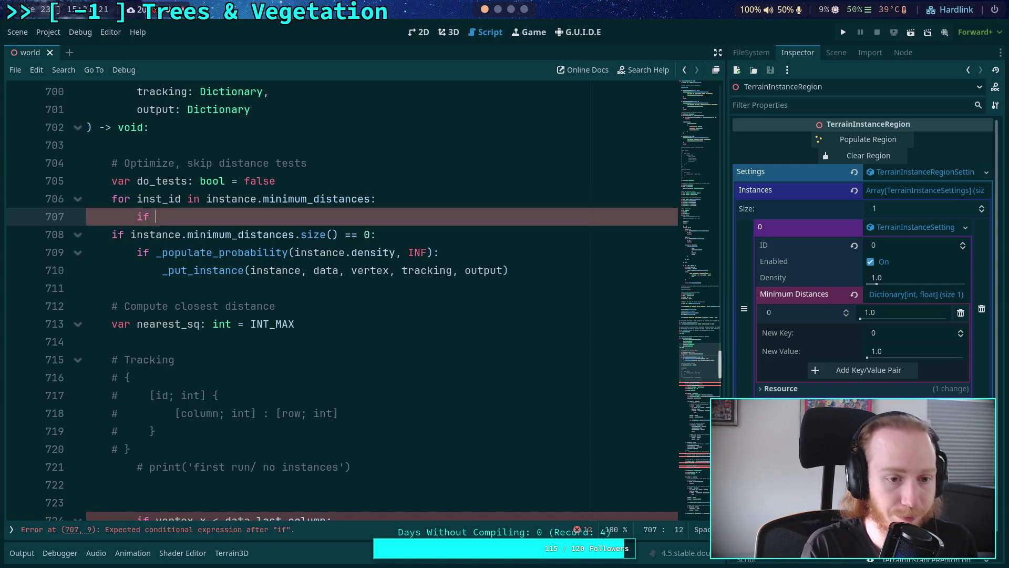
type("racking.")
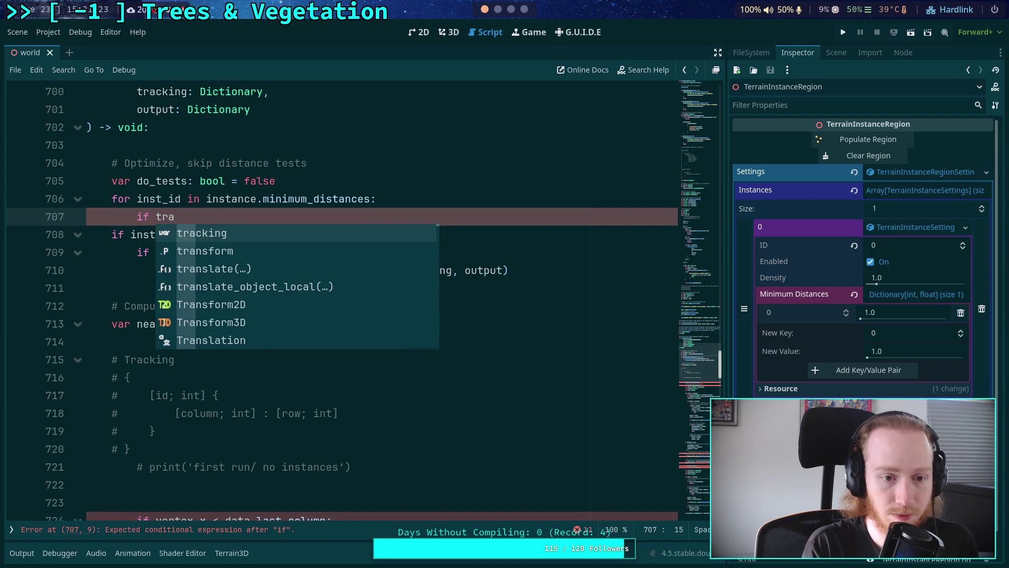
type("has(inst_")
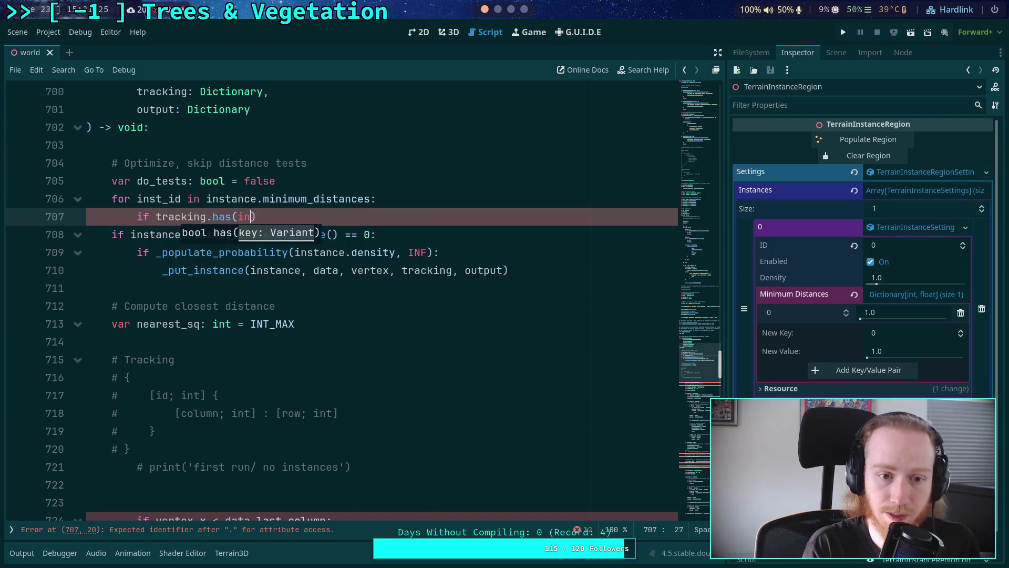
type("id)")
scroll(363, 237, "down", 6)
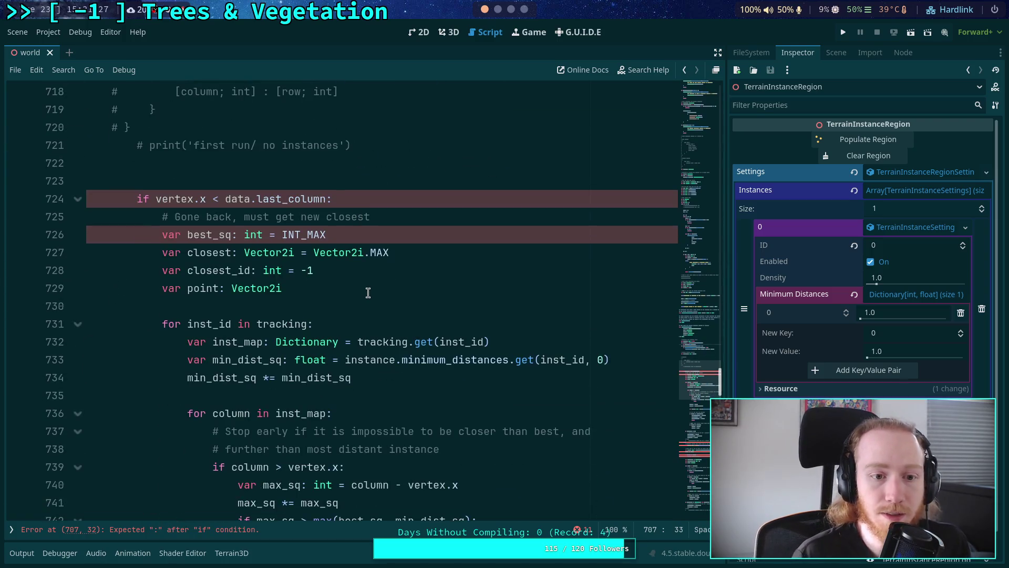
scroll(427, 351, "up", 8)
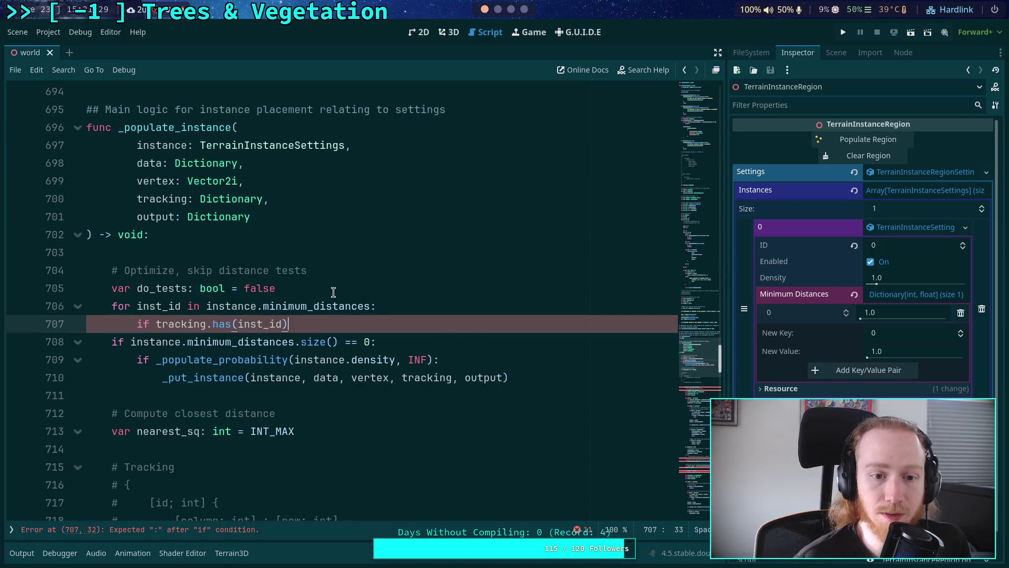
key("Return")
key("Up")
key("End")
type(":")
key("Down")
Put 'do_tests = true' and 'break' inside the tracking check.
type("do_t")
type("= true")
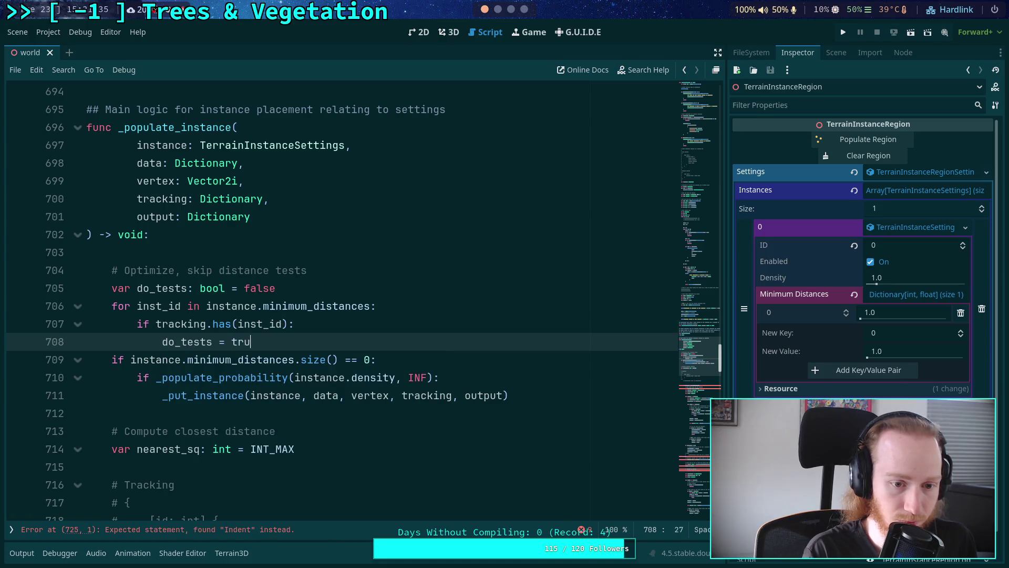
key("Return")
type("b")
key("BackSpace")
type("ea")
key("Return")
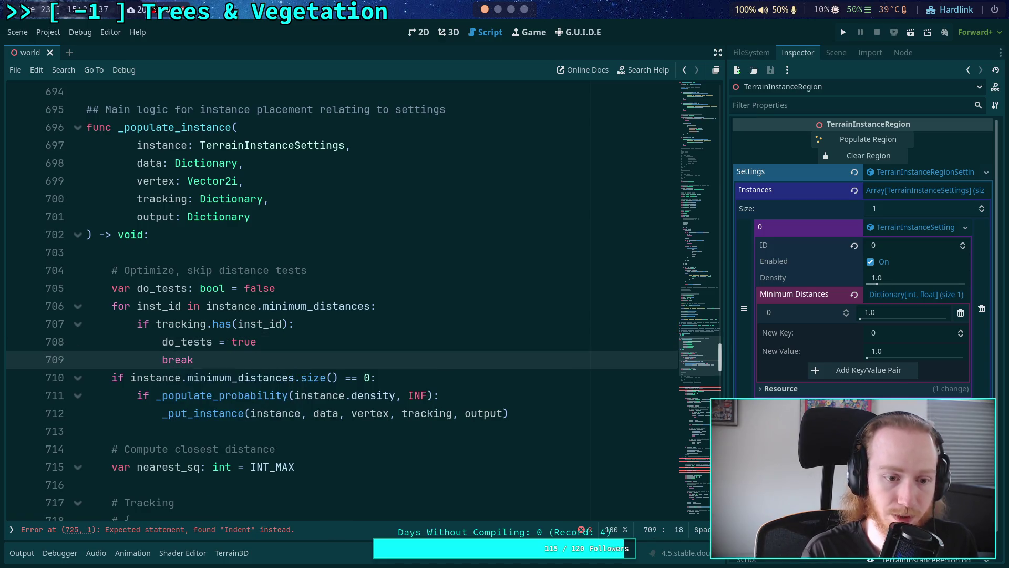
type("k")
key("Return")
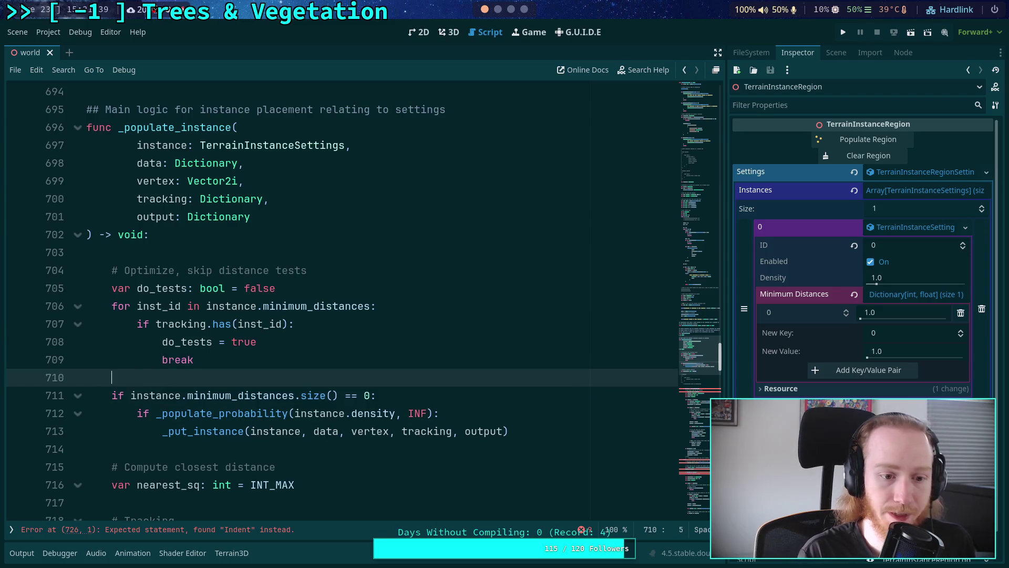
Rename do_tests to skip_tests on line 705 and change line 711's condition to 'if skip_tests:'.
left_click_drag(131, 395, 368, 395)
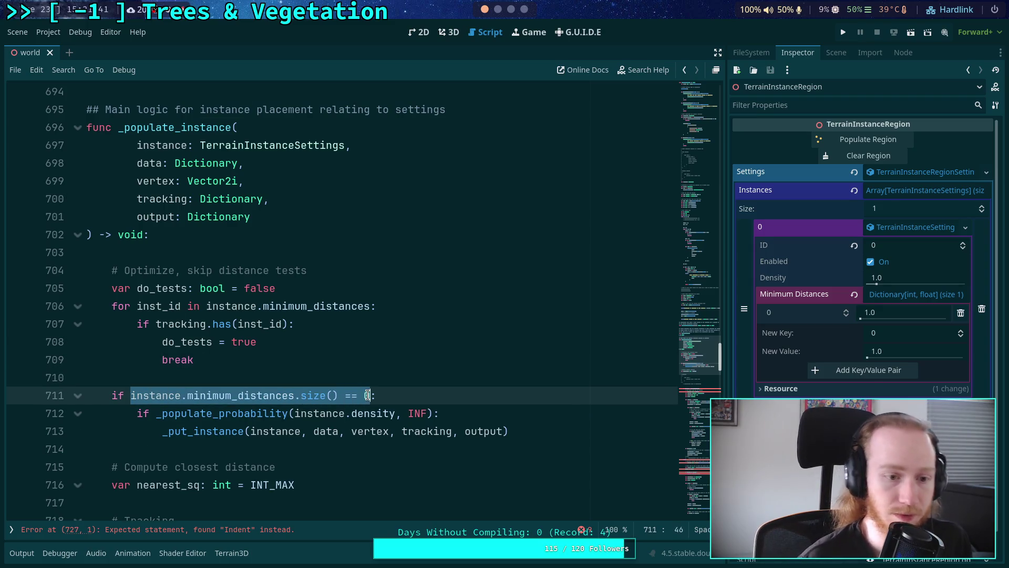
type("not do_:")
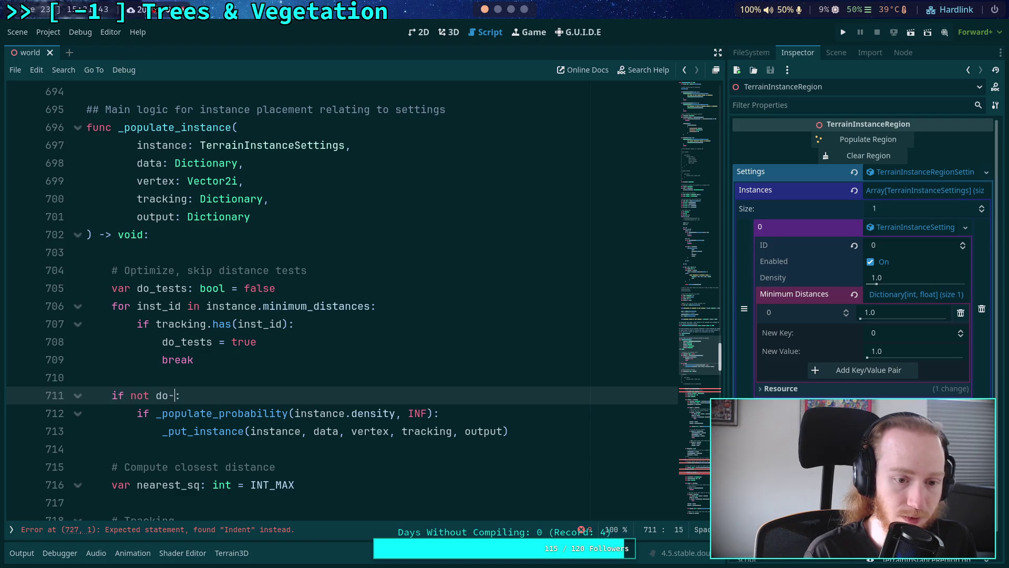
left_click_drag(137, 288, 148, 288)
type("skip")
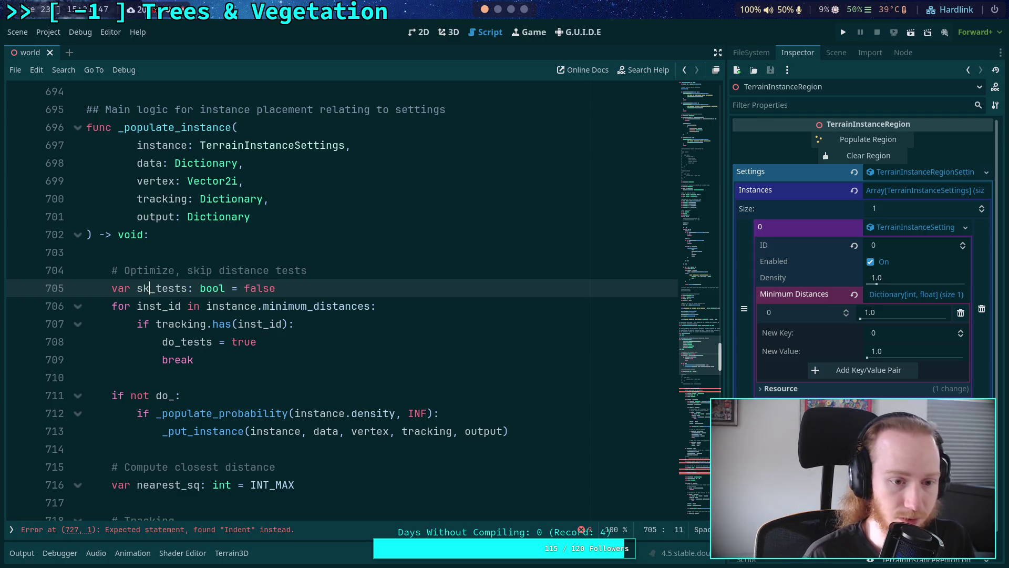
double_click(166, 282)
key("ctrl+c")
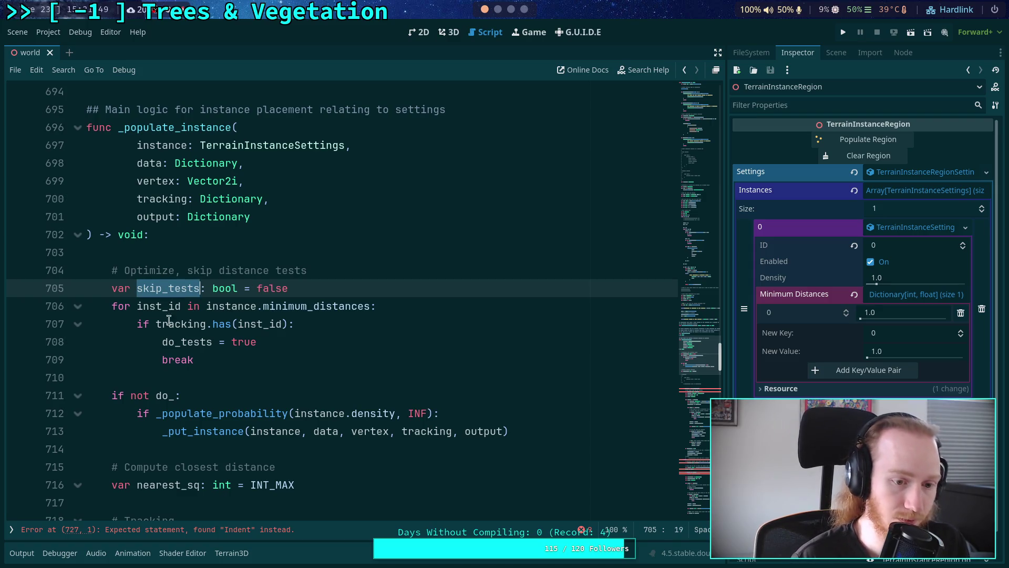
left_click_drag(132, 395, 180, 396)
key("BackSpace")
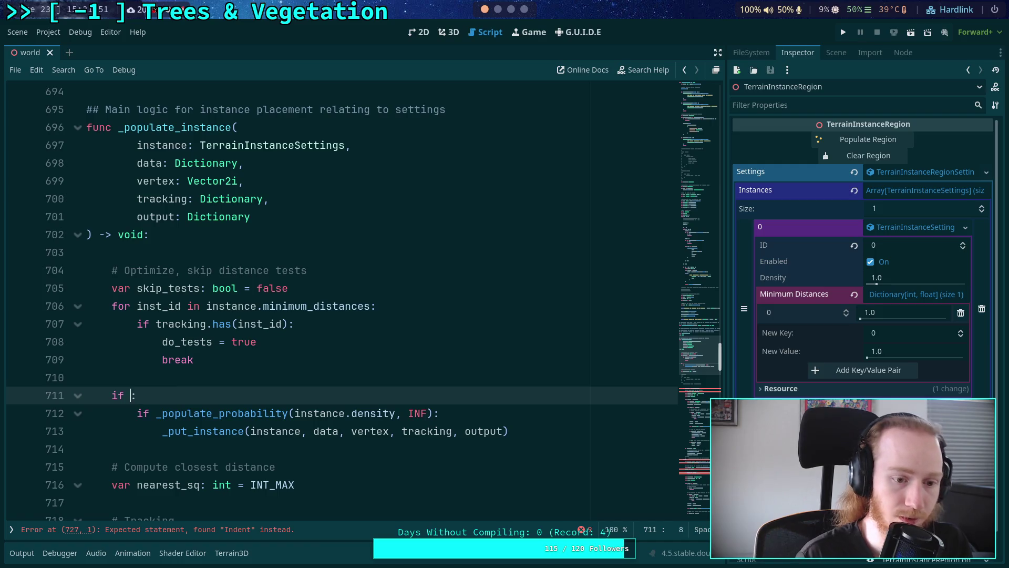
key("ctrl+v")
Add 'return' after the _put_instance call and select the distance-testing code below.
scroll(235, 365, "down", 1)
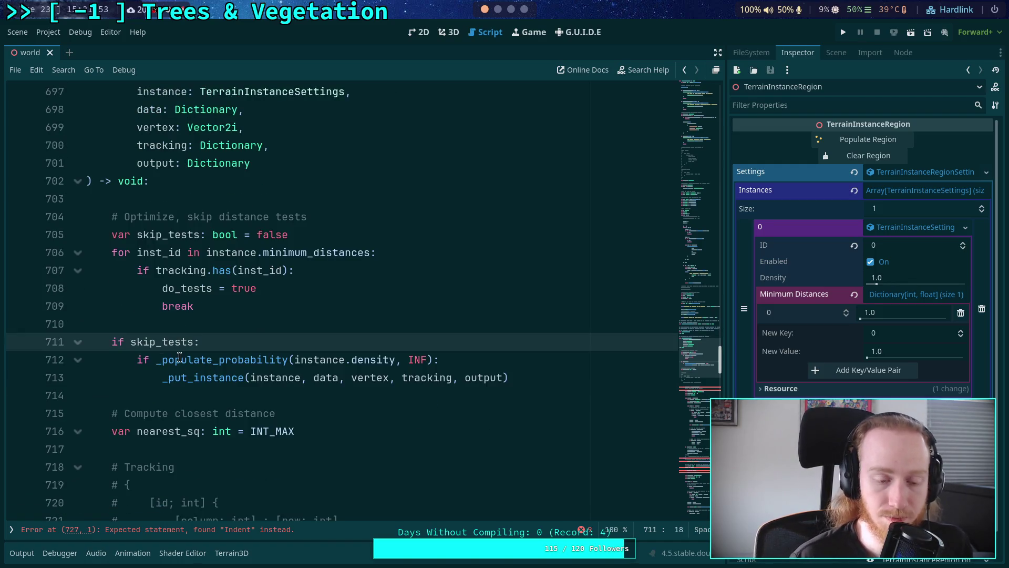
scroll(183, 378, "down", 1)
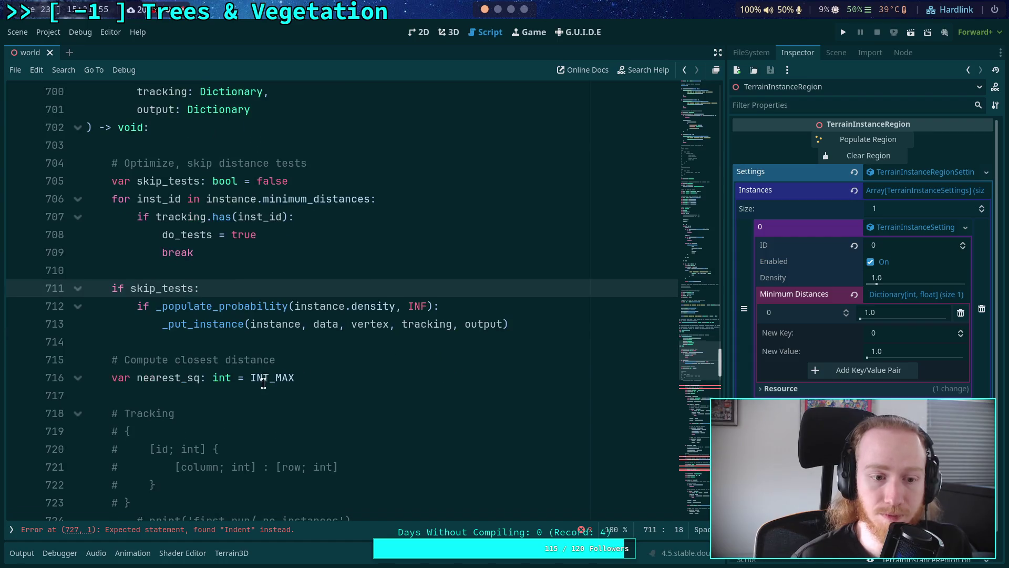
left_click(521, 330)
key("Return")
type("eturn")
scroll(439, 319, "down", 5)
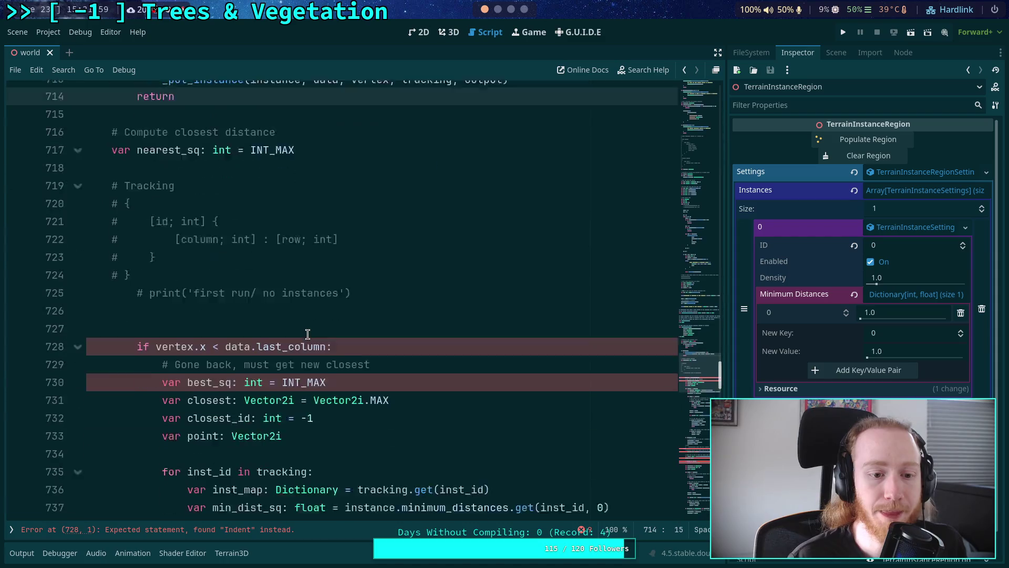
scroll(196, 312, "down", 4)
mouse_move(173, 321)
left_mouse_down()
mouse_move(197, 313)
mouse_move(226, 321)
mouse_move(231, 288)
left_mouse_up()
scroll(196, 312, "down", 16)
scroll(226, 322, "down", 9)
left_click(226, 314)
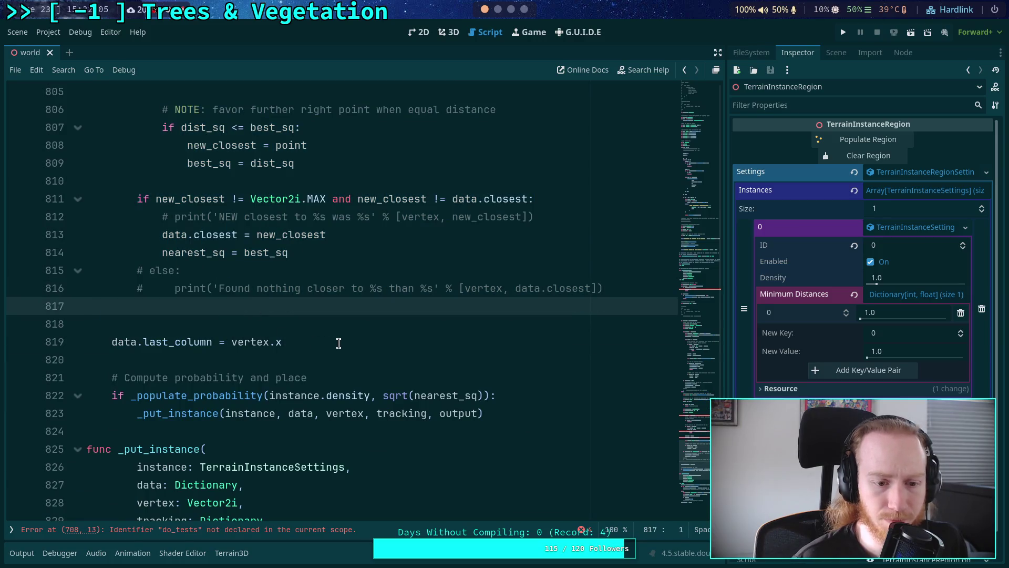
scroll(338, 343, "up", 20)
scroll(355, 329, "up", 9)
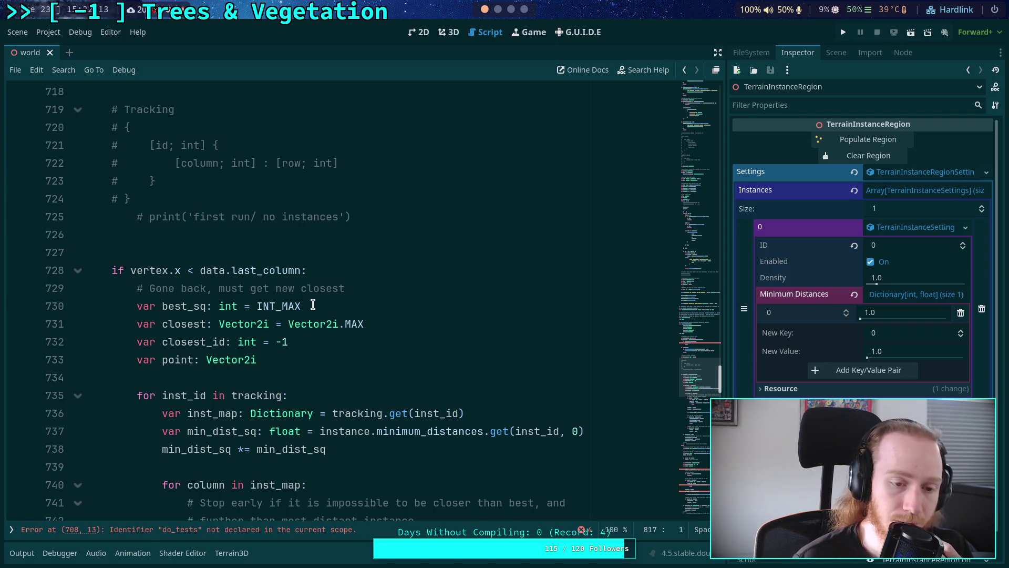
scroll(312, 306, "down", 3)
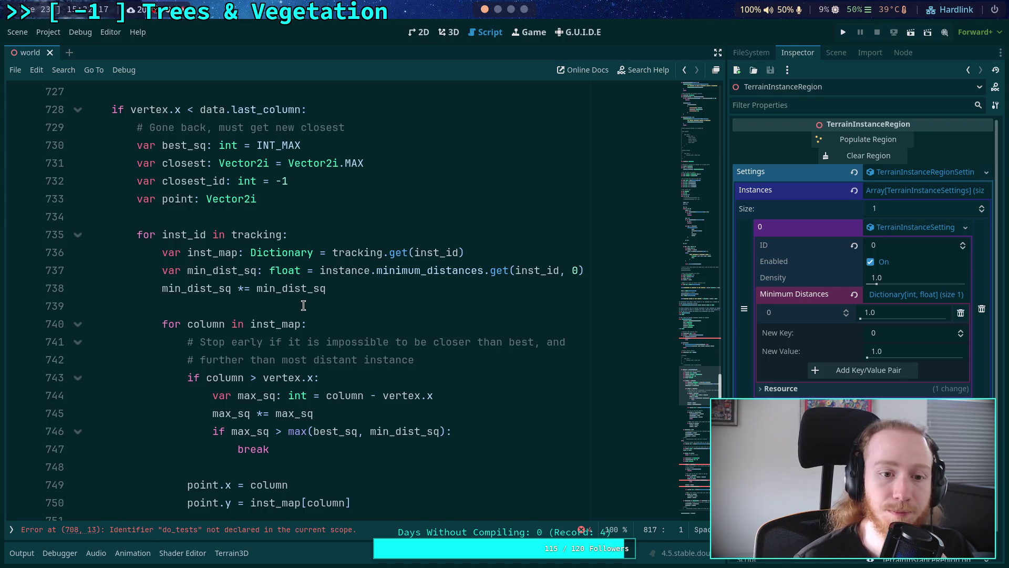
scroll(303, 306, "down", 3)
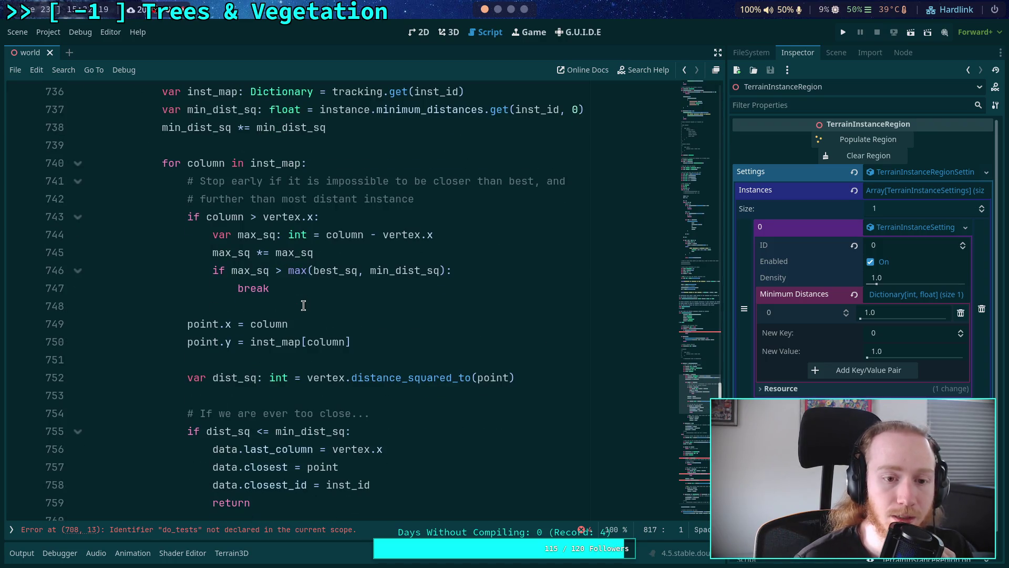
scroll(303, 305, "down", 11)
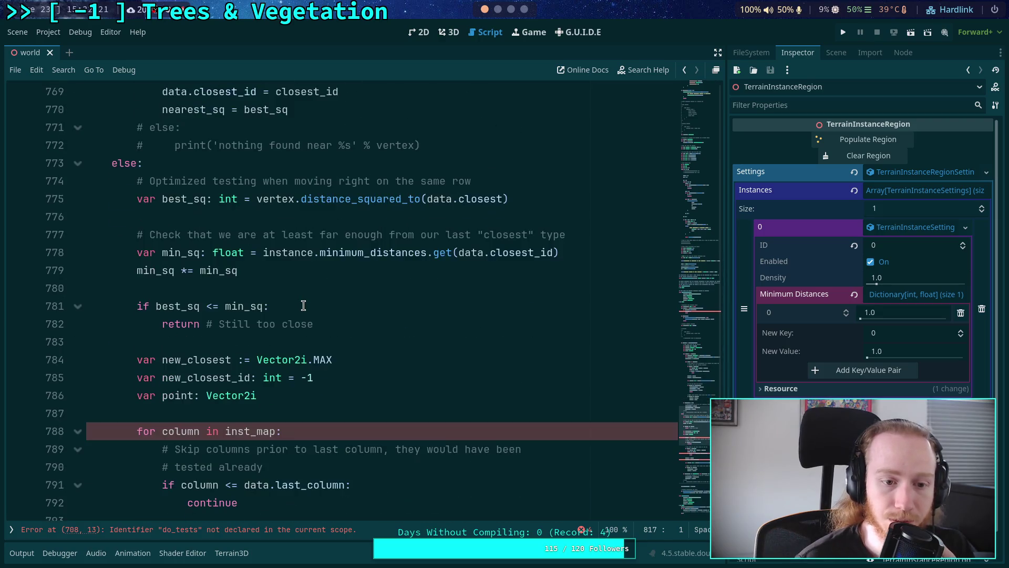
scroll(303, 306, "down", 3)
scroll(303, 305, "down", 2)
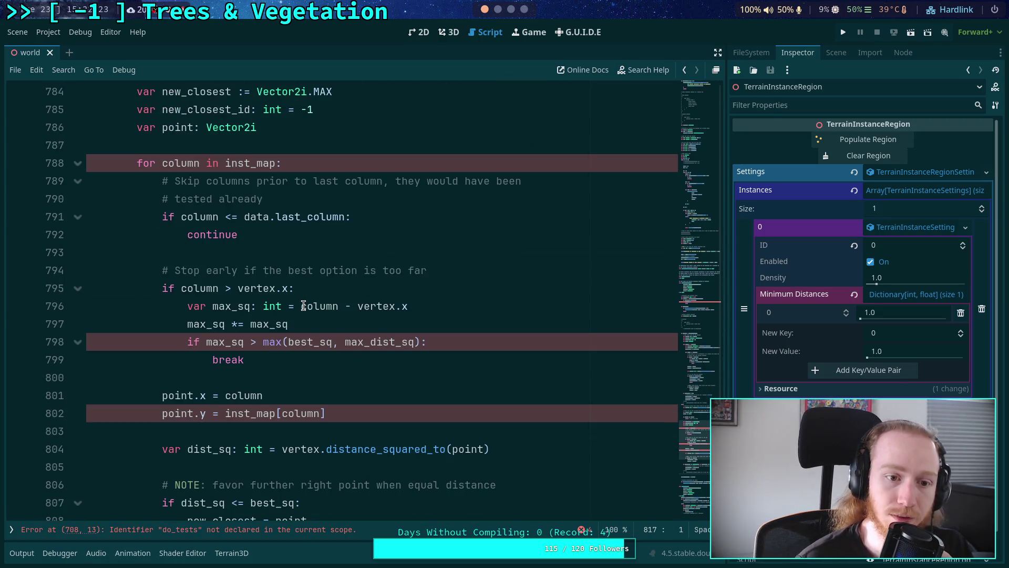
left_click_drag(237, 234, 168, 187)
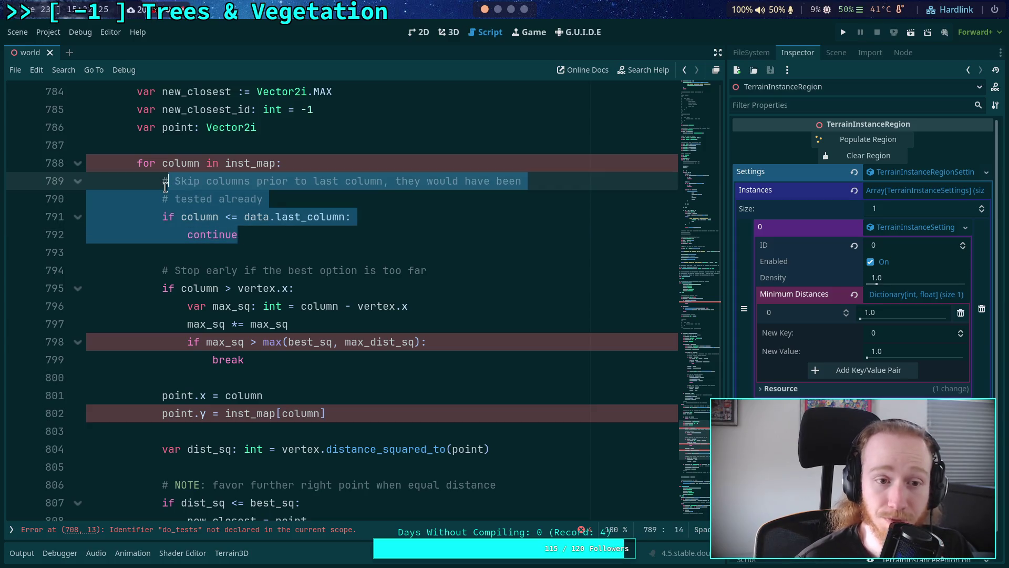
scroll(165, 187, "up", 2)
left_click_drag(257, 235, 111, 201)
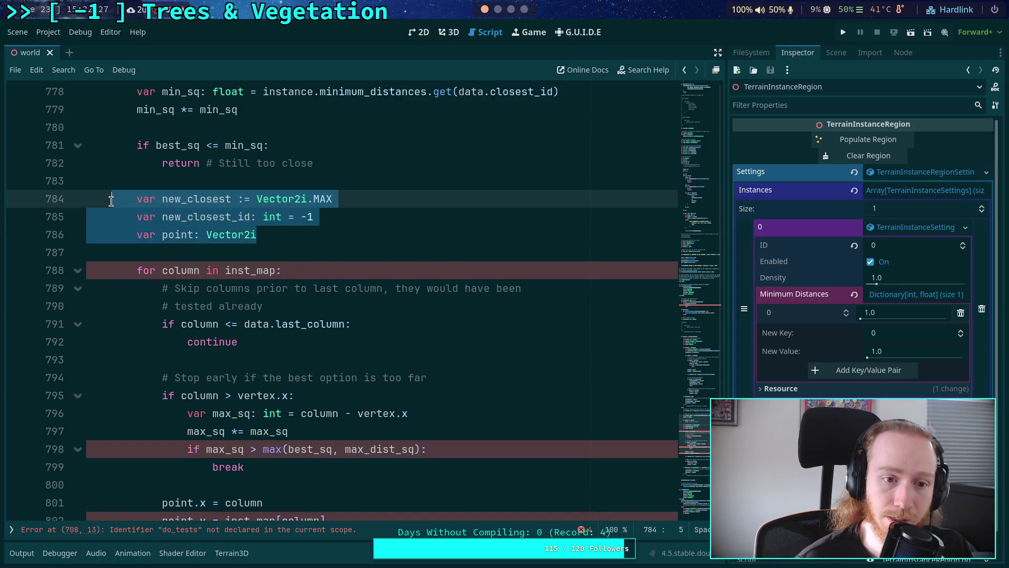
scroll(316, 268, "up", 3)
left_click_drag(315, 267, 105, 193)
left_click(338, 274)
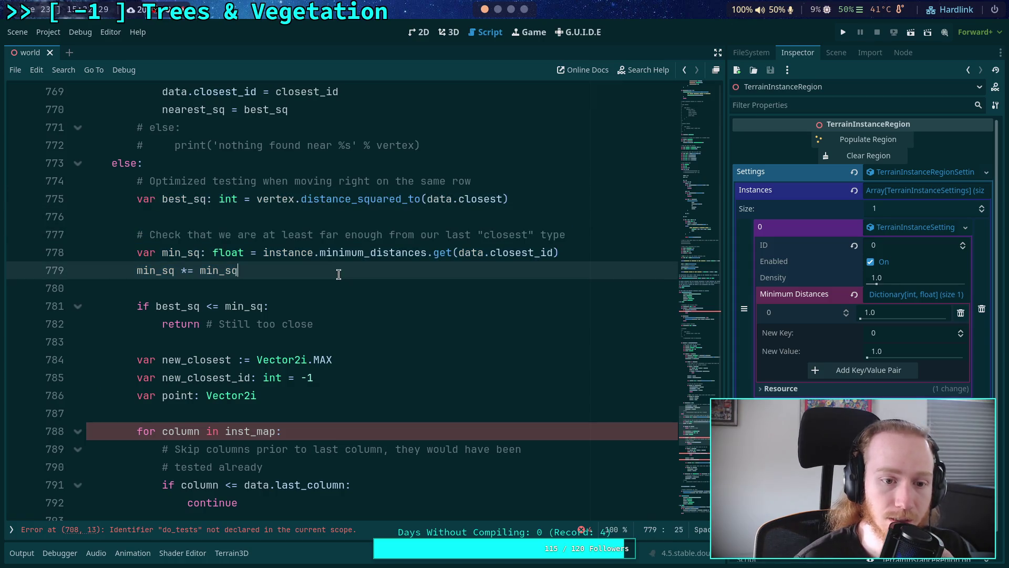
Delete the min_sq check lines 776–779, then undo to restore them.
left_click_drag(276, 271, 107, 216)
key("BackSpace")
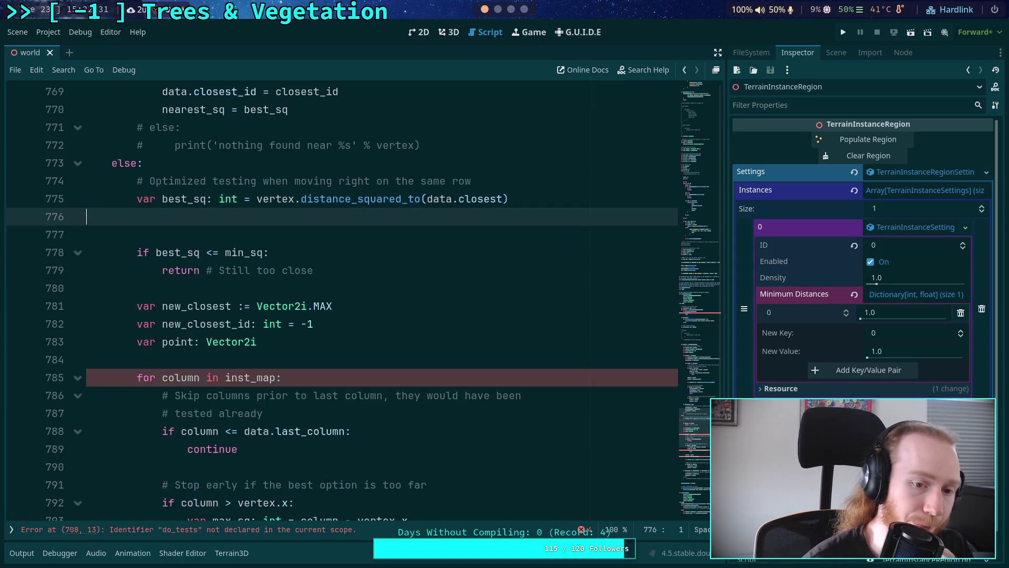
key("Down")
key("Down")
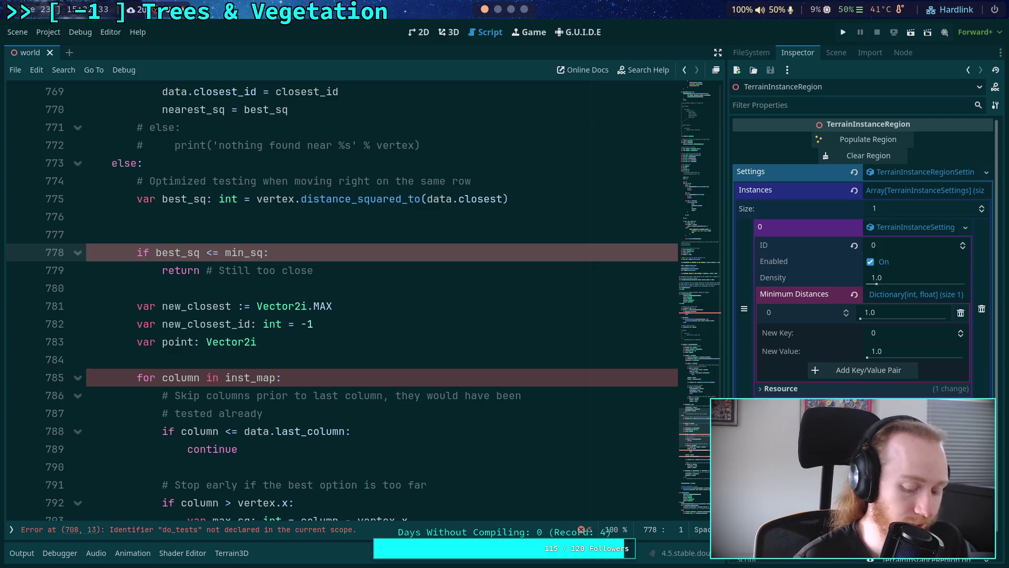
key("ctrl+z")
left_click(231, 234)
scroll(244, 275, "up", 2)
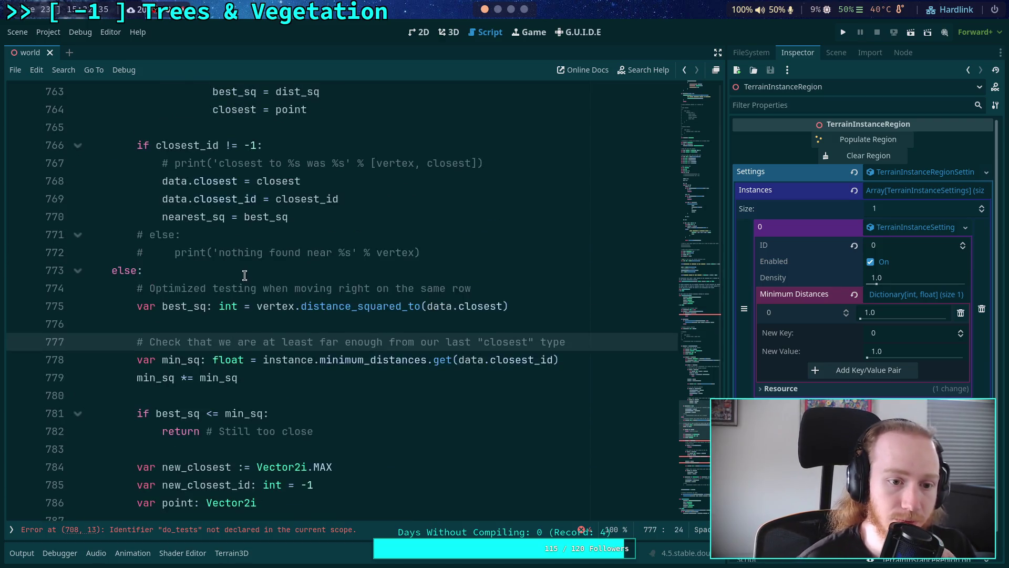
scroll(244, 274, "up", 2)
scroll(489, 349, "down", 18)
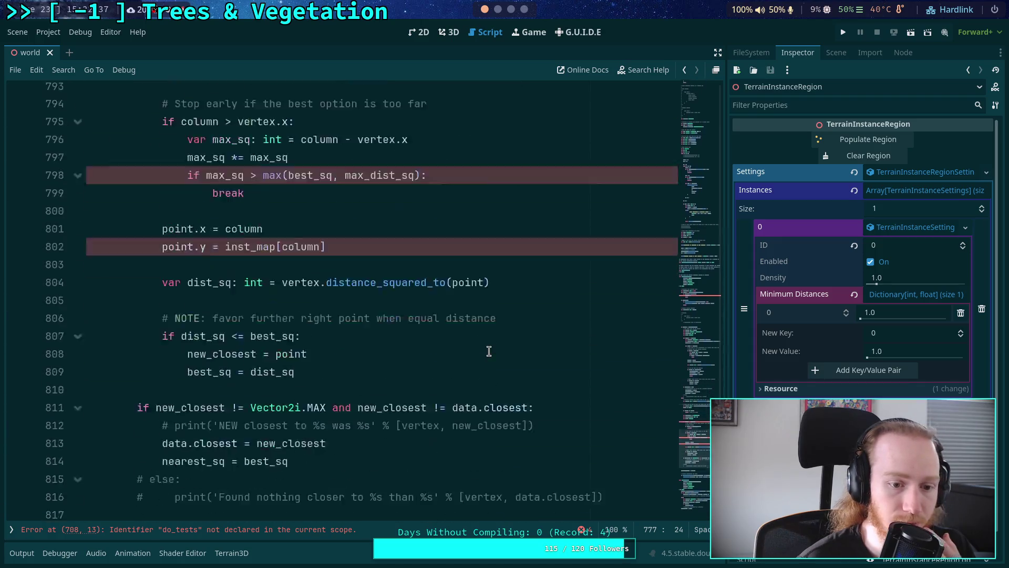
Move the last_column/_populate_probability/_put_instance block from lines 819–823 to after line 772.
left_click_drag(111, 234, 530, 305)
key("ctrl+x")
scroll(511, 353, "up", 18)
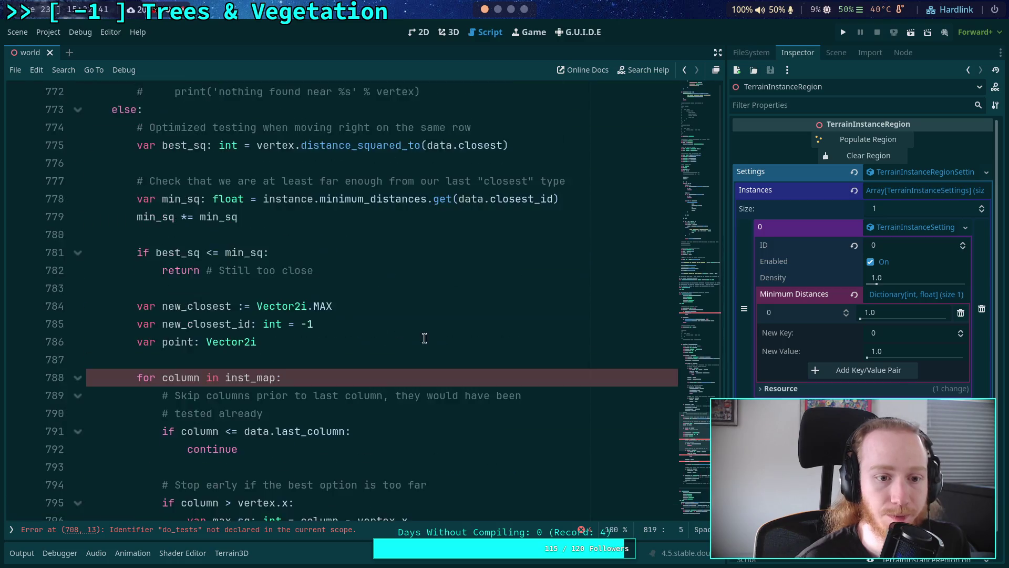
left_click(481, 355)
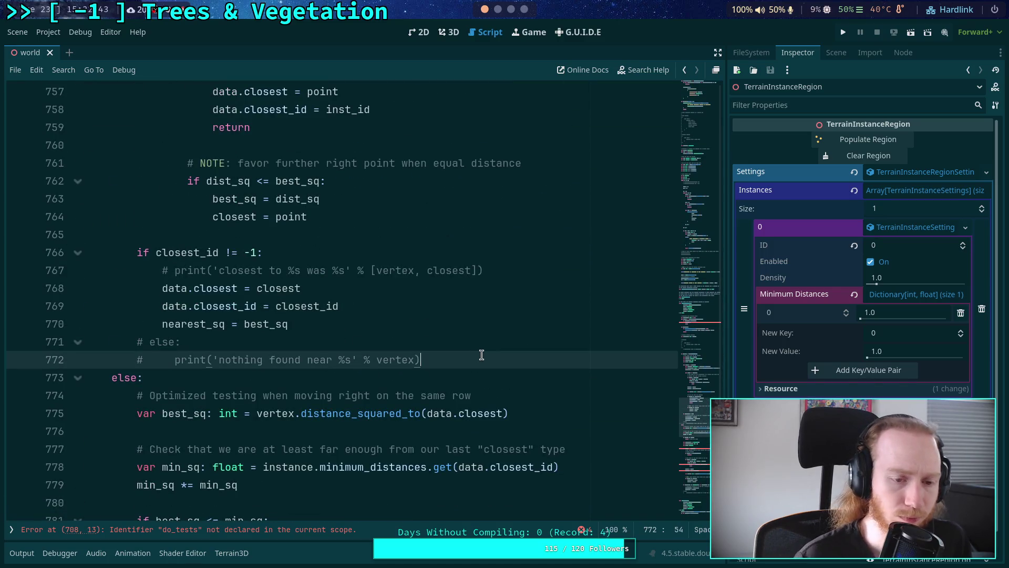
key("Return")
key("Return")
key("BackSpace")
left_click(112, 378)
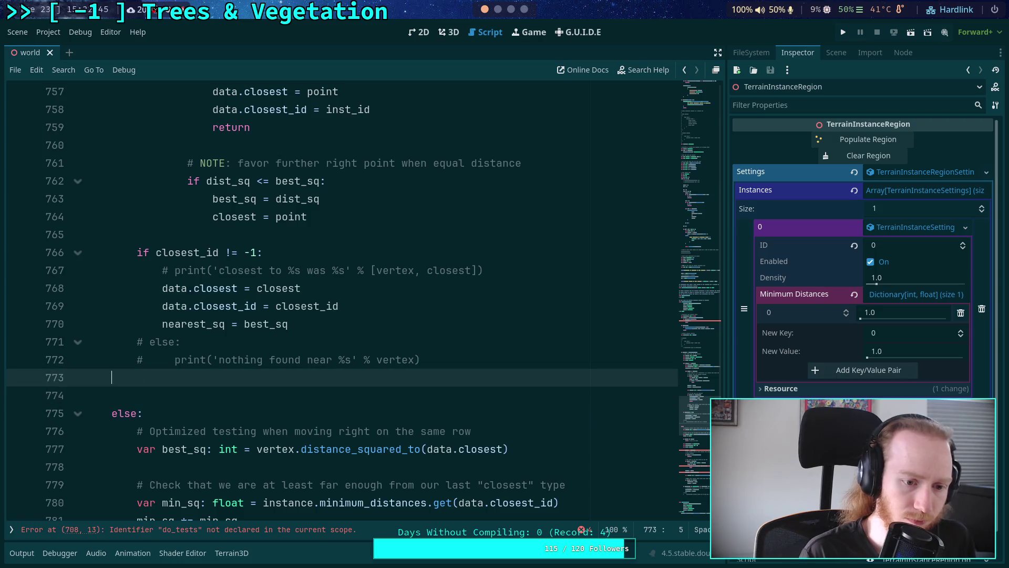
key("ctrl+v")
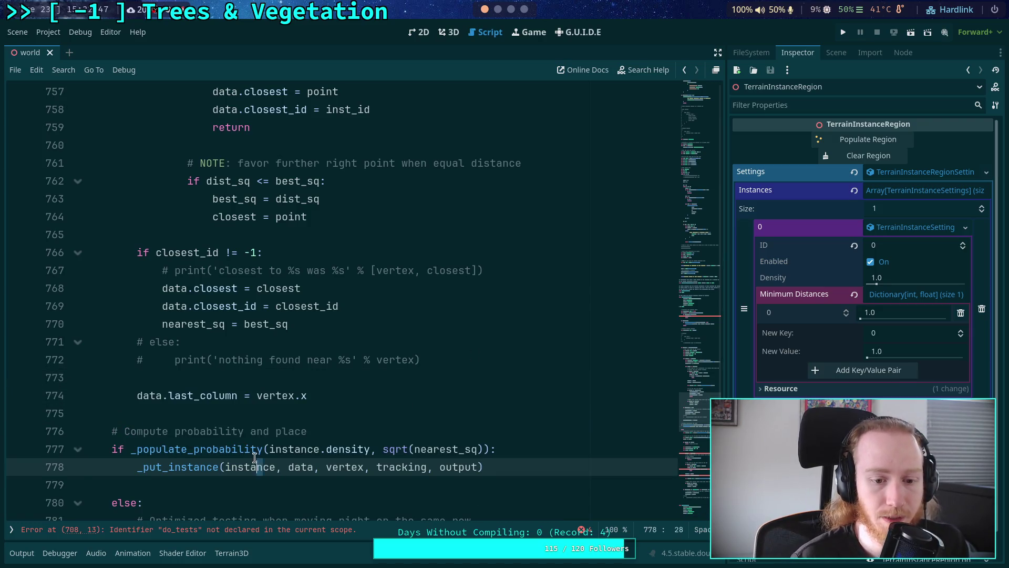
Indent the pasted placement lines, drop the placement comment, add 'return' after _put_instance, and save.
left_click_drag(264, 462, 266, 412)
key("Tab")
left_click_drag(343, 435, 364, 416)
key("BackSpace")
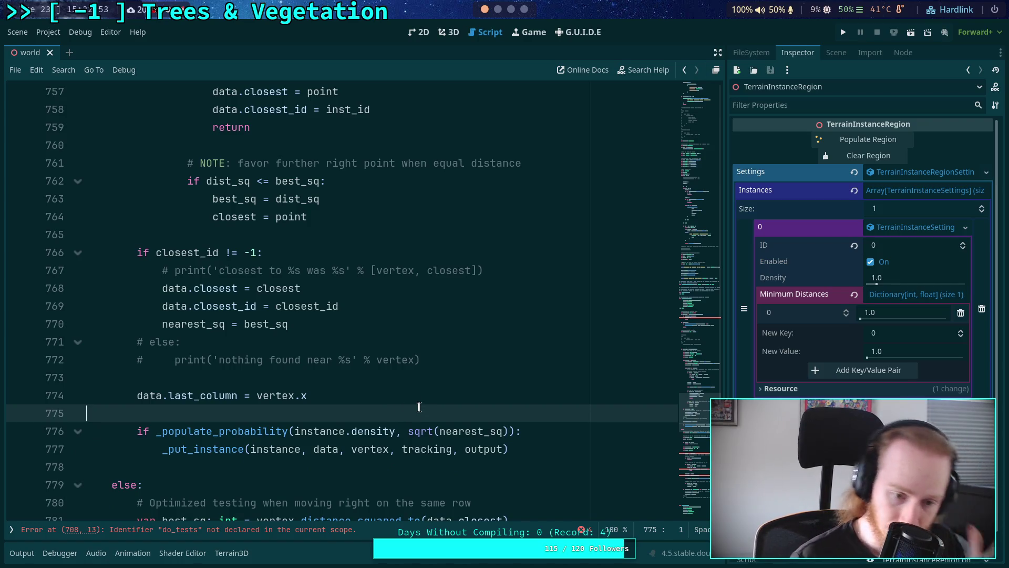
left_click(545, 451)
key("Return")
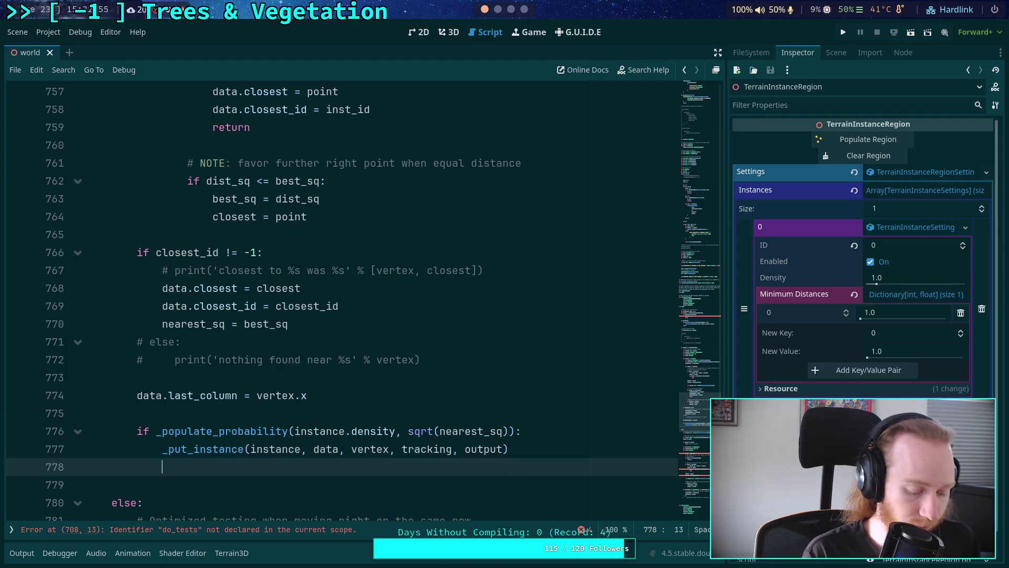
key("Return")
key("BackSpace")
type("return")
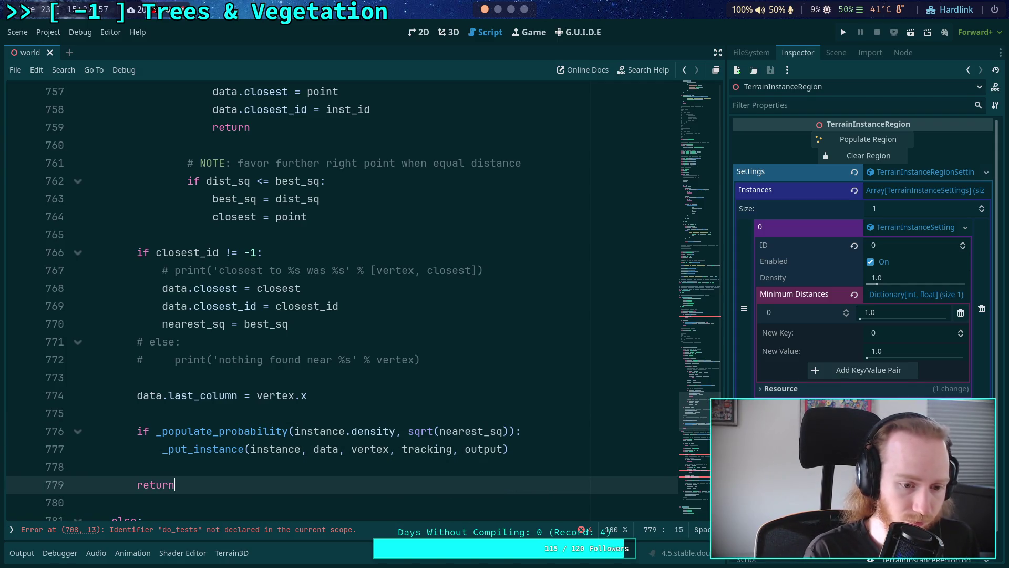
key("ctrl+s")
Dedent the former else body one level, remove extra blank lines, and delete the leftover 'else:'.
scroll(248, 307, "down", 10)
left_click(248, 307, "shift")
scroll(249, 308, "down", 7)
left_click(225, 288, "shift")
left_click(225, 376, "shift")
key("shift+Tab")
left_click(214, 425)
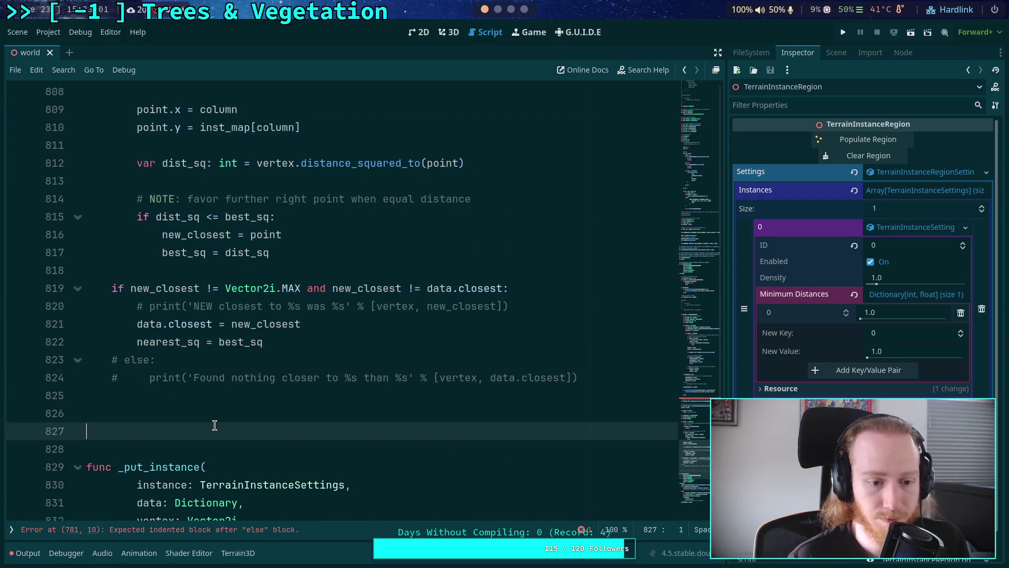
key("BackSpace")
key("BackSpace")
key("BackSpace")
scroll(389, 396, "up", 13)
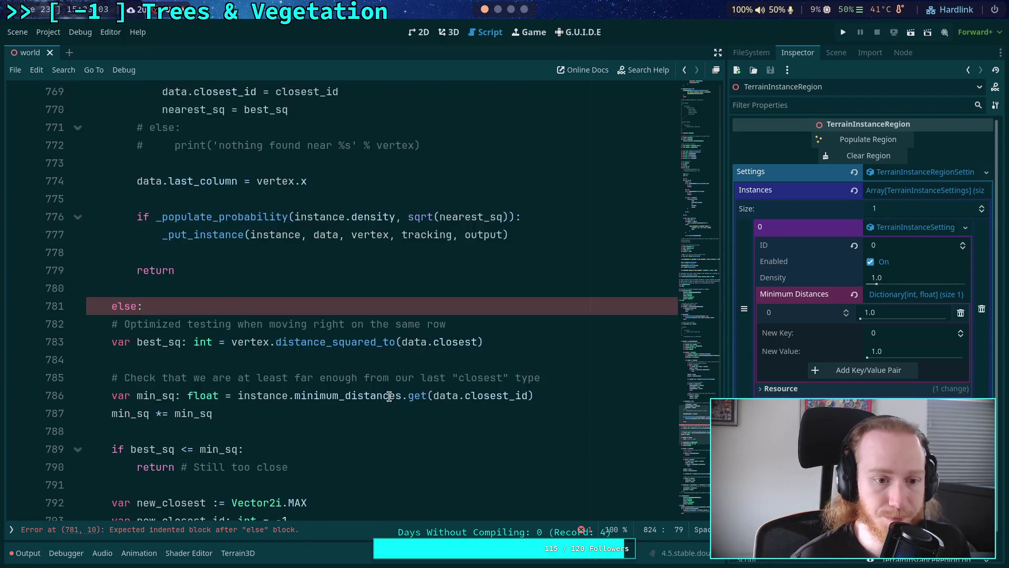
scroll(389, 396, "up", 2)
left_click(239, 396)
key("ctrl+shift+k")
scroll(369, 376, "up", 4)
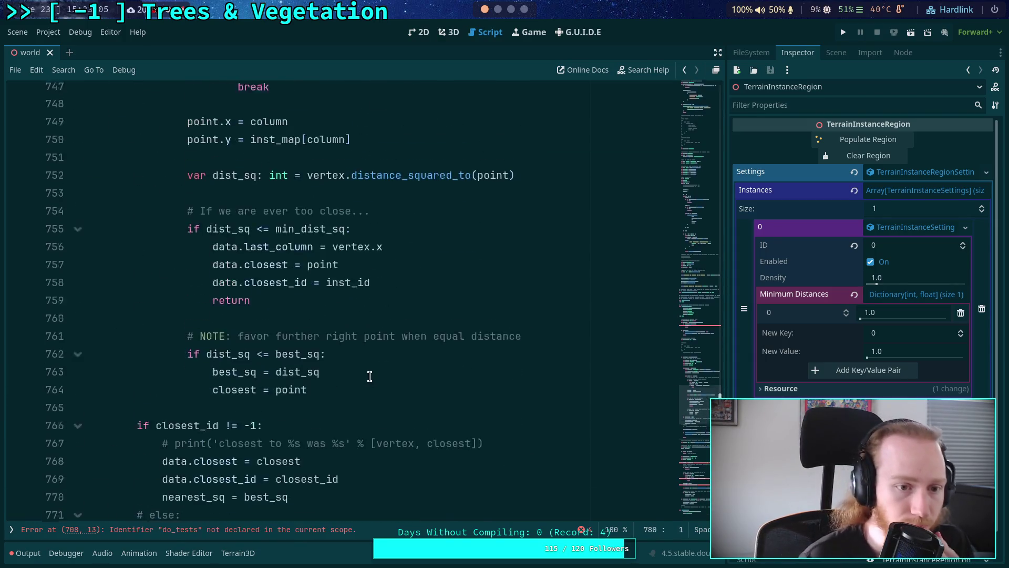
Replace the commented else/print at line 822 with the last_column update and placement lines from 774–777, dedented one level.
scroll(370, 377, "up", 10)
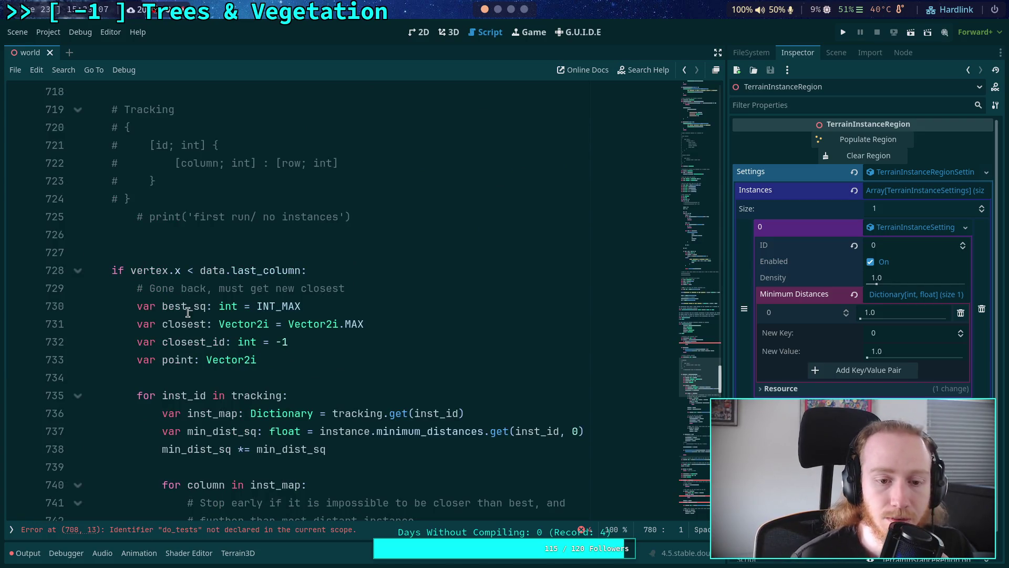
scroll(191, 310, "down", 2)
scroll(188, 307, "down", 11)
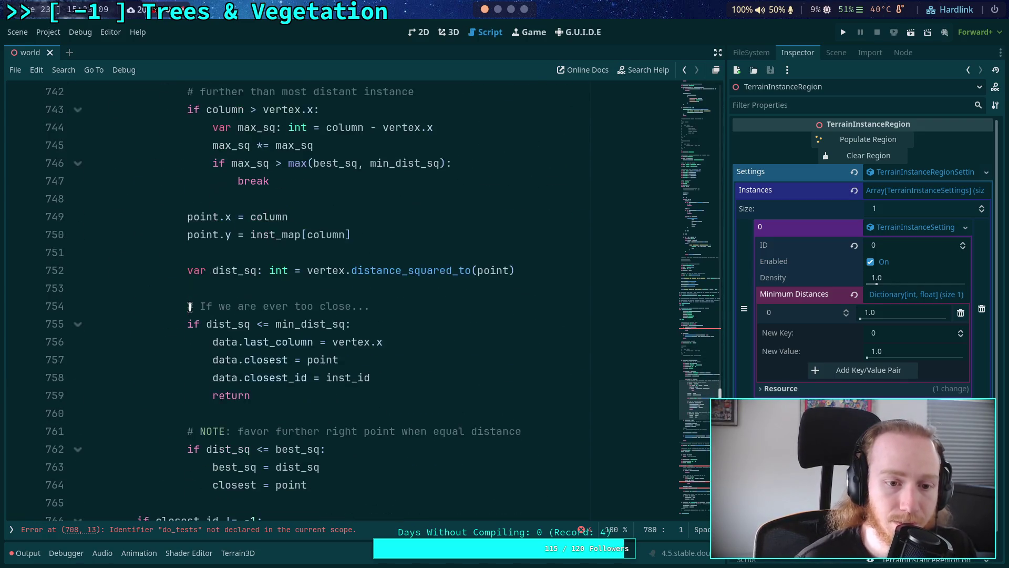
scroll(214, 366, "down", 3)
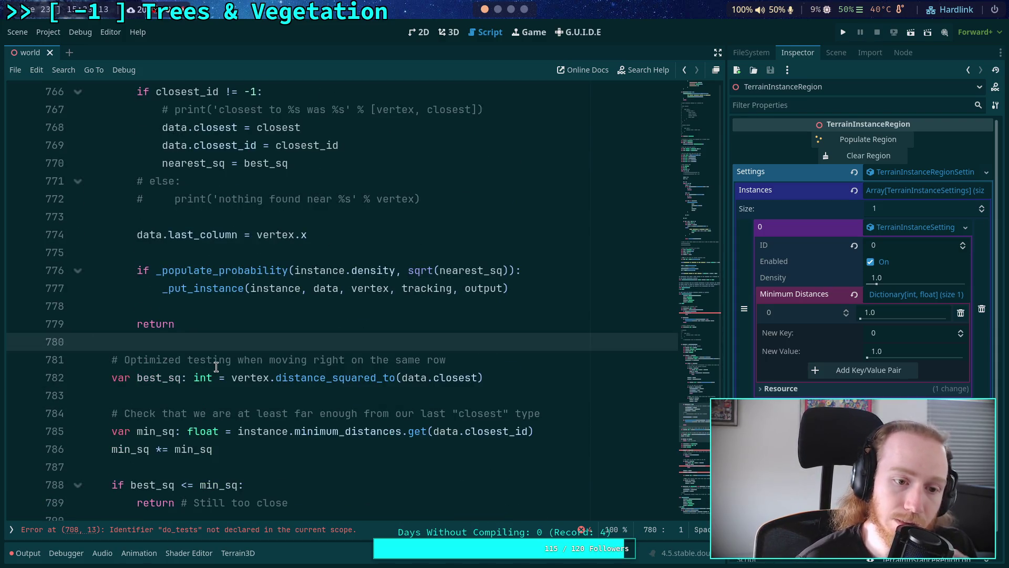
scroll(216, 367, "up", 2)
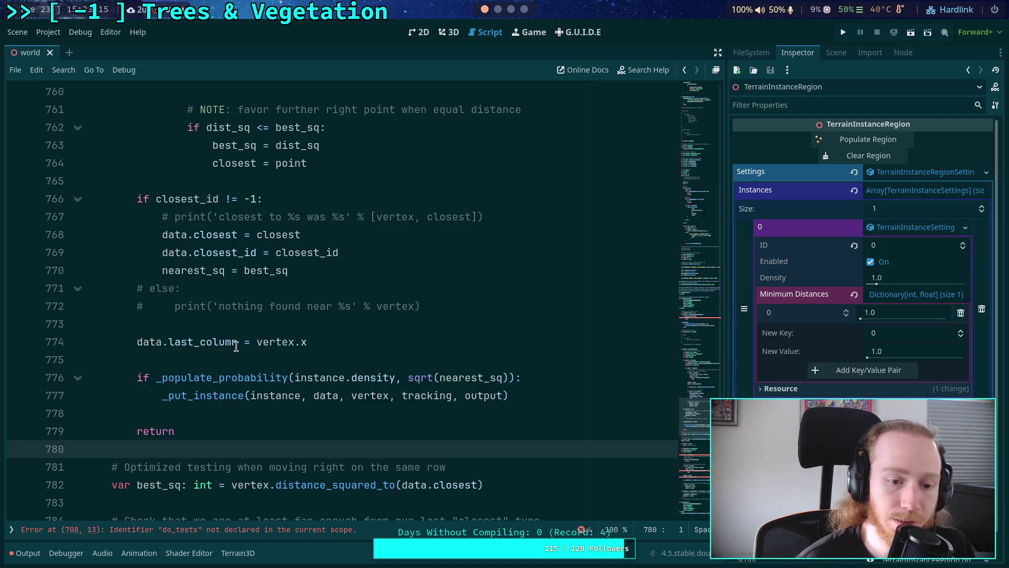
left_click(327, 339)
left_click_drag(136, 342, 528, 394)
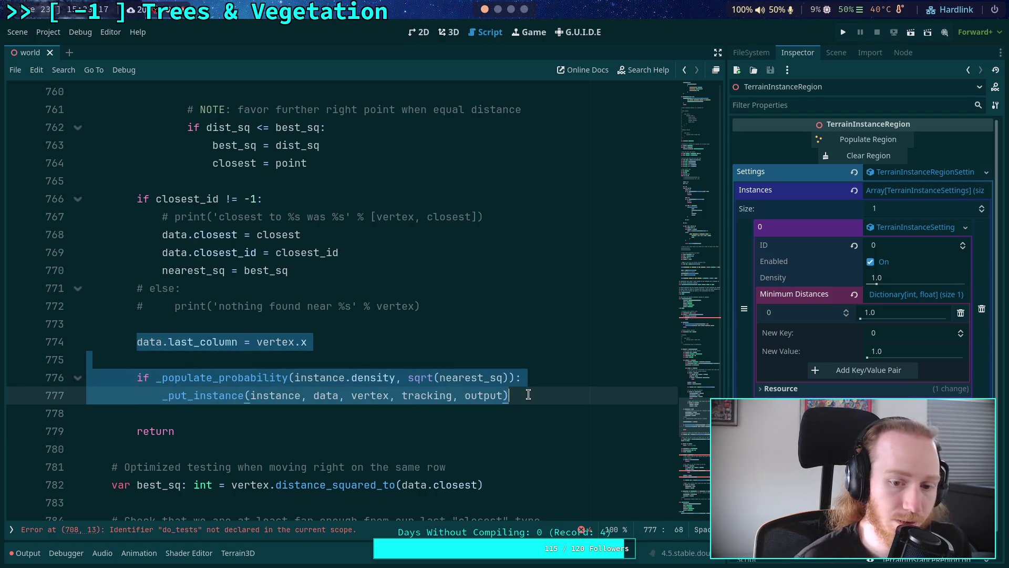
scroll(447, 389, "down", 15)
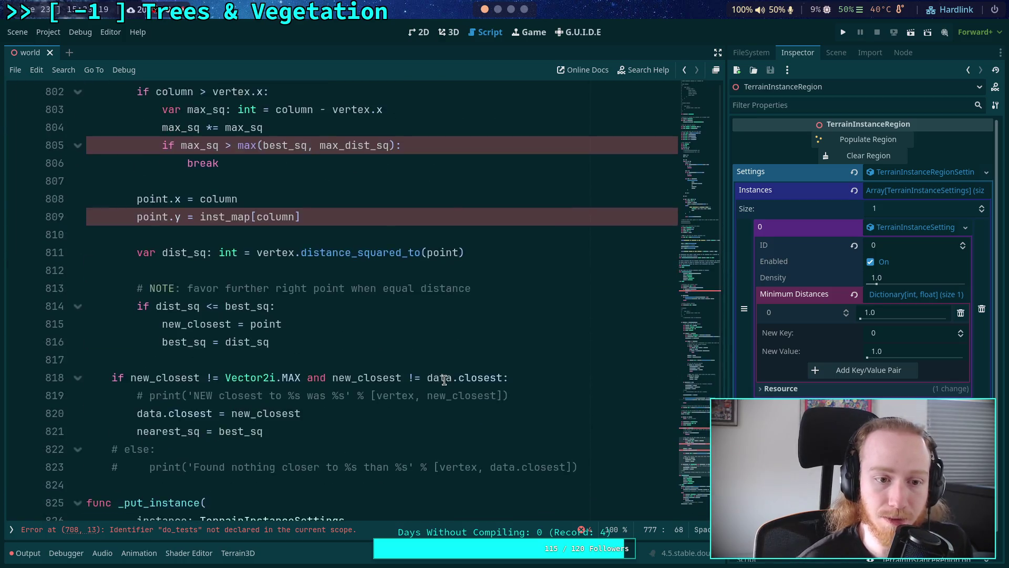
left_click_drag(605, 306, 112, 288)
key("BackSpace")
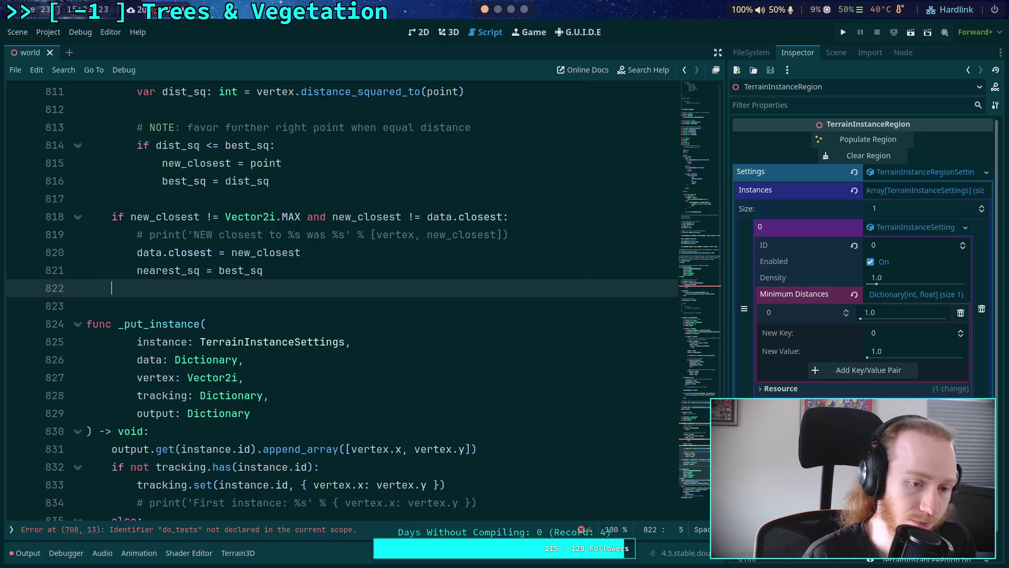
key("ctrl+v")
left_click_drag(193, 360, 189, 346)
key("shift+Tab")
left_click(219, 295)
Remove the blank line 726.
scroll(242, 305, "up", 7)
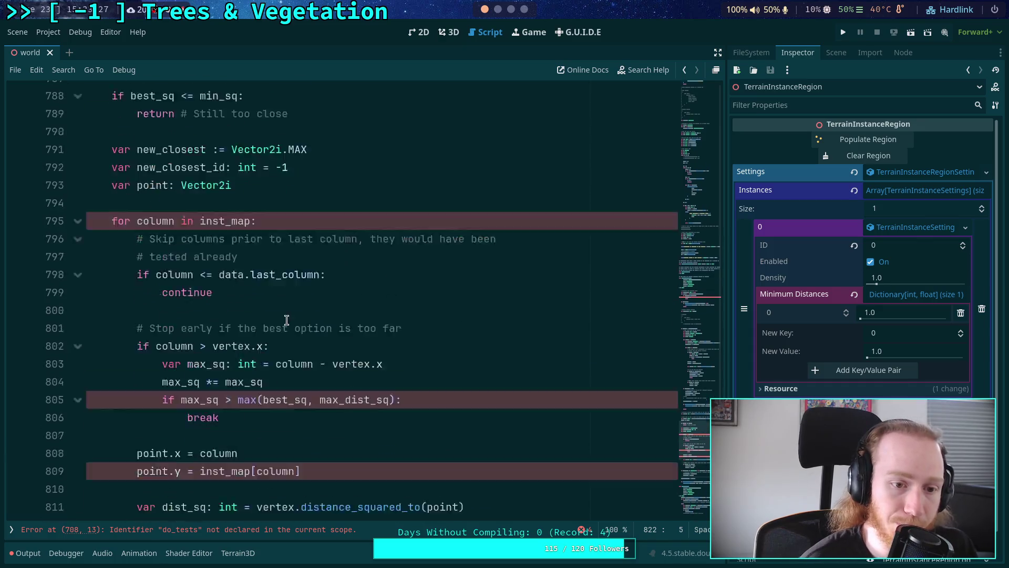
scroll(286, 320, "up", 14)
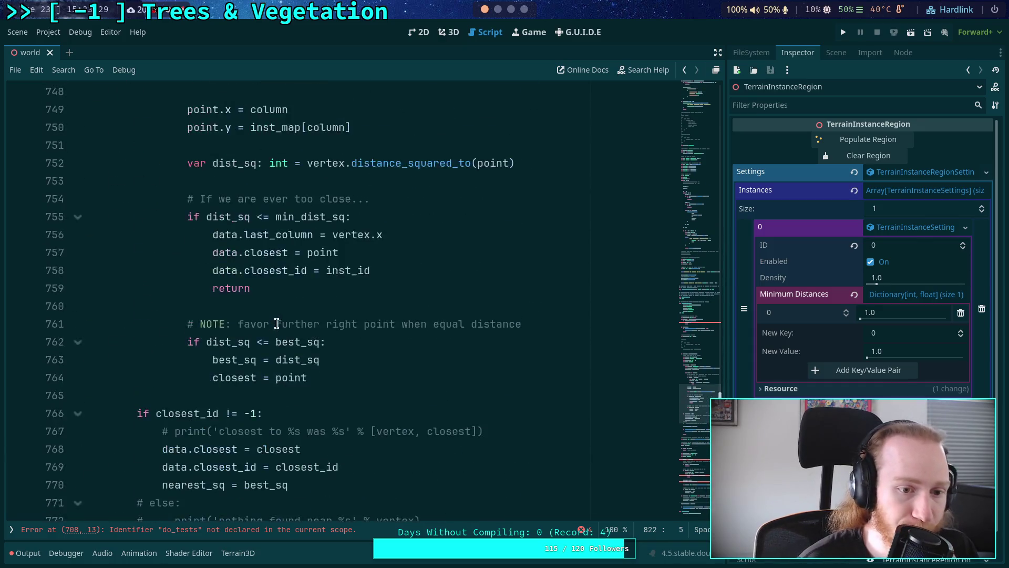
scroll(277, 324, "up", 10)
left_click(251, 241)
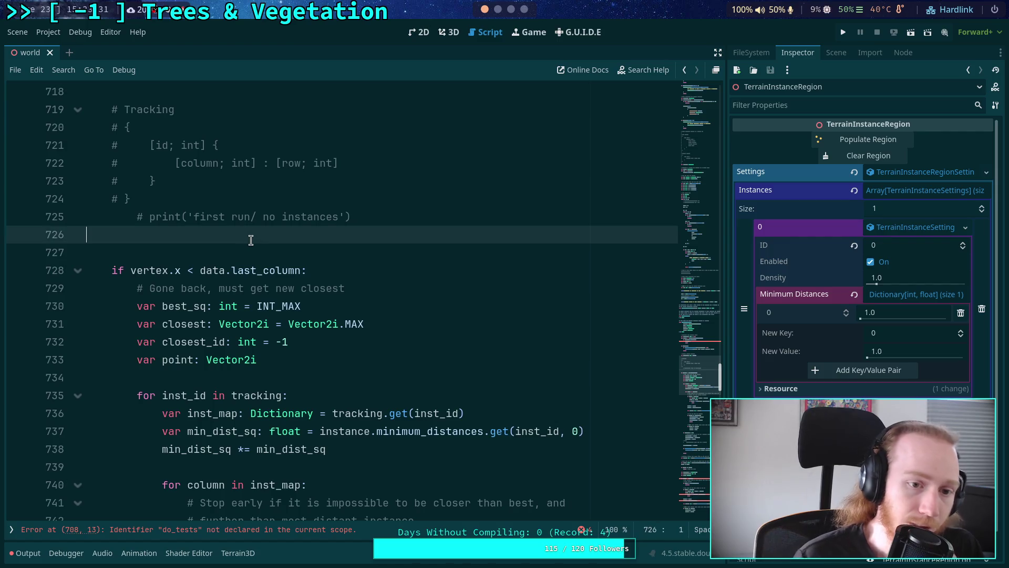
key("BackSpace")
Move the commented 'first run/ no instances' print under 'if skip_tests:' and clear the leftover blank line.
scroll(253, 256, "up", 3)
left_click_drag(381, 371, 382, 365)
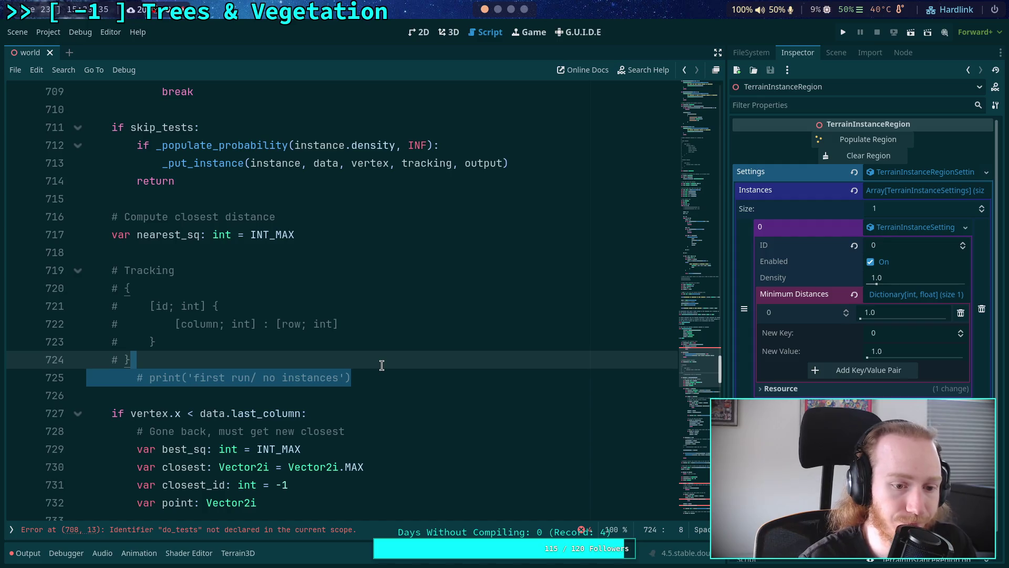
left_click(350, 377)
left_click_drag(351, 378, 135, 378)
key("ctrl+c")
key("BackSpace")
left_click(229, 128)
key("Return")
key("ctrl+v")
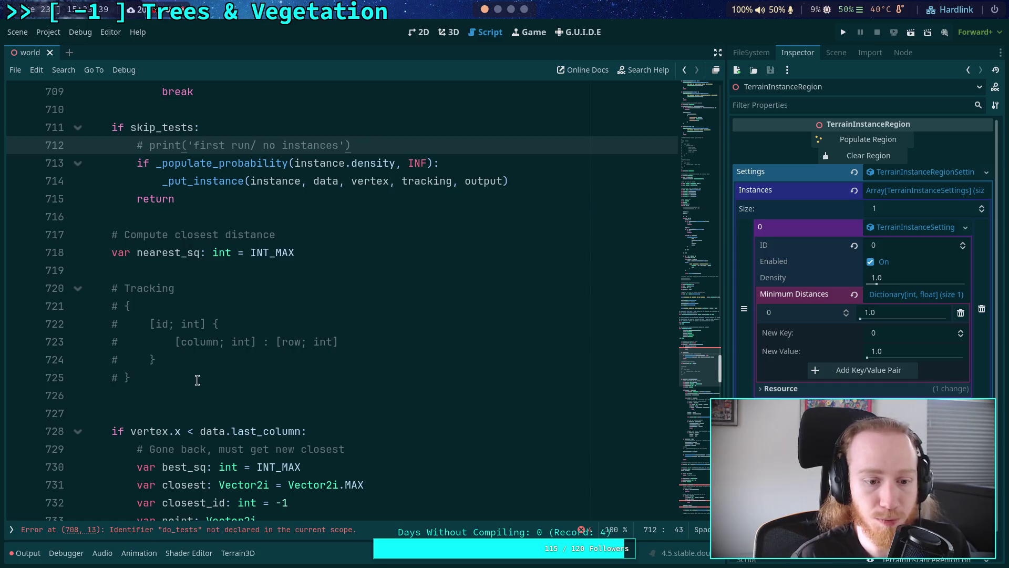
left_click(203, 395)
key("Delete")
key("BackSpace")
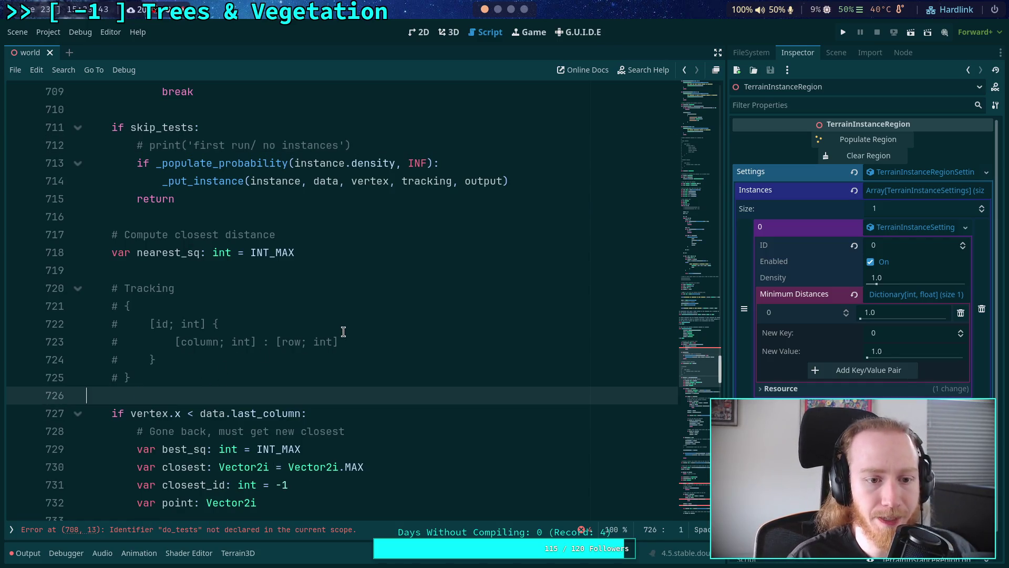
Move instance.minimum_distances from line 736 into the line 734 inst_id loop header, replacing tracking.
double_click(176, 252)
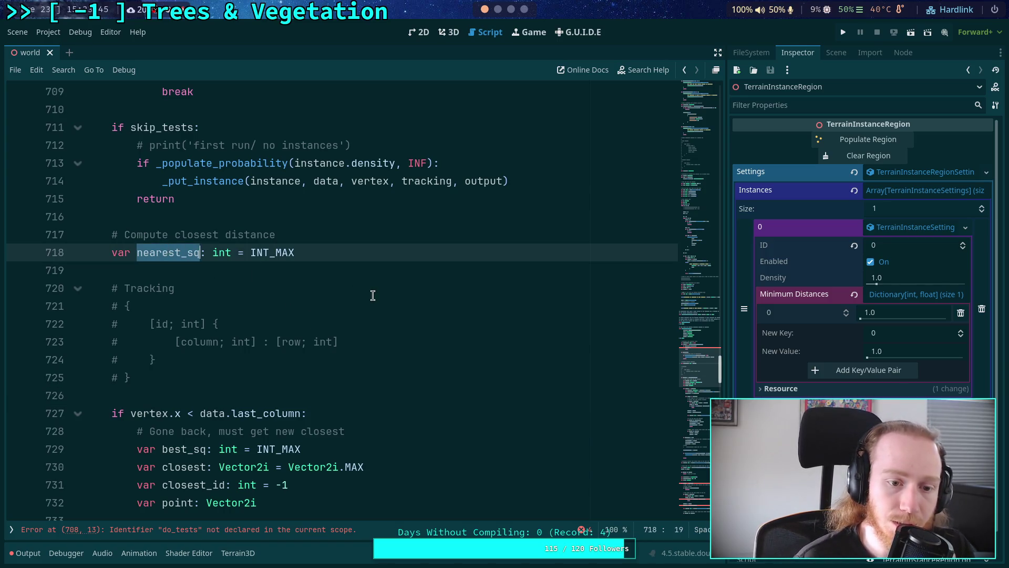
scroll(368, 296, "down", 2)
scroll(360, 286, "down", 1)
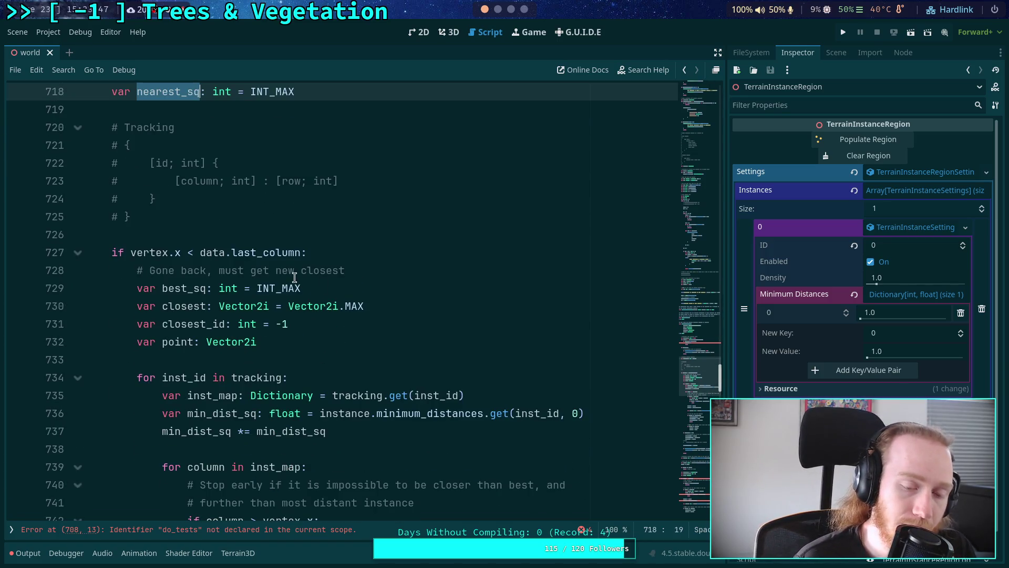
mouse_move(340, 298)
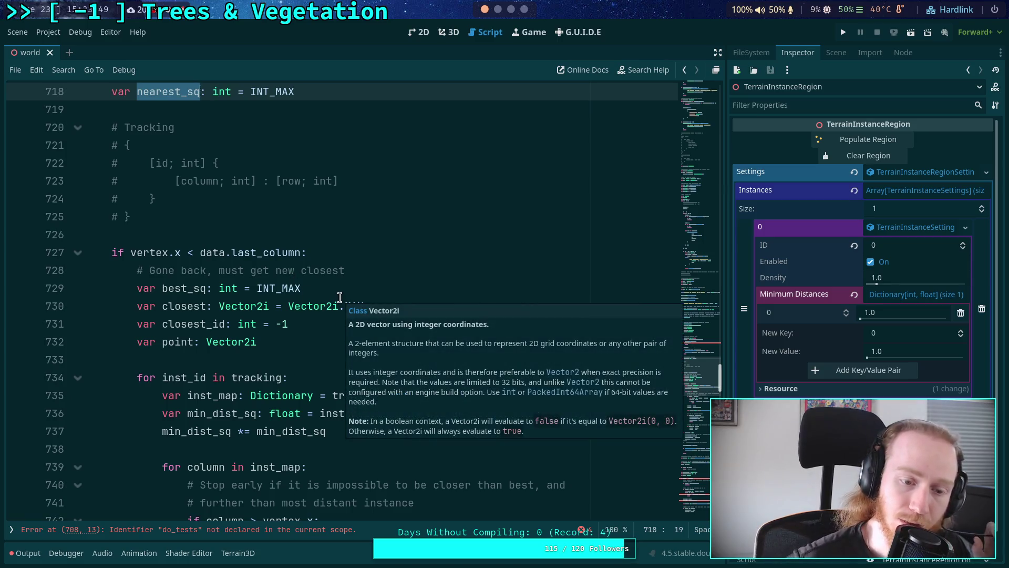
scroll(284, 361, "down", 1)
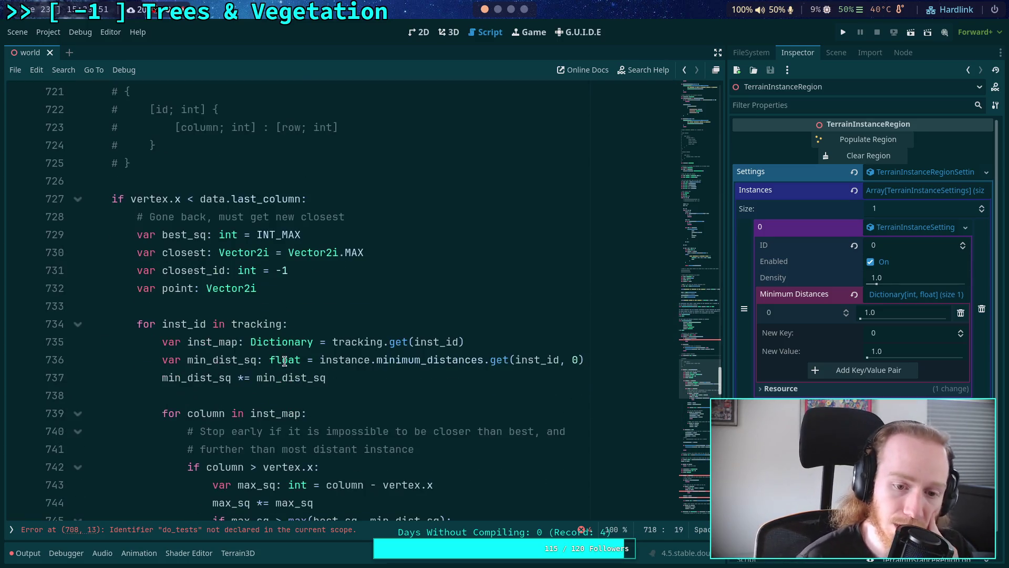
scroll(285, 355, "down", 1)
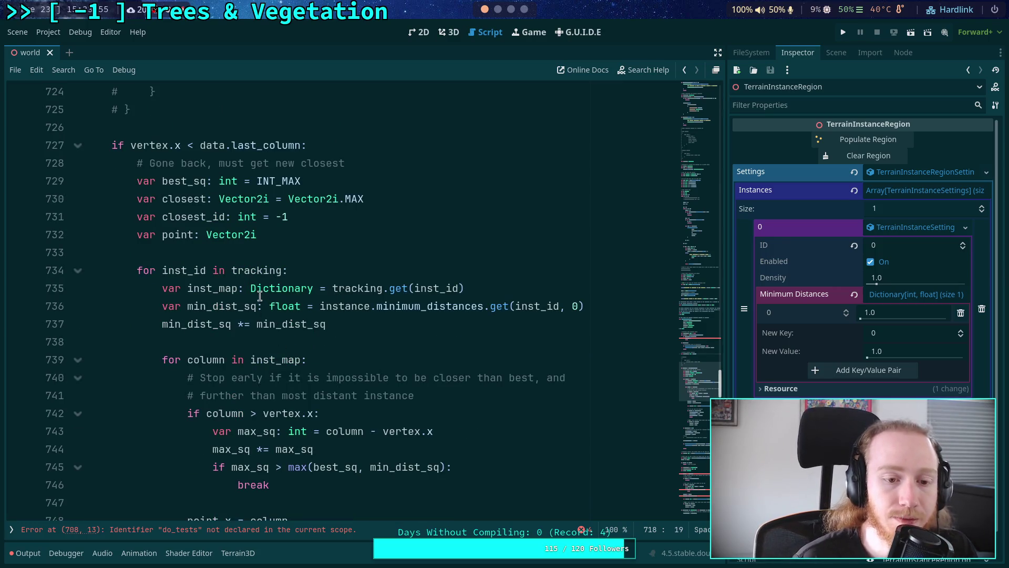
double_click(247, 270)
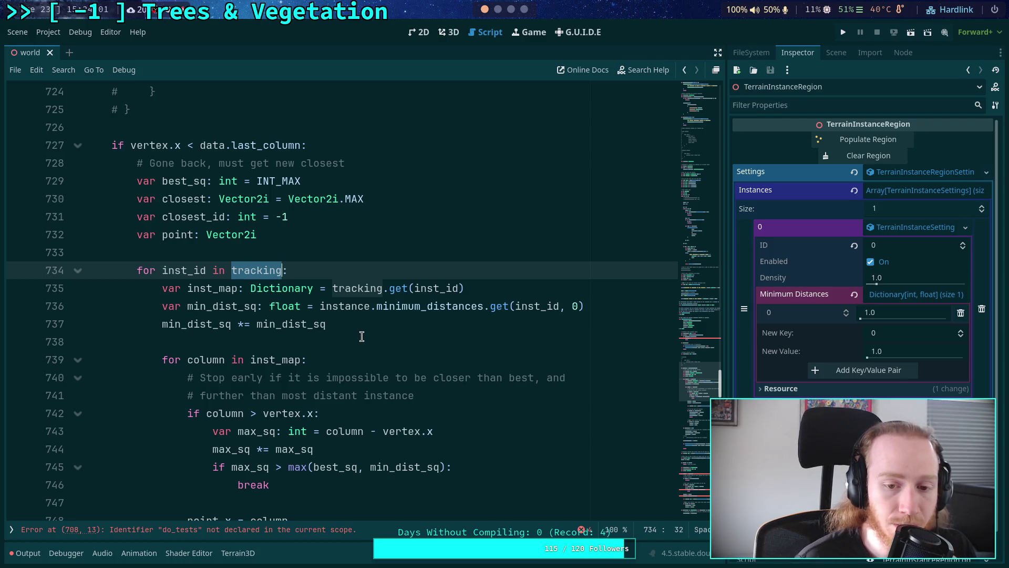
mouse_move(321, 306)
left_mouse_down()
mouse_move(436, 306)
mouse_move(320, 305)
left_mouse_up()
left_click(481, 302)
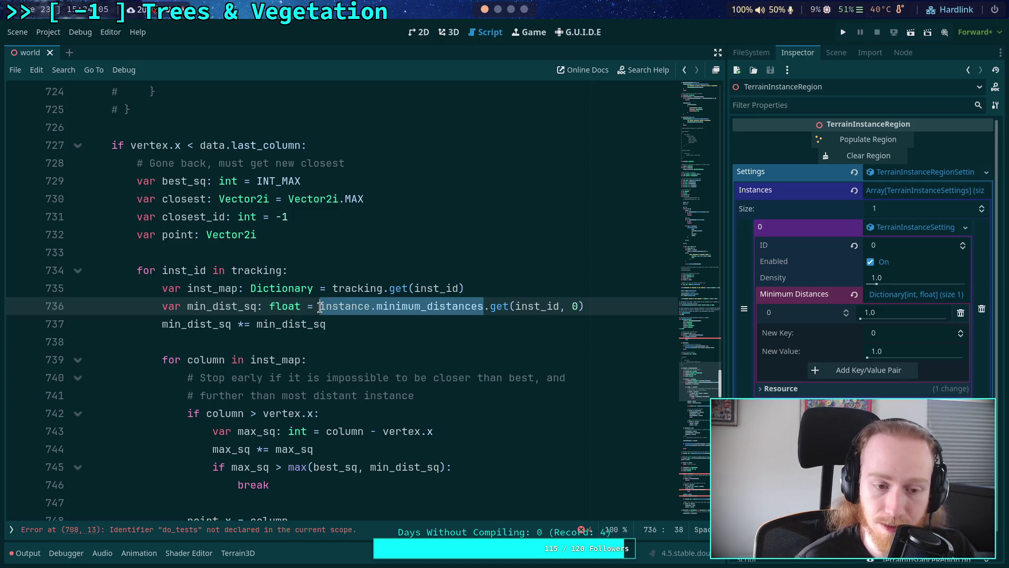
key("ctrl+x")
double_click(272, 269)
key("ctrl+v")
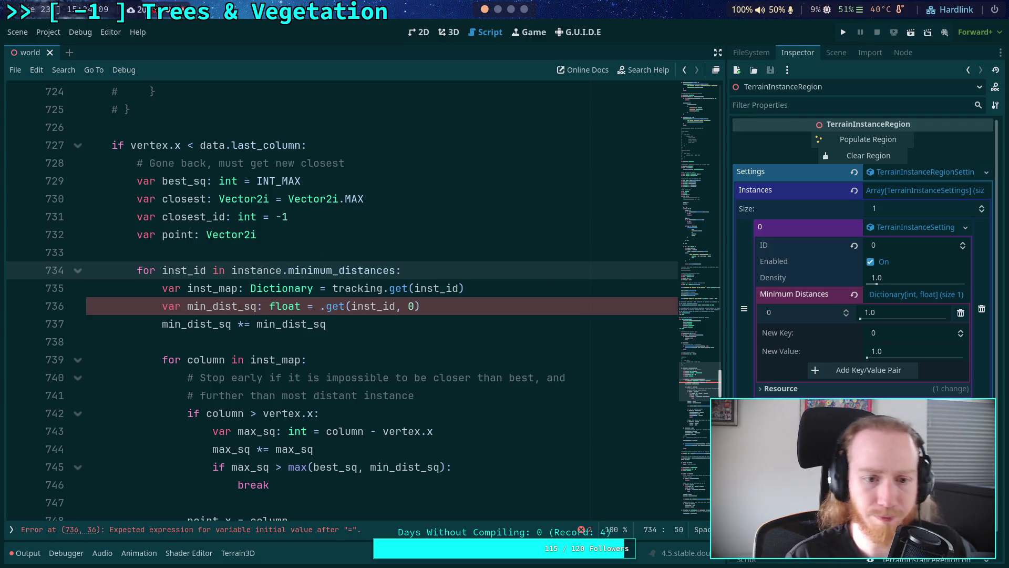
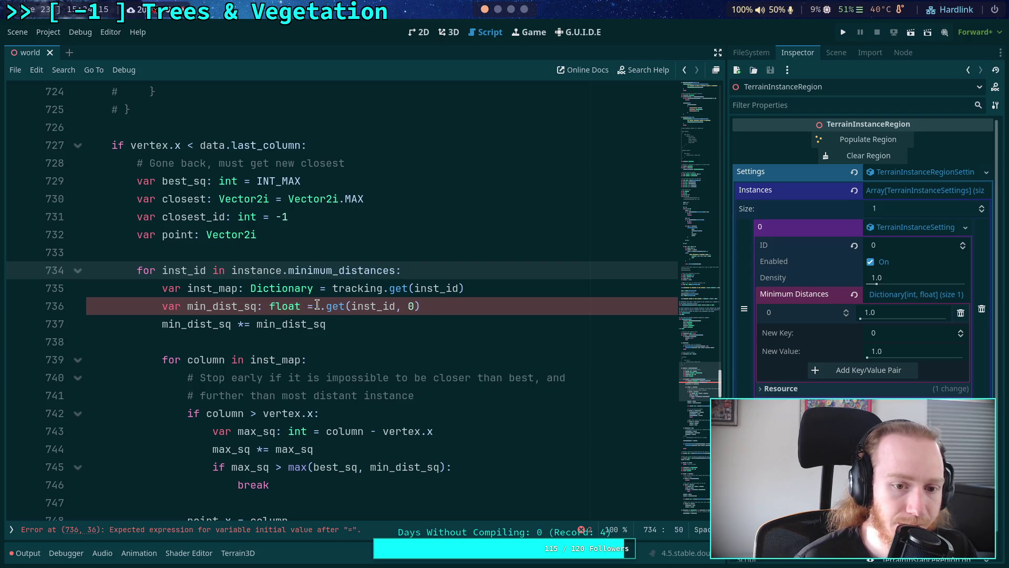
Copy instance.minimum_distances from line 734 into line 736's empty min_dist_sq assignment.
left_click_drag(233, 270, 395, 270)
key("ctrl+c")
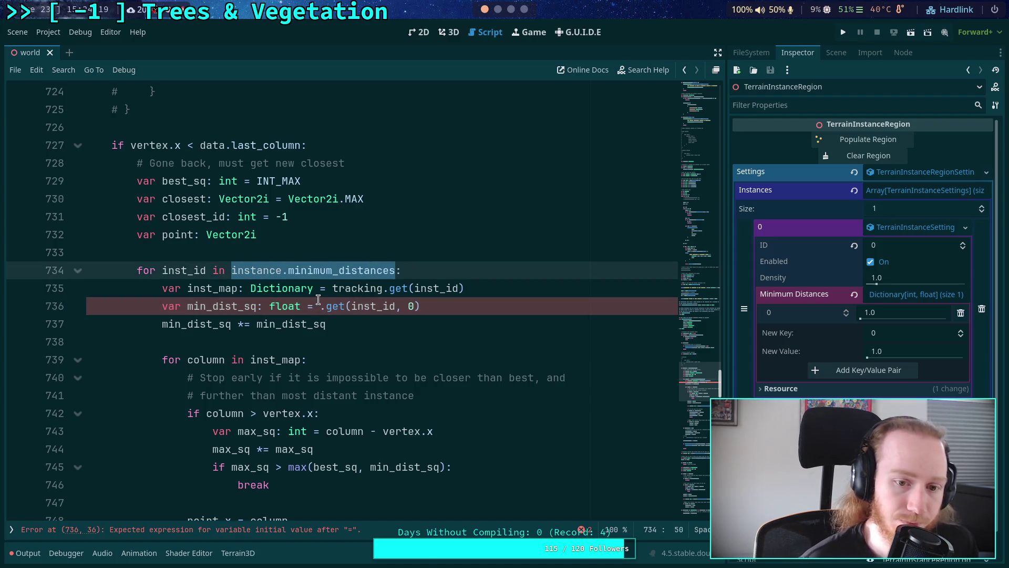
left_click(321, 304)
key("ctrl+v")
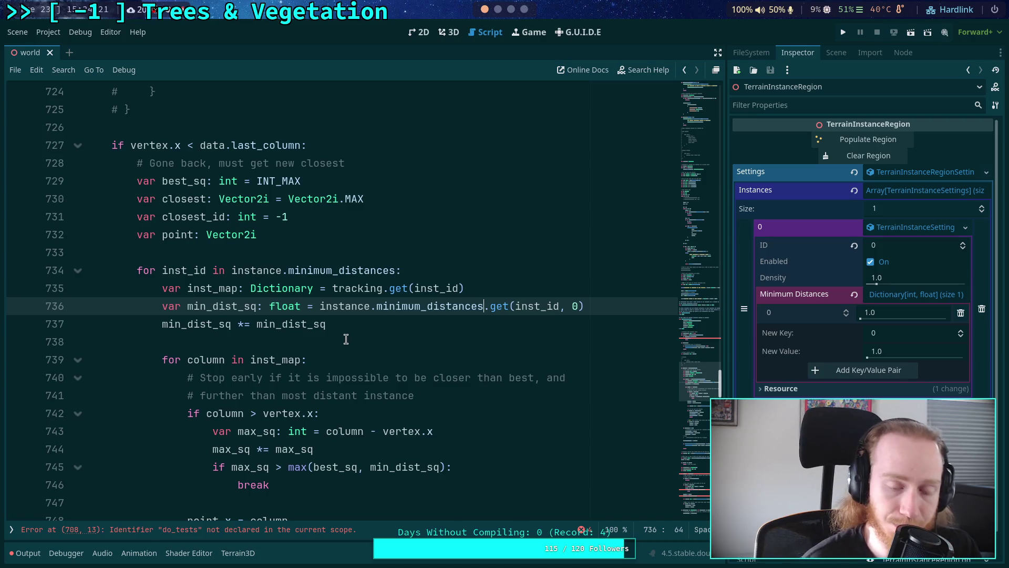
left_click(344, 336)
scroll(347, 347, "down", 1)
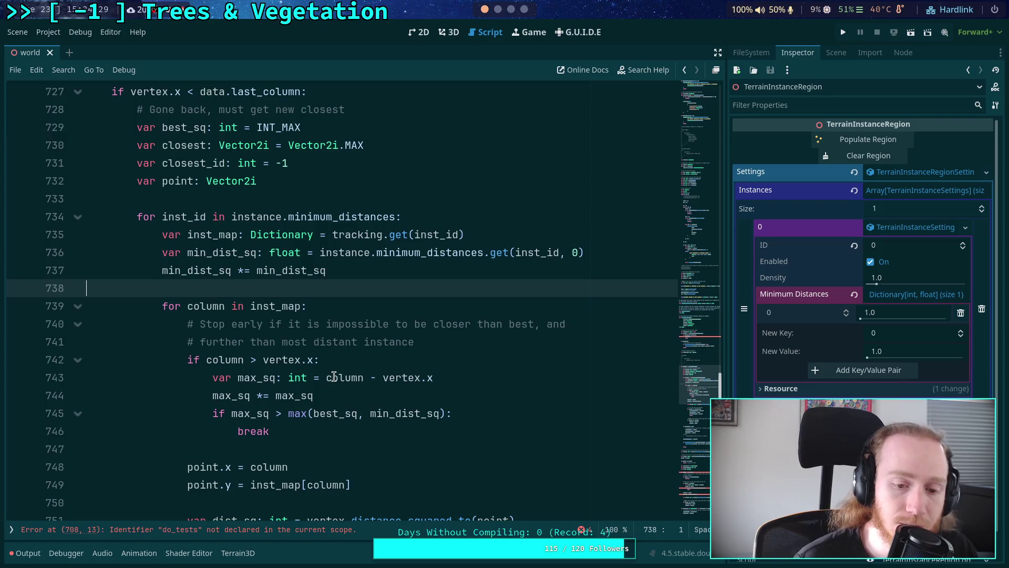
Review max_sq, best_sq and min_dist_sq in the per-column early-break comparison.
double_click(251, 413)
scroll(288, 375, "down", 2)
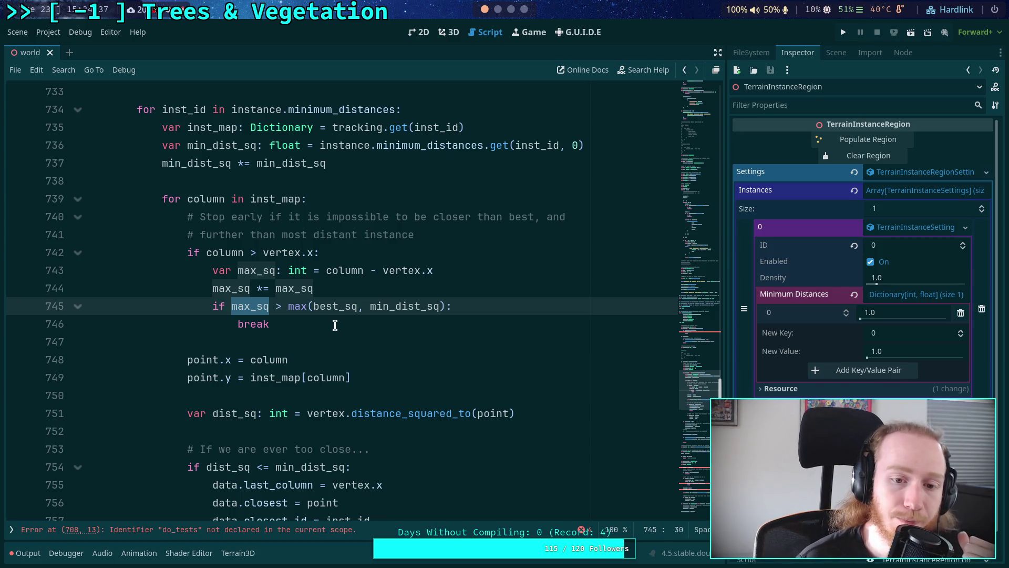
scroll(298, 310, "up", 1)
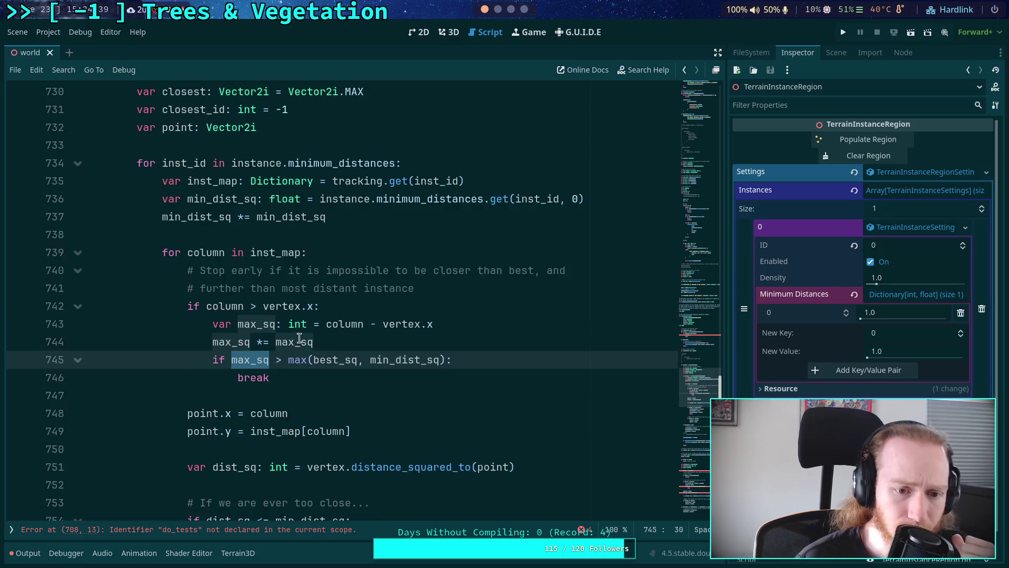
mouse_move(314, 359)
left_mouse_down()
mouse_move(363, 359)
mouse_move(356, 346)
left_mouse_up()
double_click(342, 360)
scroll(344, 355, "up", 1)
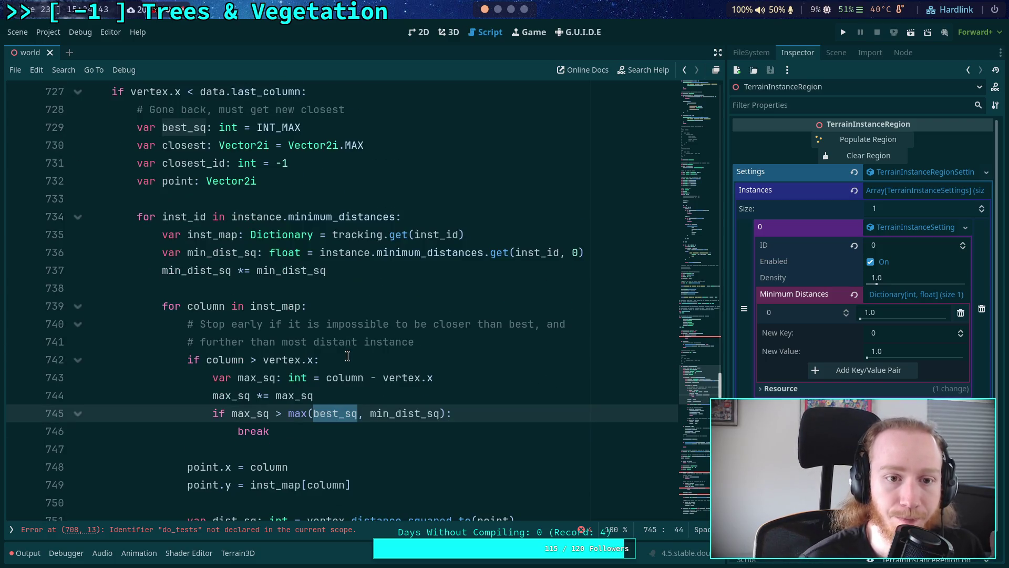
double_click(391, 413)
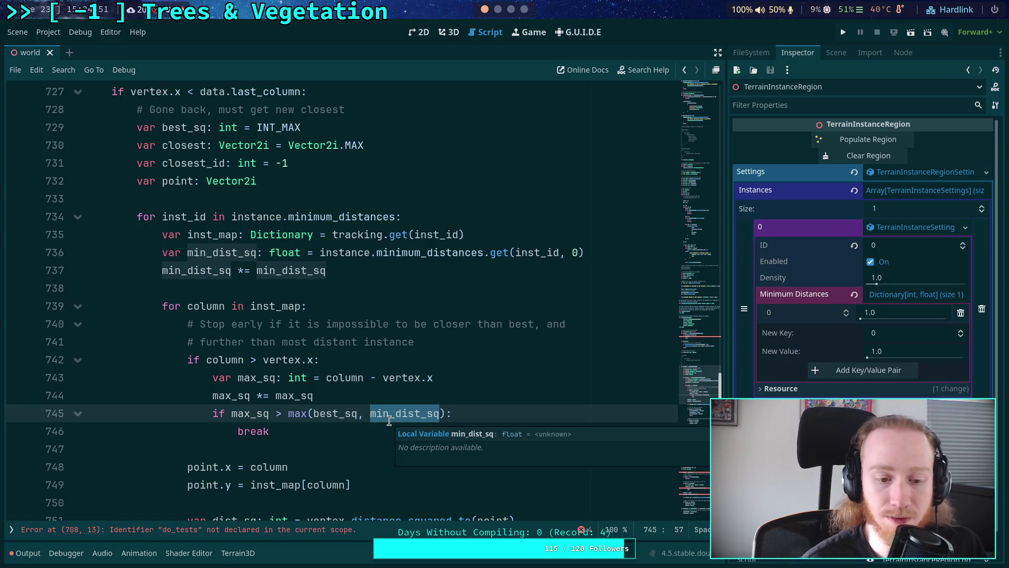
left_click(326, 442)
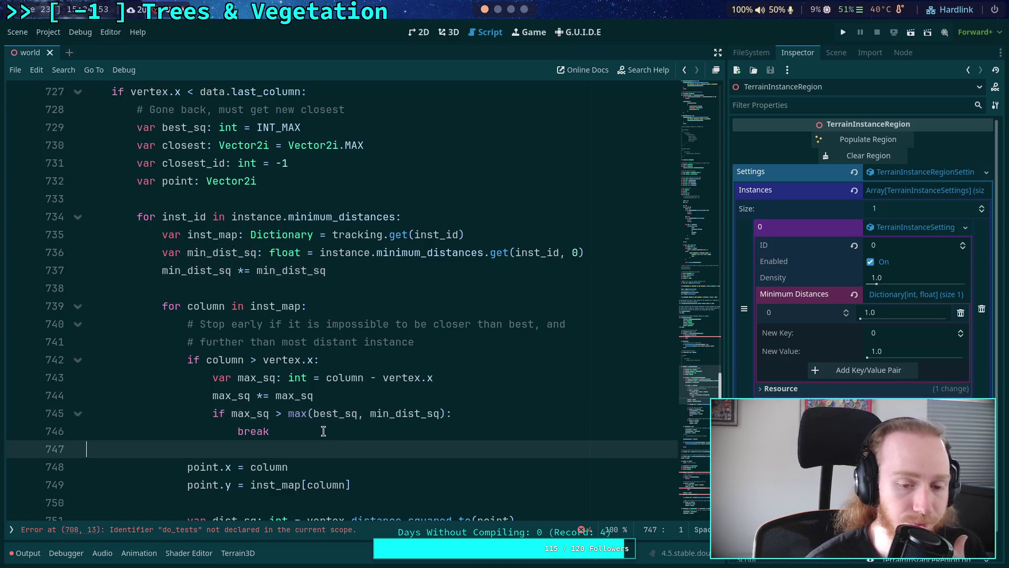
Review last_column and the lines around 755-757 below the break.
scroll(318, 432, "down", 1)
left_click(278, 384)
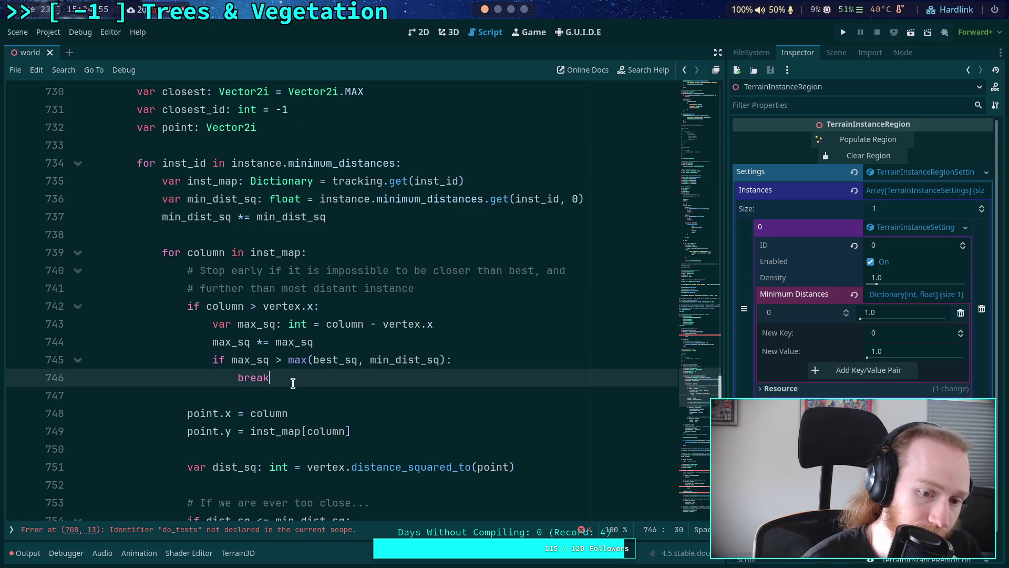
scroll(293, 383, "down", 2)
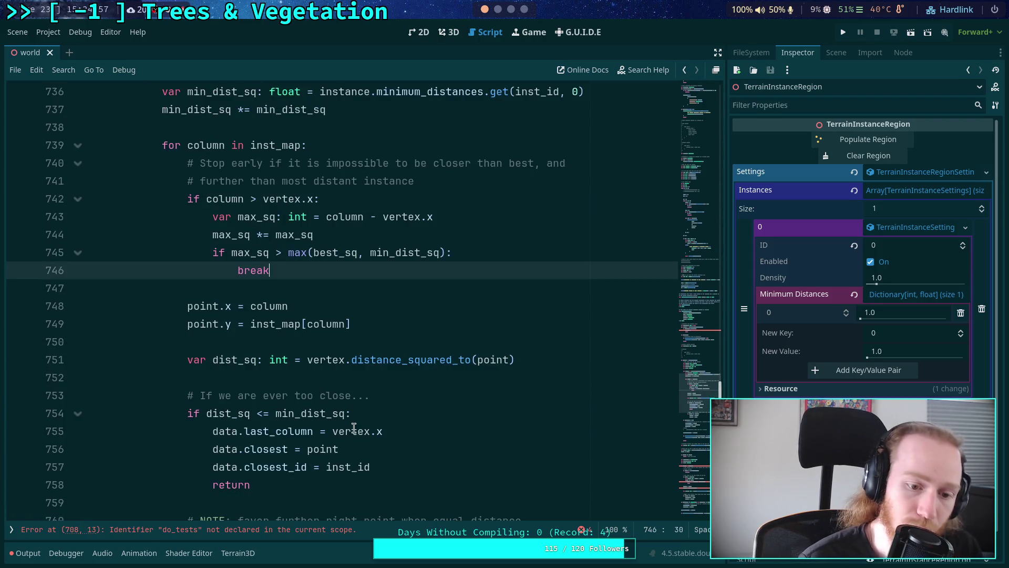
scroll(377, 431, "down", 1)
double_click(275, 379)
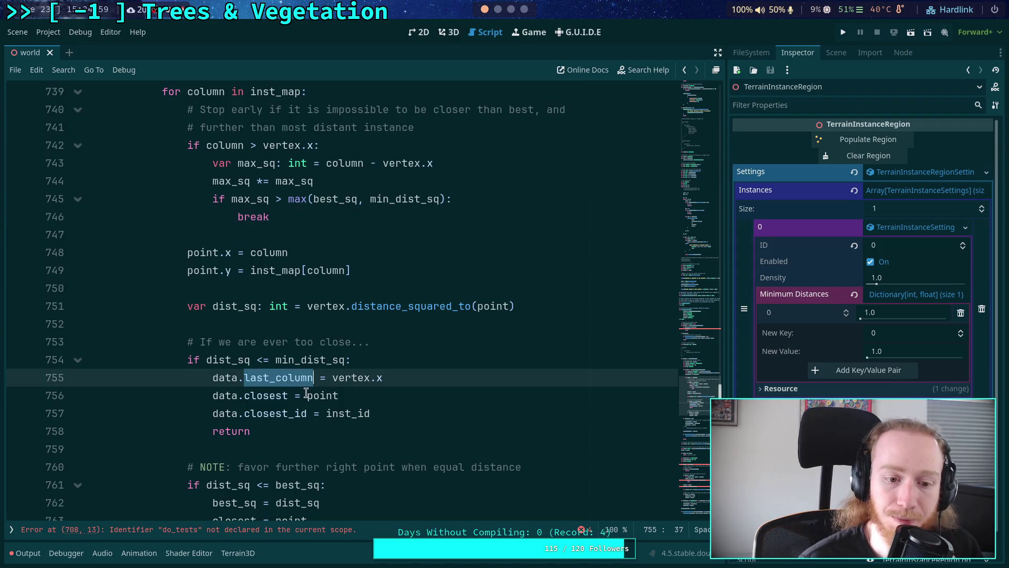
left_click(408, 417)
scroll(406, 416, "down", 2)
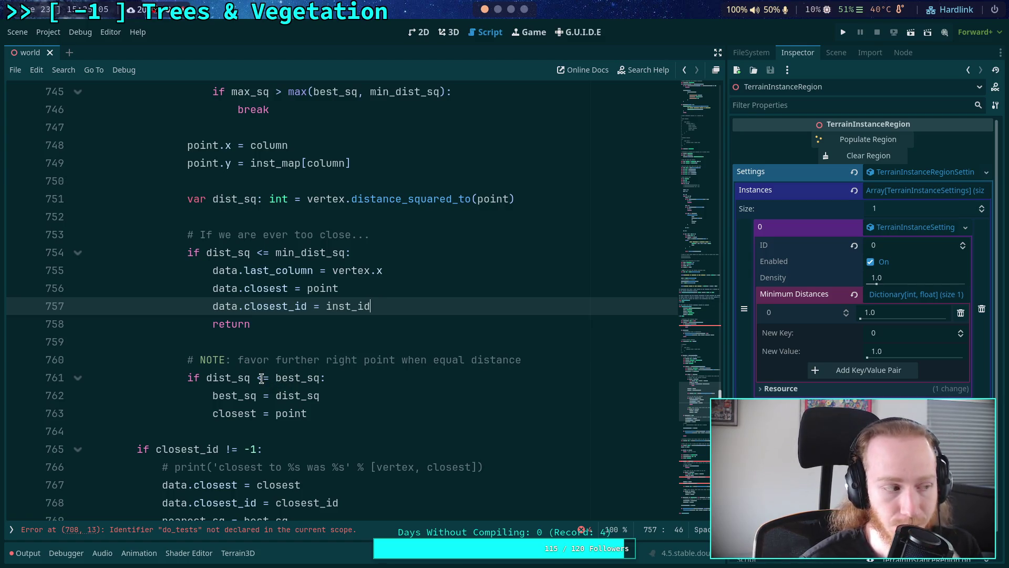
Add 'closest_id = inst_id' on a new line after 'closest = point'.
left_click(345, 412)
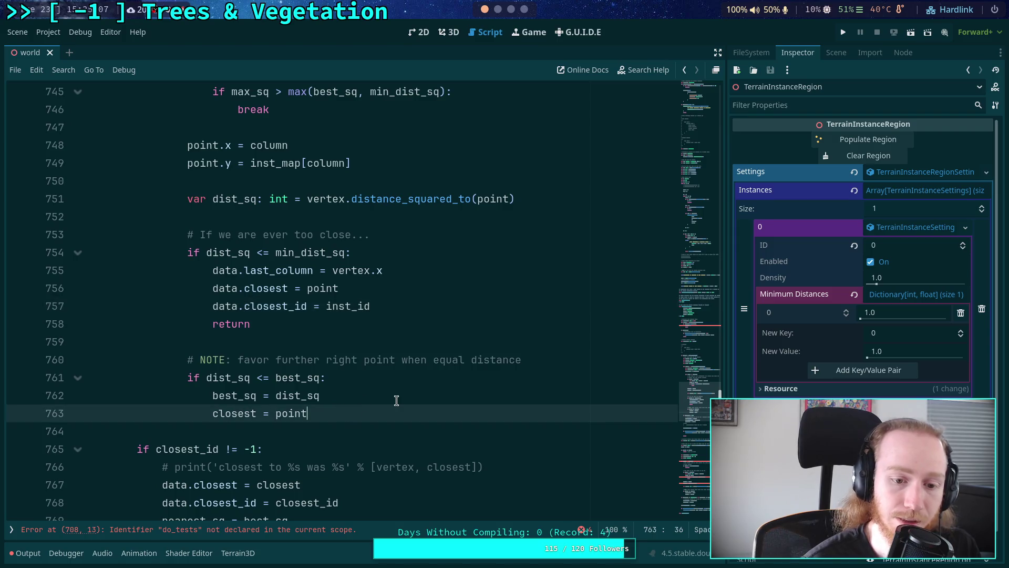
key("Return")
type("closes")
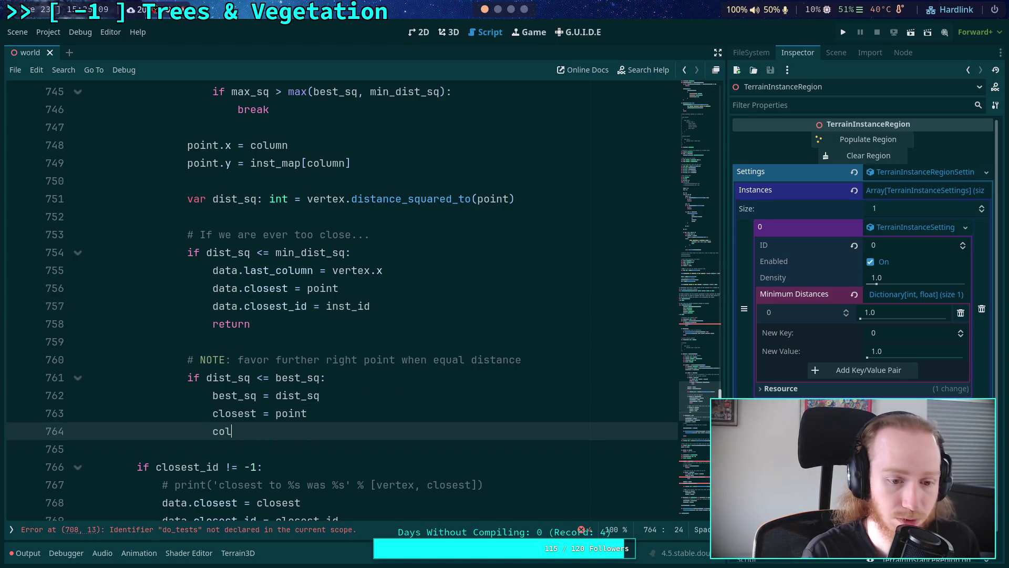
key("BackSpace")
key("BackSpace")
key("BackSpace")
type("le")
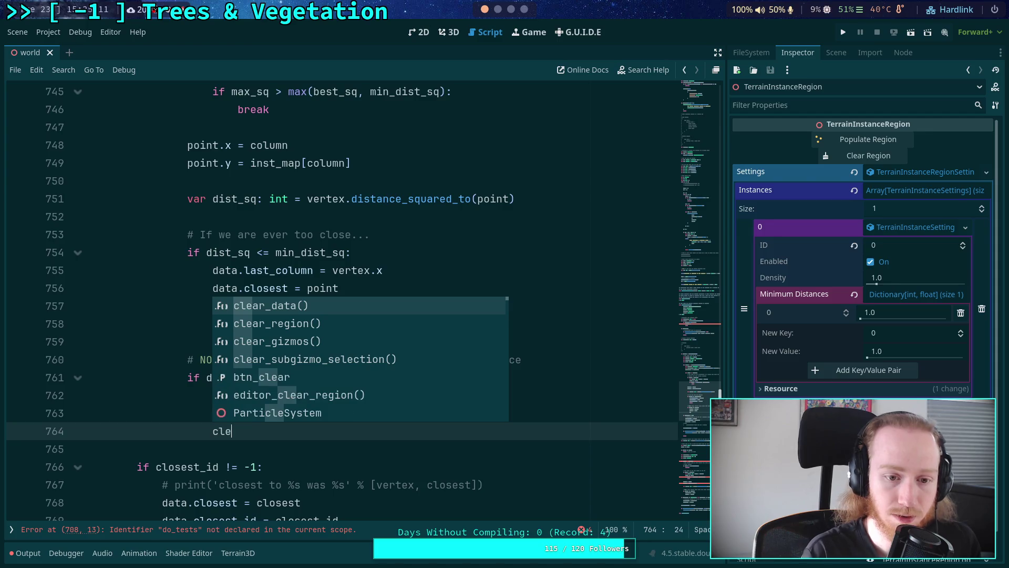
key("BackSpace")
key("BackSpace")
type("los")
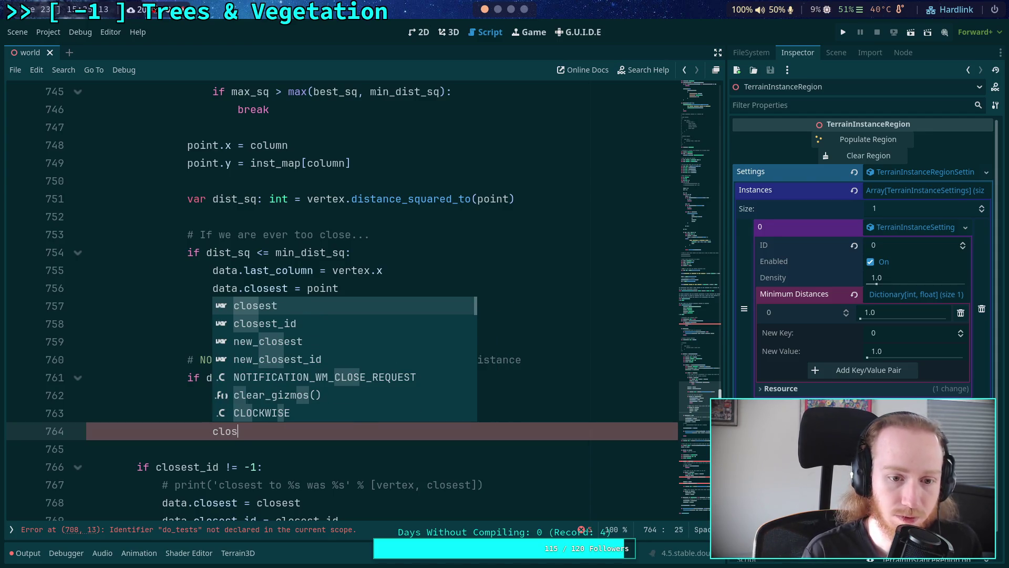
key("Down")
key("Return")
type("inst_id")
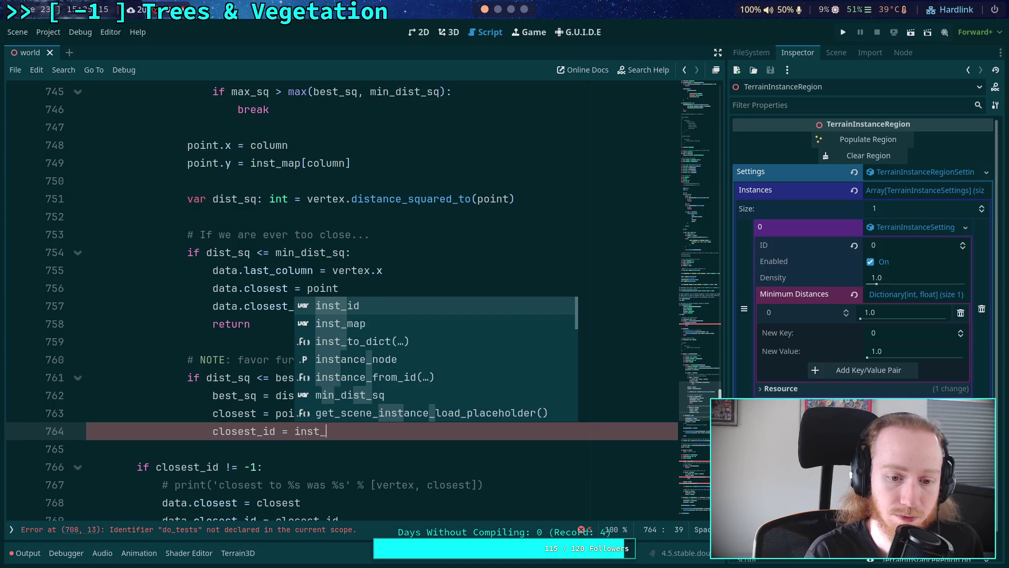
left_click(231, 422)
scroll(244, 425, "down", 3)
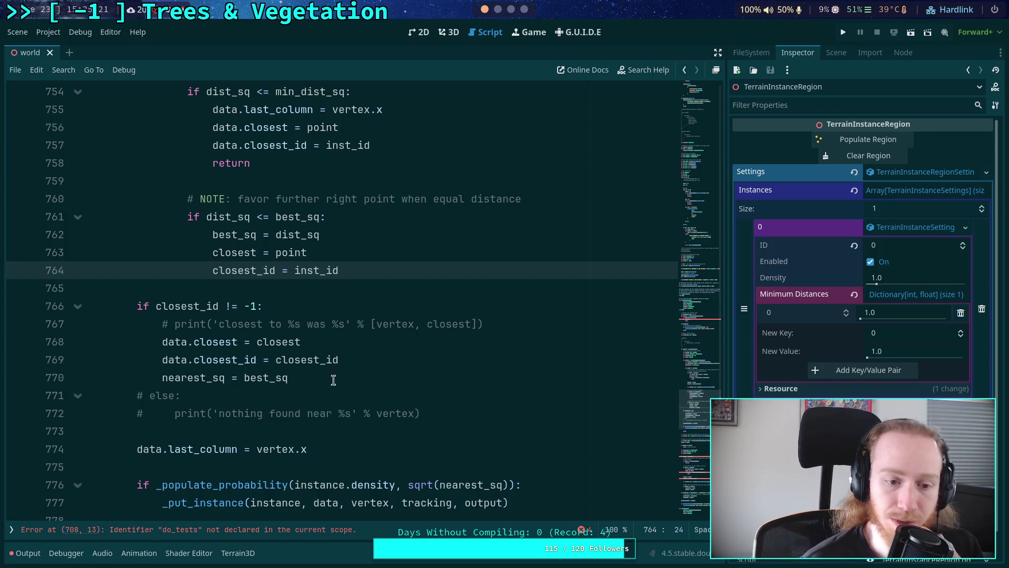
Review the data.closest_id store and best_sq on line 770.
left_click(380, 356)
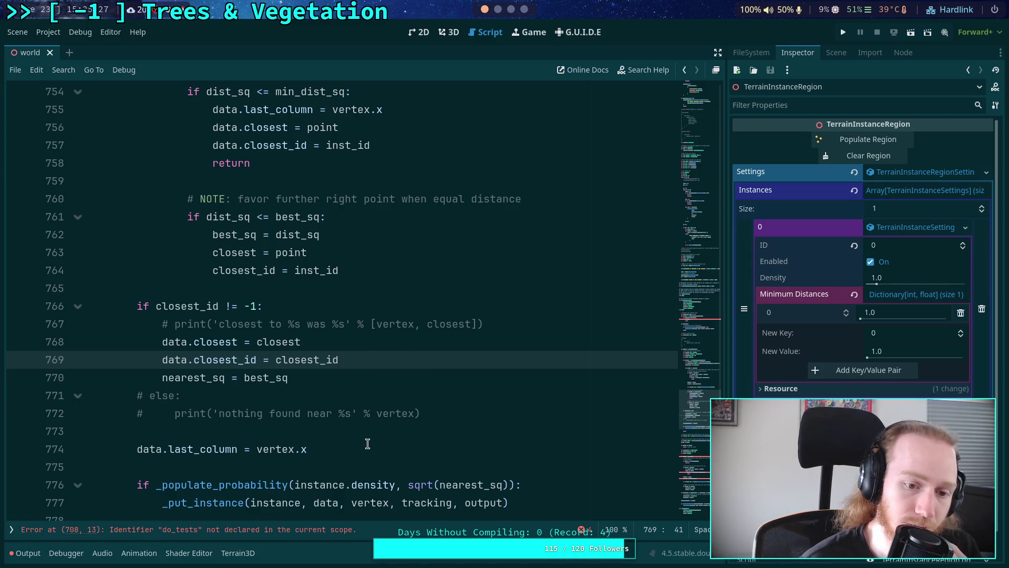
left_click_drag(243, 377, 300, 377)
scroll(363, 377, "down", 3)
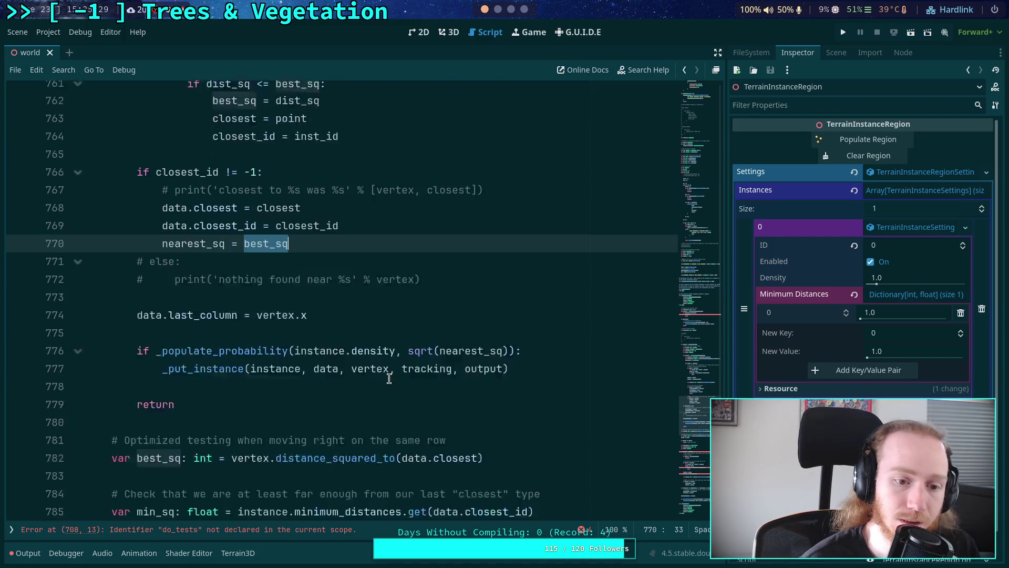
scroll(367, 378, "down", 2)
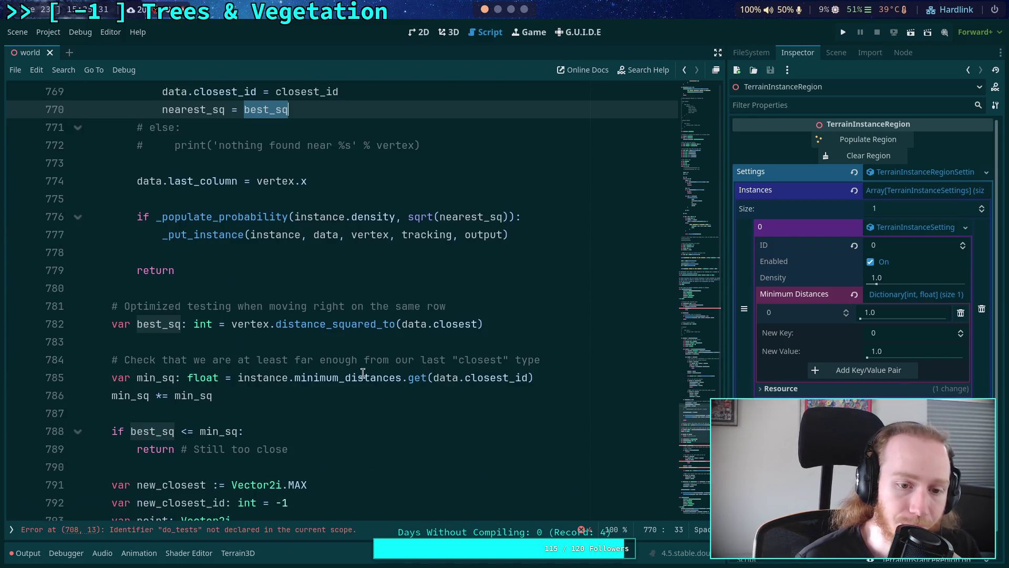
scroll(355, 340, "down", 2)
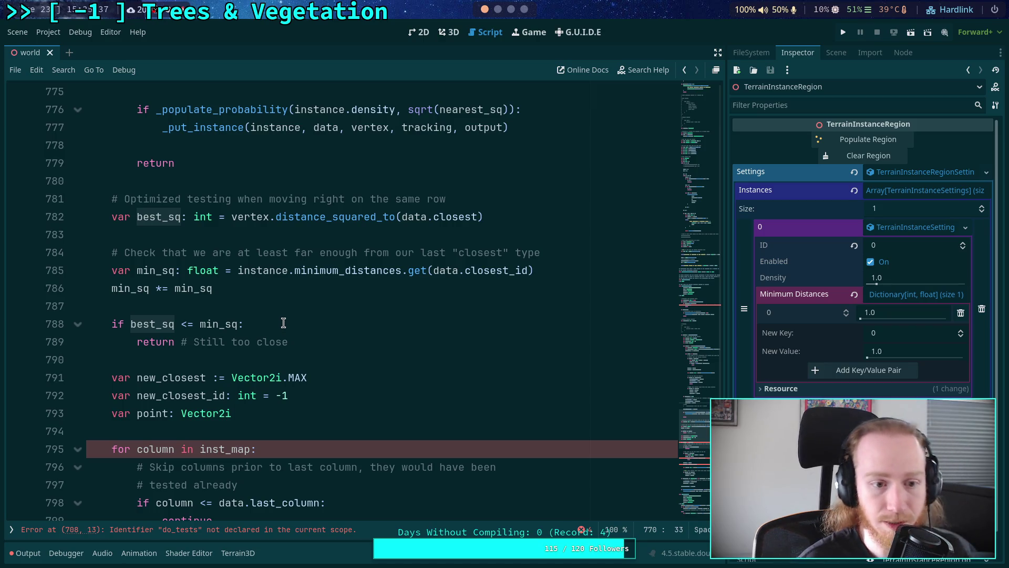
scroll(283, 323, "down", 1)
scroll(283, 323, "down", 1)
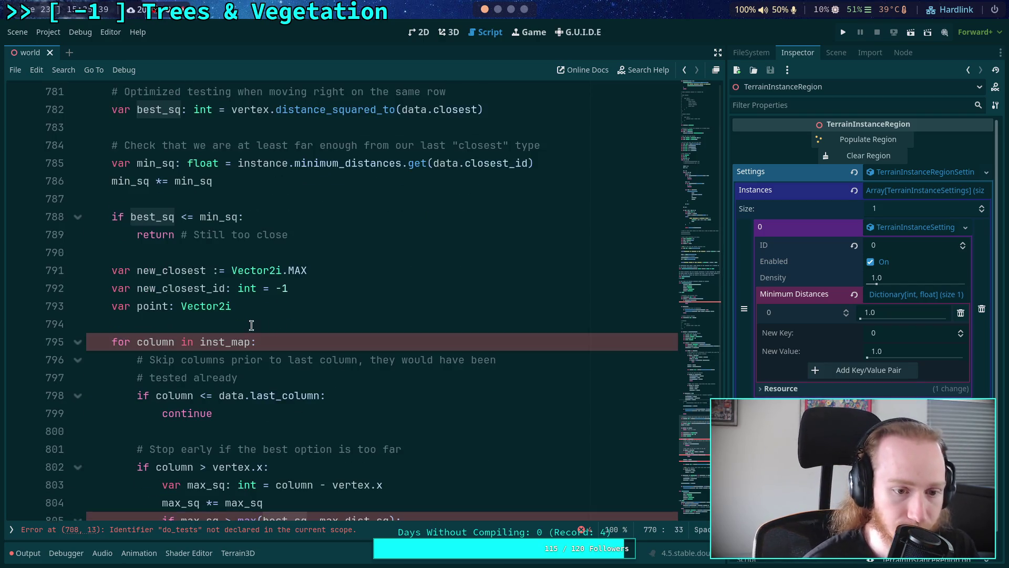
scroll(260, 322, "down", 1)
Select the four-line 'for inst_id in instance.minimum_distances:' block near line 734.
left_click(279, 272)
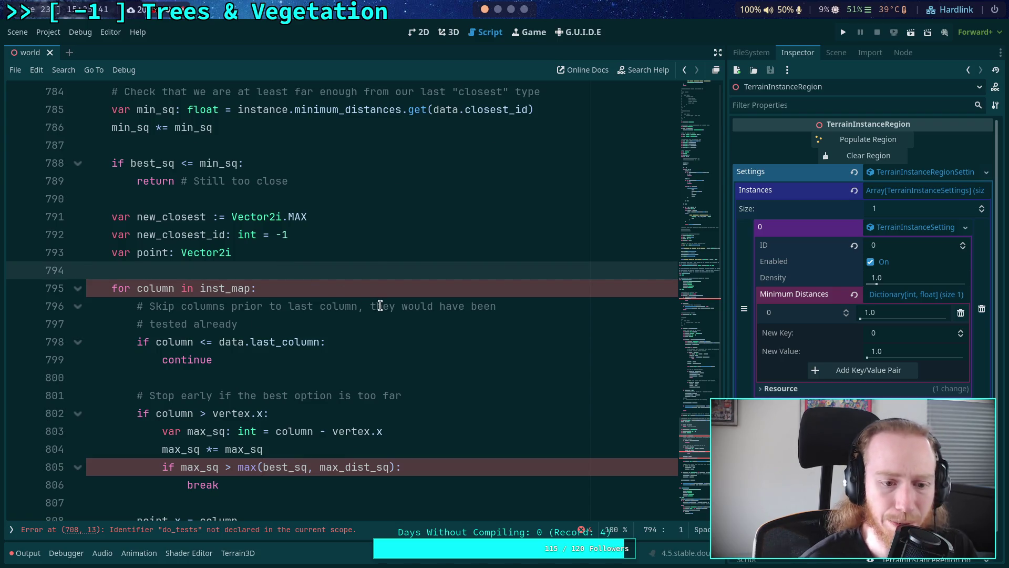
scroll(378, 302, "down", 2)
scroll(381, 307, "up", 17)
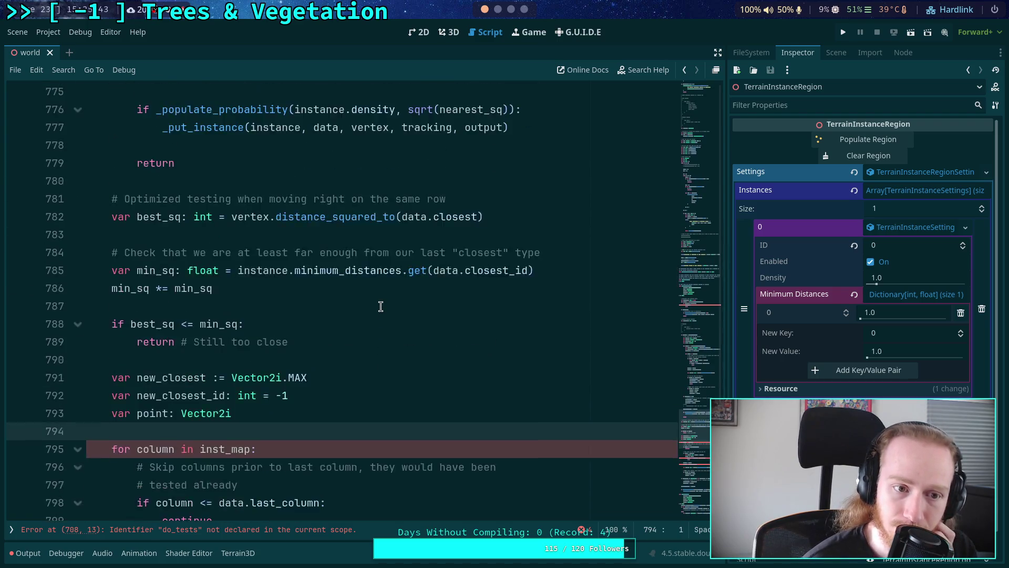
scroll(361, 323, "up", 4)
mouse_move(135, 216)
left_mouse_down()
mouse_move(456, 215)
mouse_move(484, 276)
left_mouse_up()
key("ctrl+c")
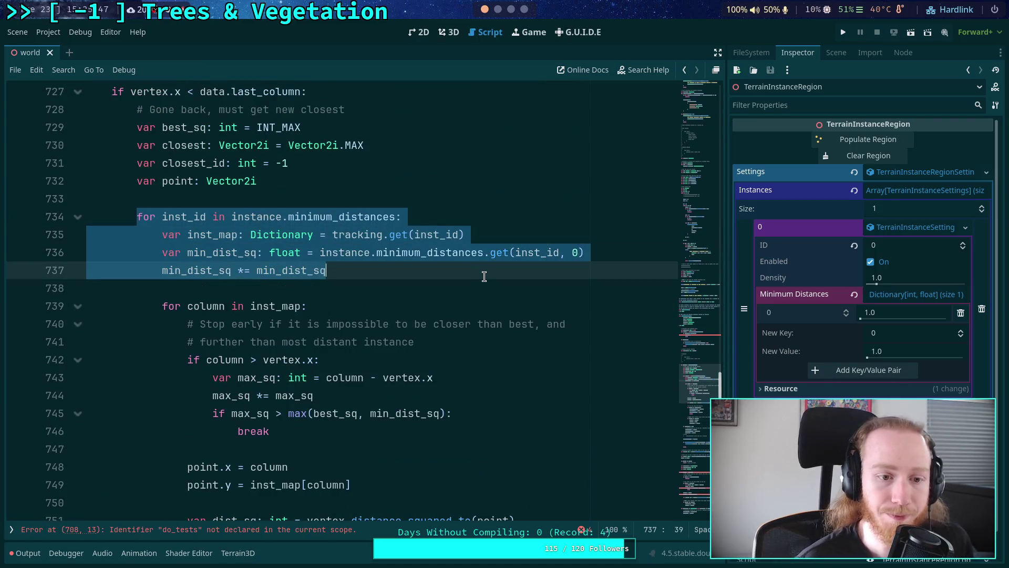
scroll(341, 300, "down", 19)
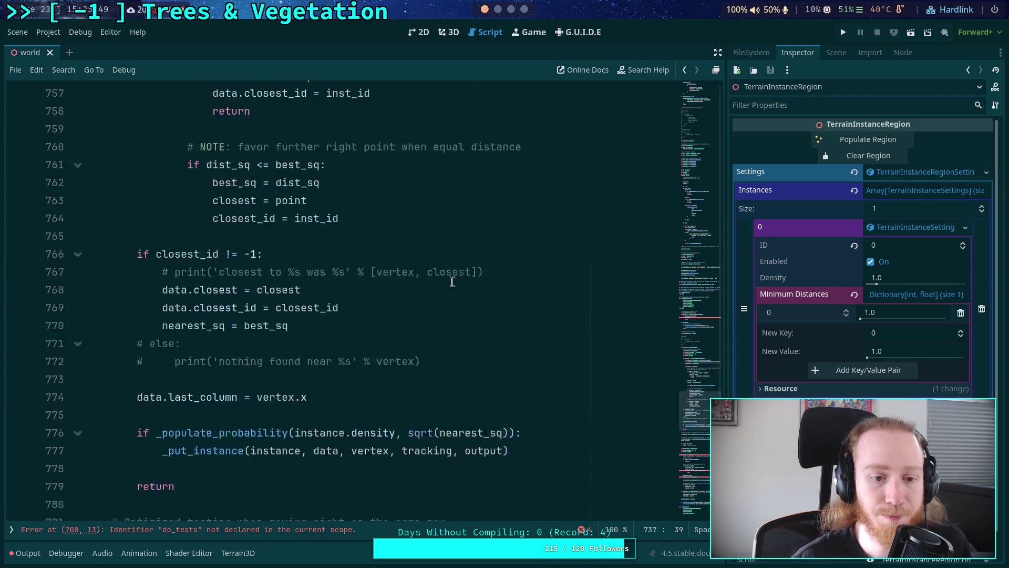
Paste the per-instance loop after blank line 794 and indent its for line.
left_click(249, 271)
key("Return")
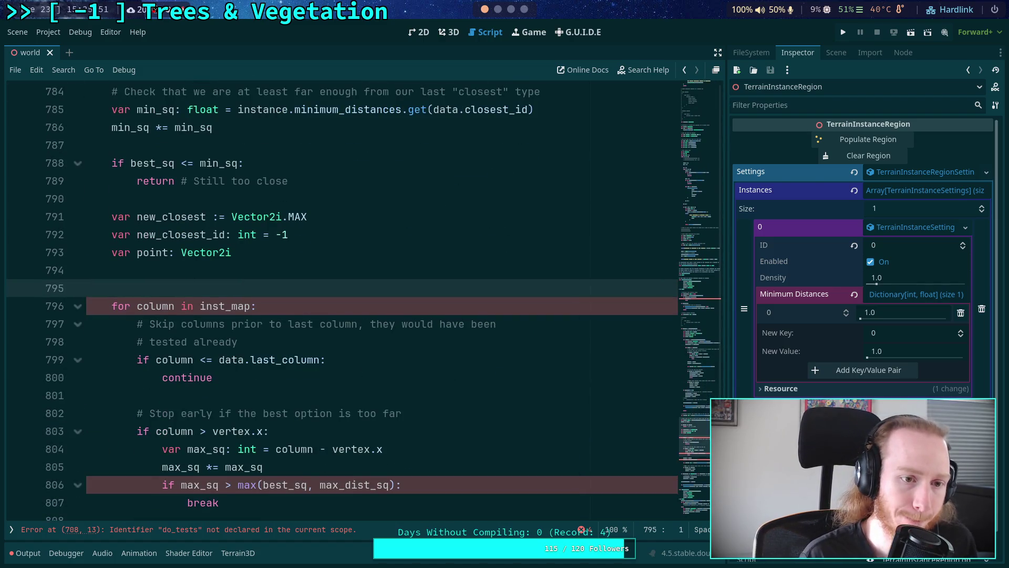
key("ctrl+v")
left_click(89, 289)
key("Tab")
Indent the column loop block under the new loop and check inst_map's uses.
mouse_move(187, 306)
left_mouse_down()
mouse_move(463, 306)
mouse_move(200, 341)
mouse_move(128, 199)
mouse_move(184, 295)
mouse_move(235, 345)
mouse_move(259, 311)
left_mouse_up()
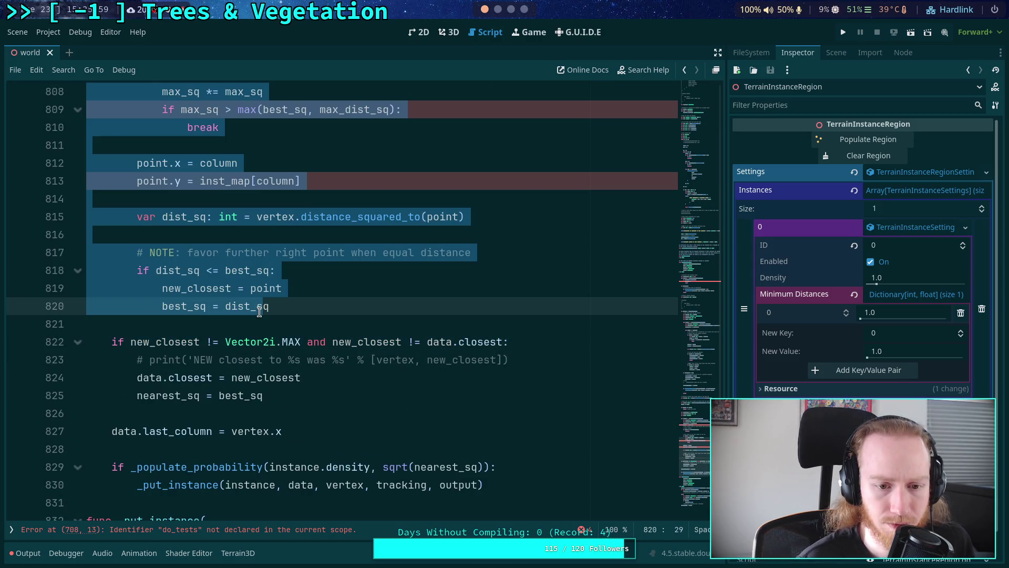
key("Tab")
scroll(346, 284, "up", 5)
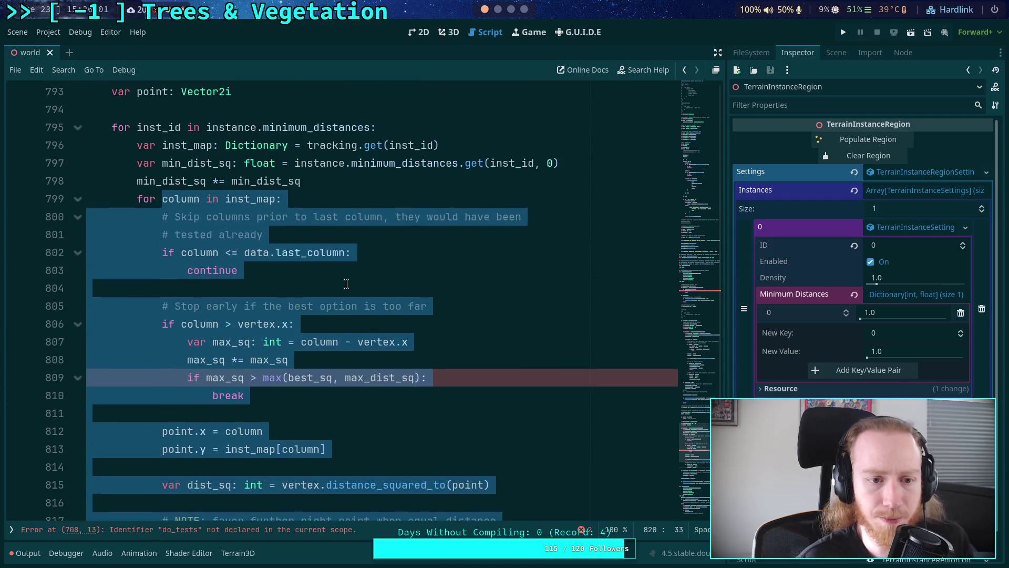
left_click(347, 284)
scroll(347, 284, "up", 6)
scroll(305, 297, "up", 6)
scroll(305, 297, "down", 10)
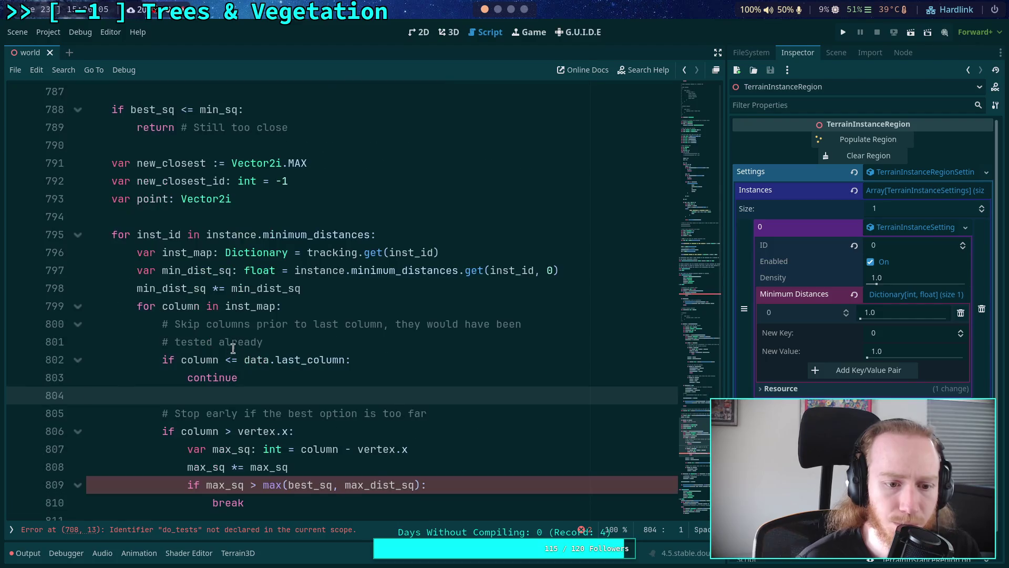
double_click(192, 251)
scroll(226, 288, "up", 2)
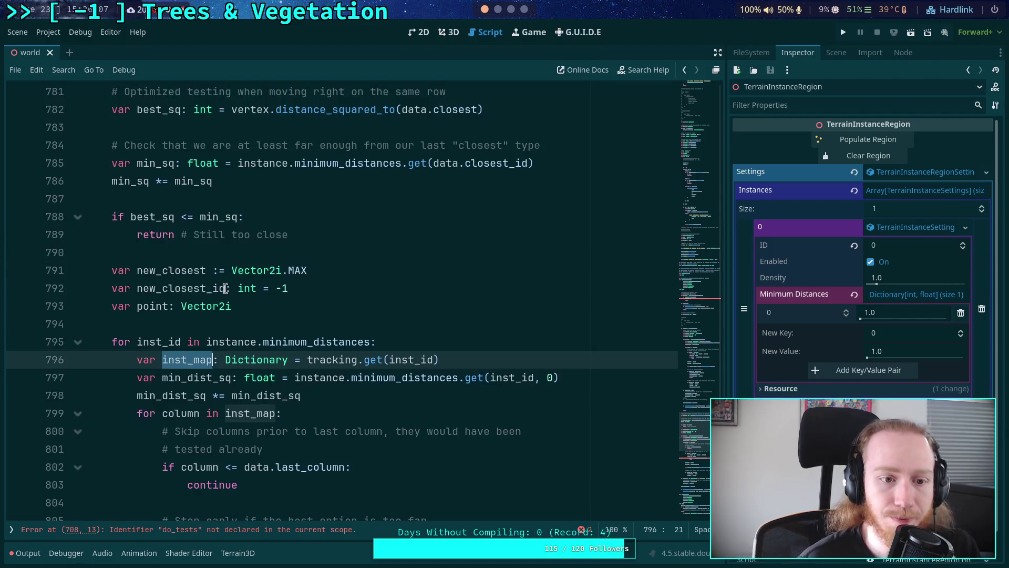
scroll(231, 328, "down", 2)
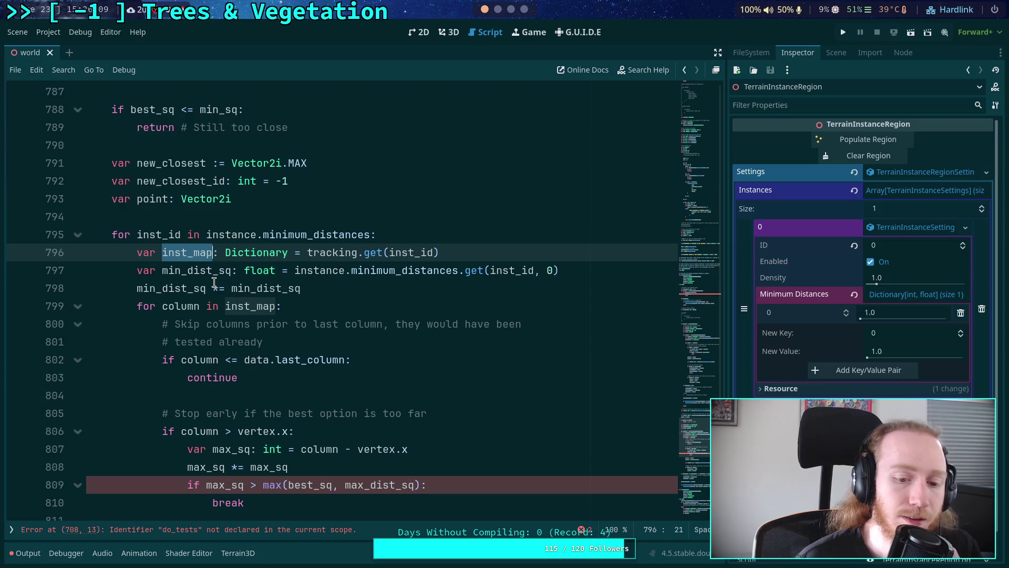
Rename max_dist_sq to min_dist_sq in the early-break check on line 809.
left_click_drag(352, 486, 361, 488)
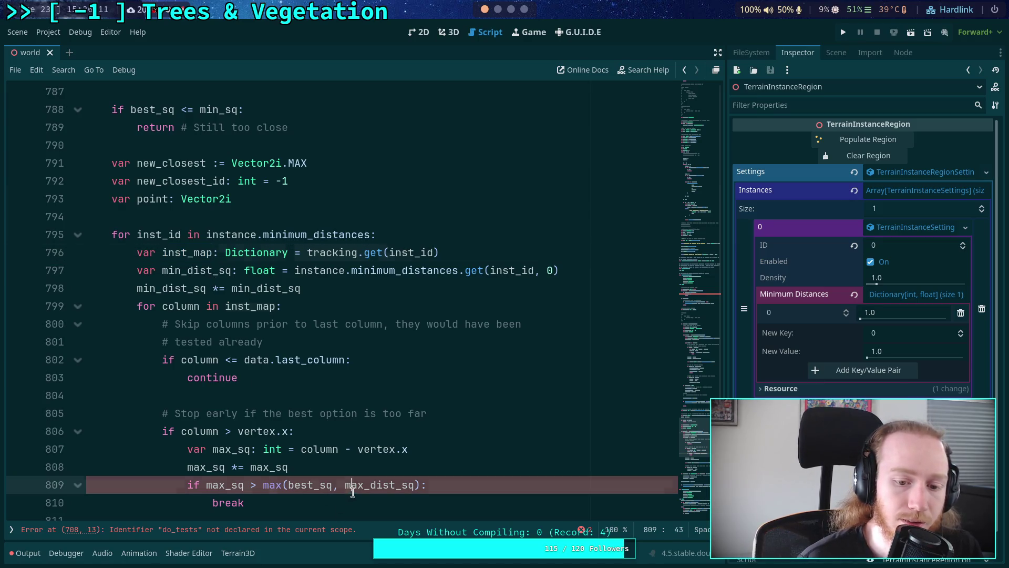
type("in")
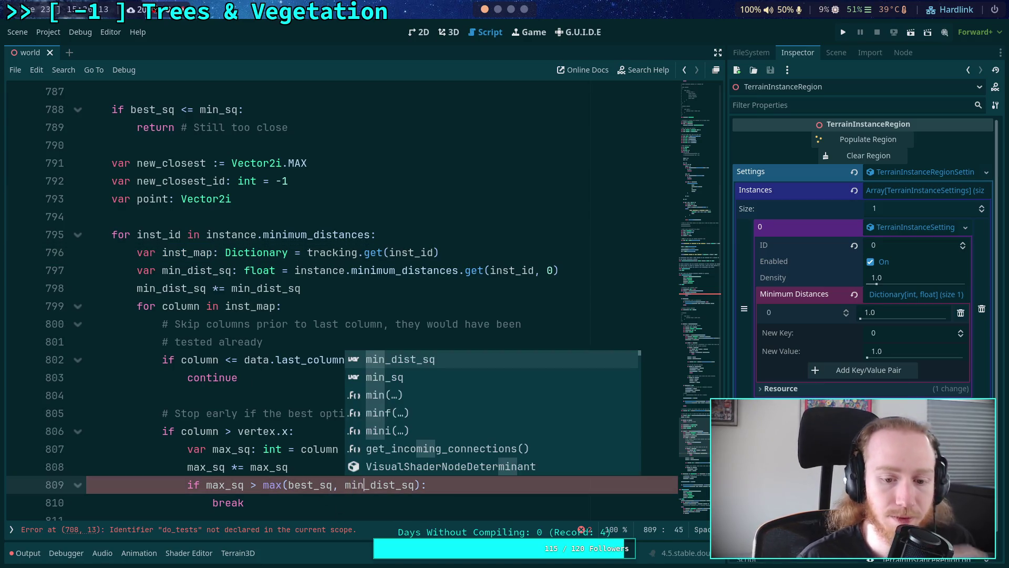
left_click(258, 432)
scroll(257, 368, "down", 1)
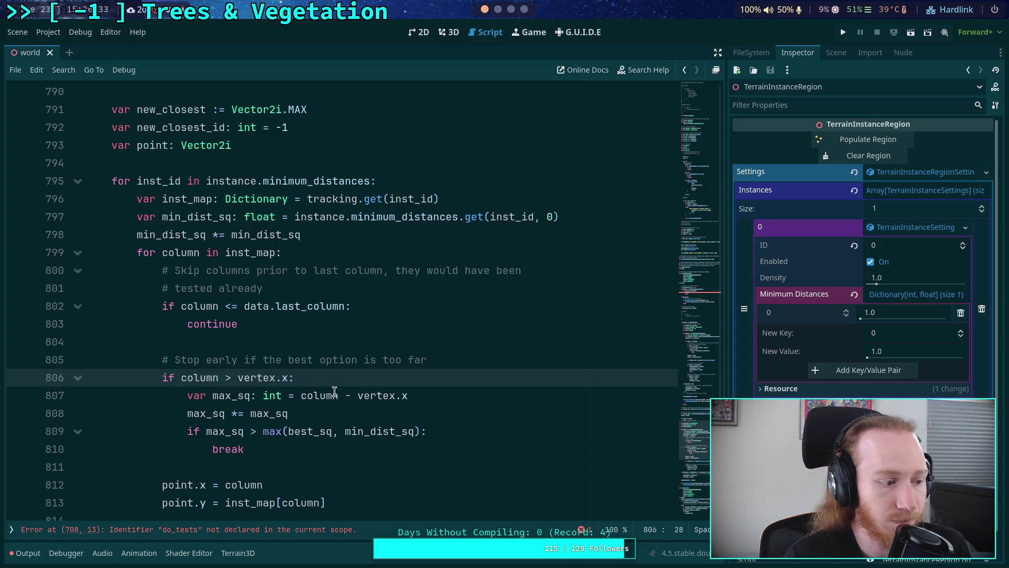
scroll(371, 400, "down", 1)
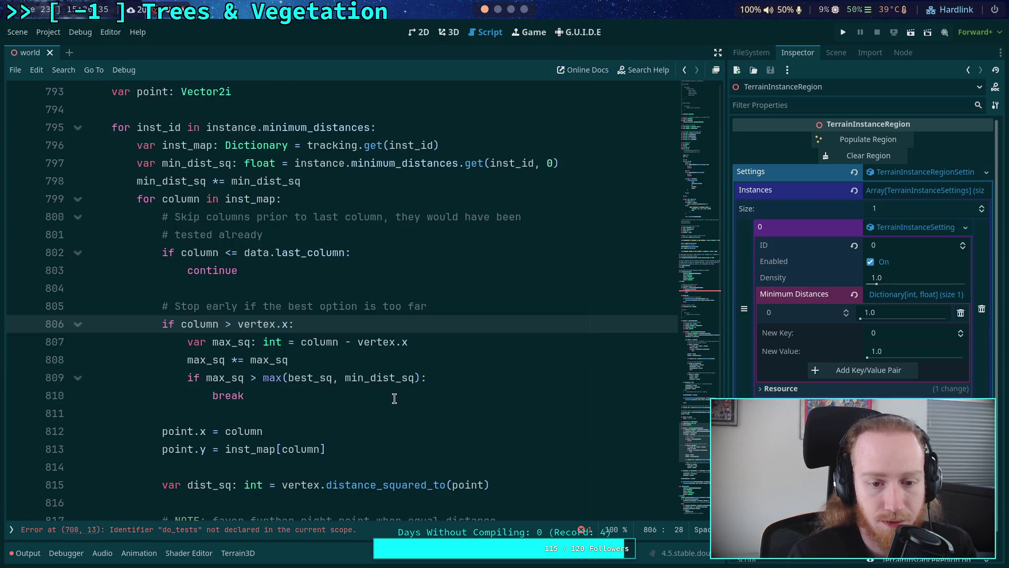
scroll(337, 368, "up", 1)
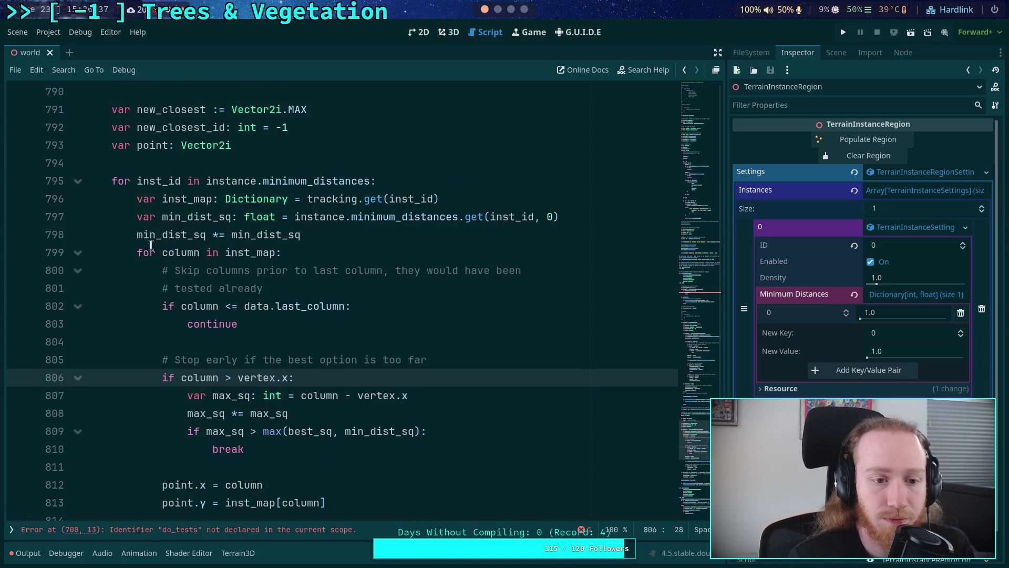
Review inst_id, tracking, inst_map, min_dist_sq and minimum_distances in the new loop.
left_click(241, 252)
double_click(152, 181)
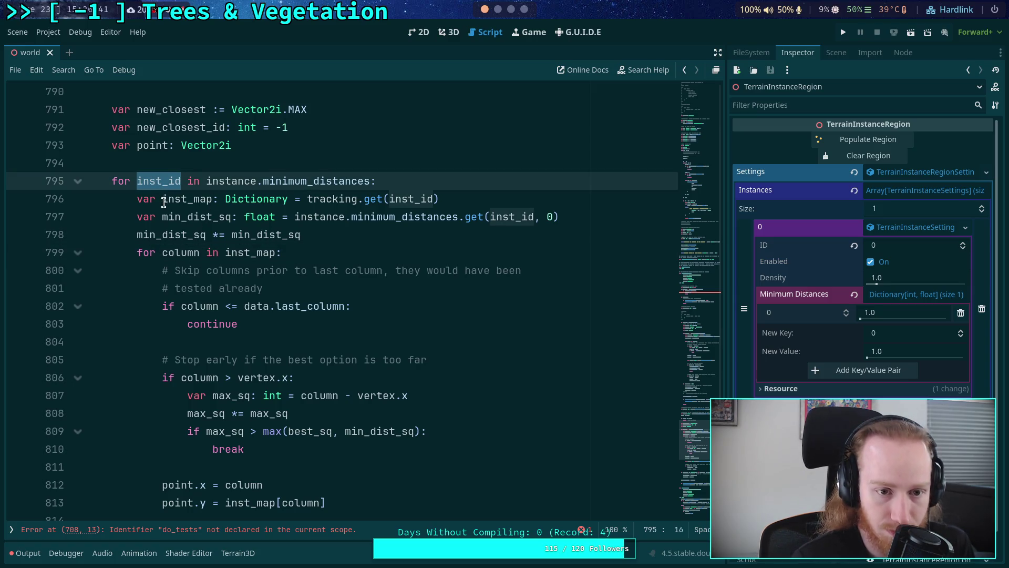
double_click(342, 199)
double_click(181, 199)
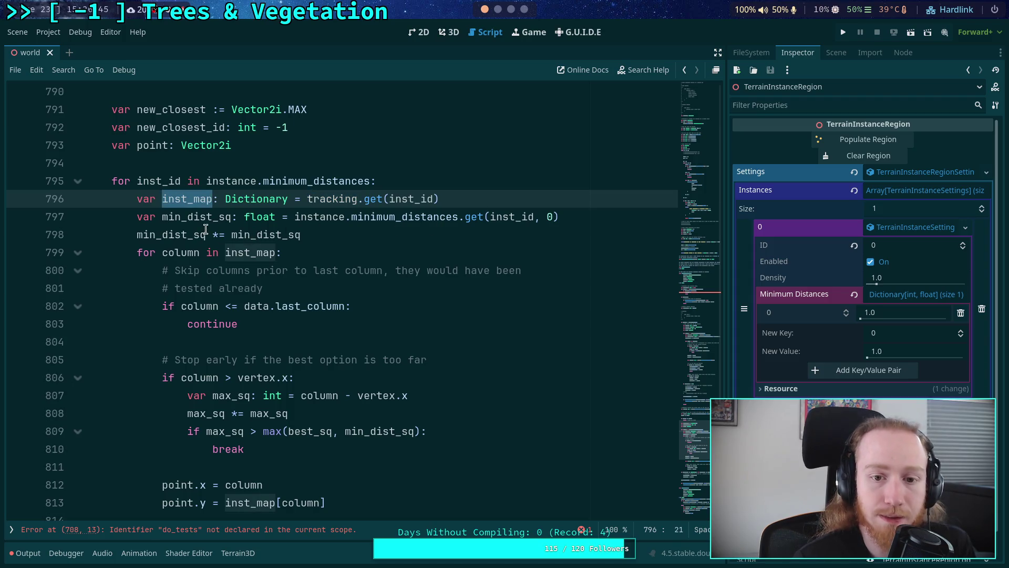
double_click(168, 217)
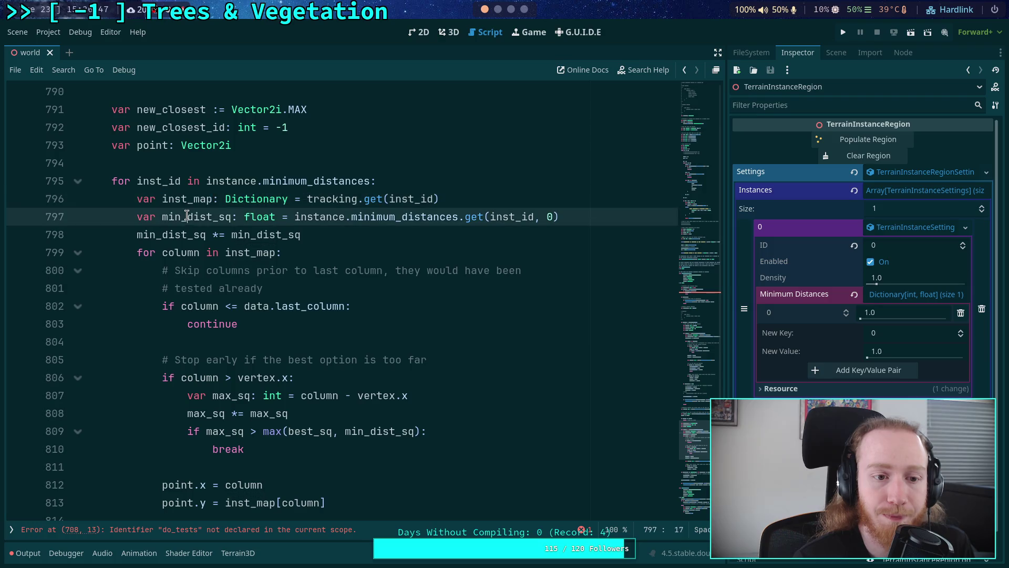
double_click(384, 217)
left_click(256, 234)
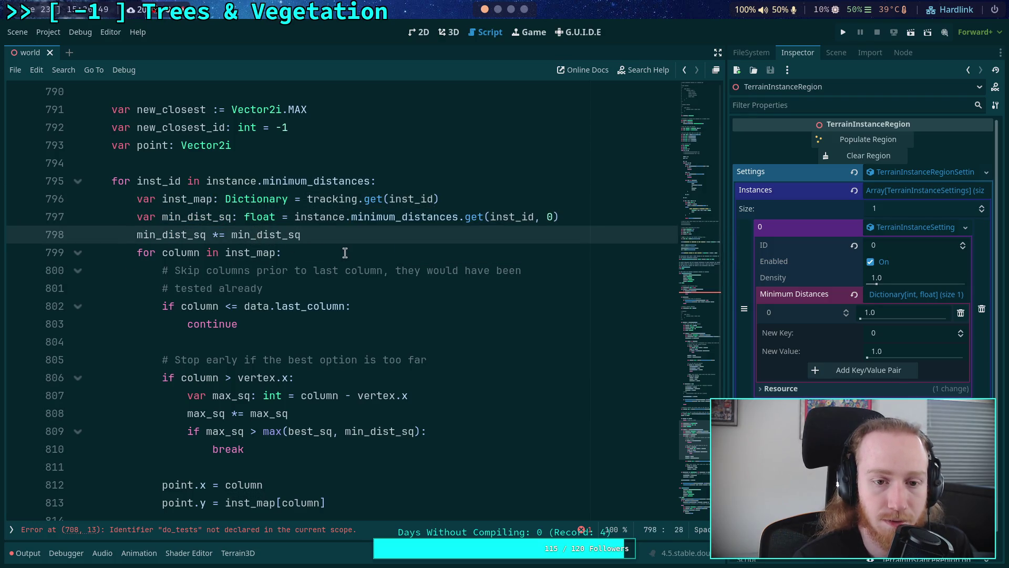
left_click(467, 199)
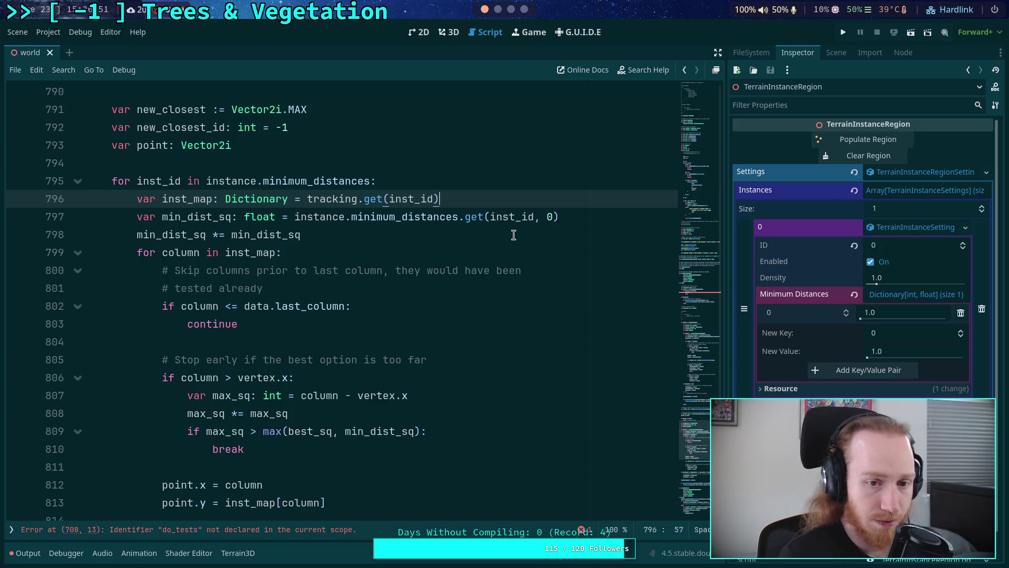
left_click(457, 181)
Add an 'if not tracking.has(inst_id): continue' guard on line 796 and select it.
key("Return")
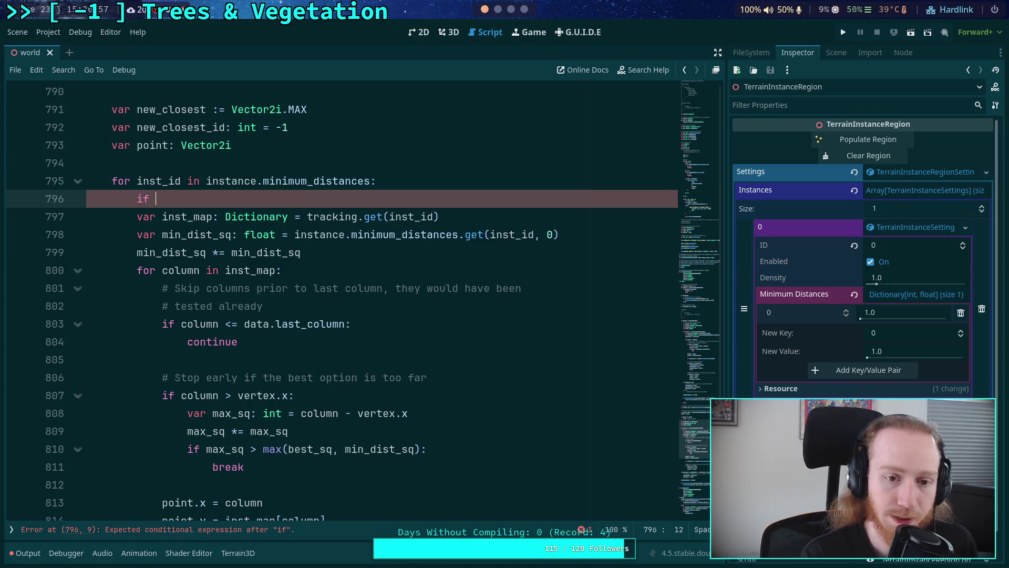
type("not tracking.")
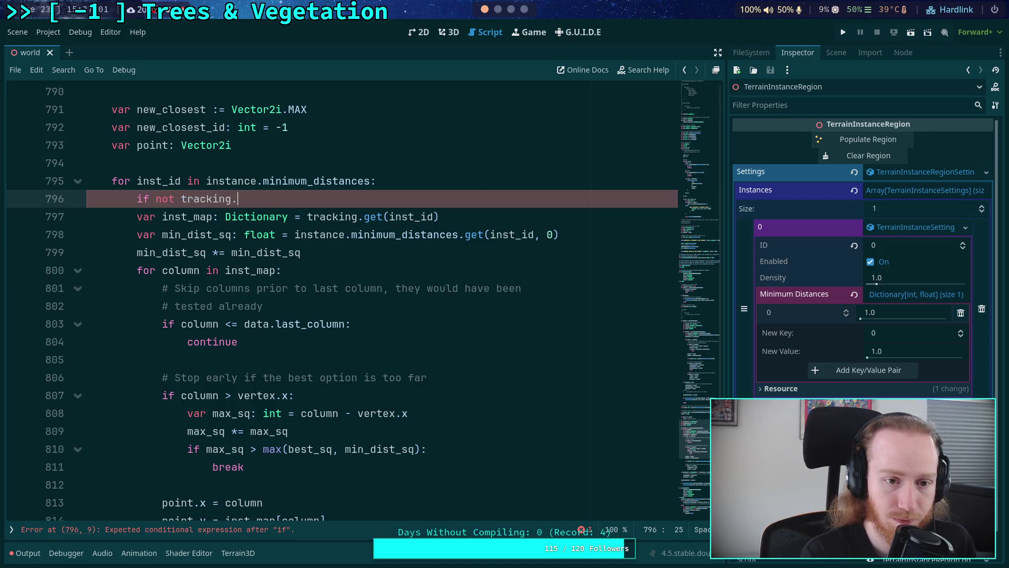
type("has(inst_id):")
key("Return")
type("contin")
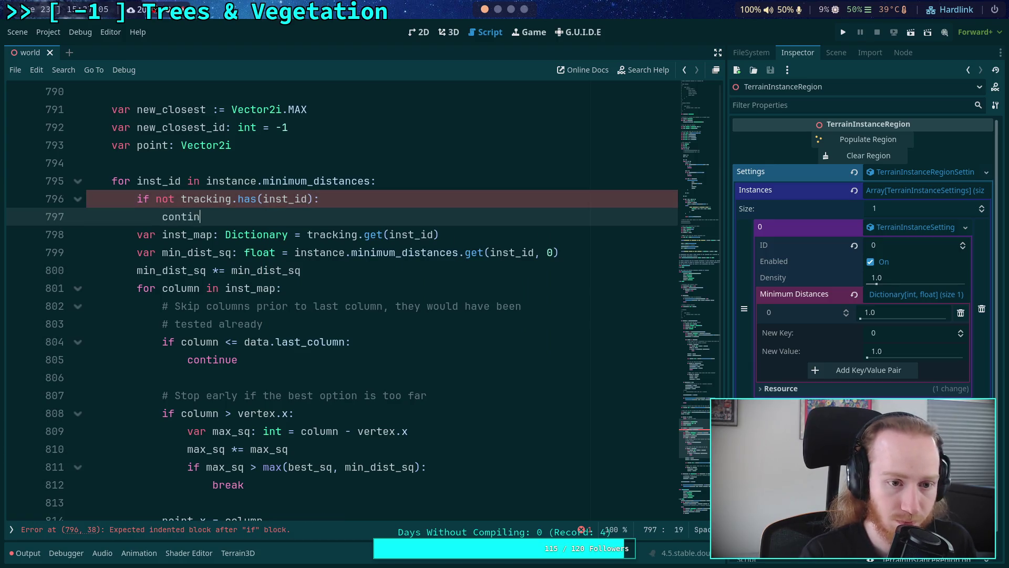
type("ue")
key("Return")
left_click_drag(229, 218, 138, 200)
key("ctrl+c")
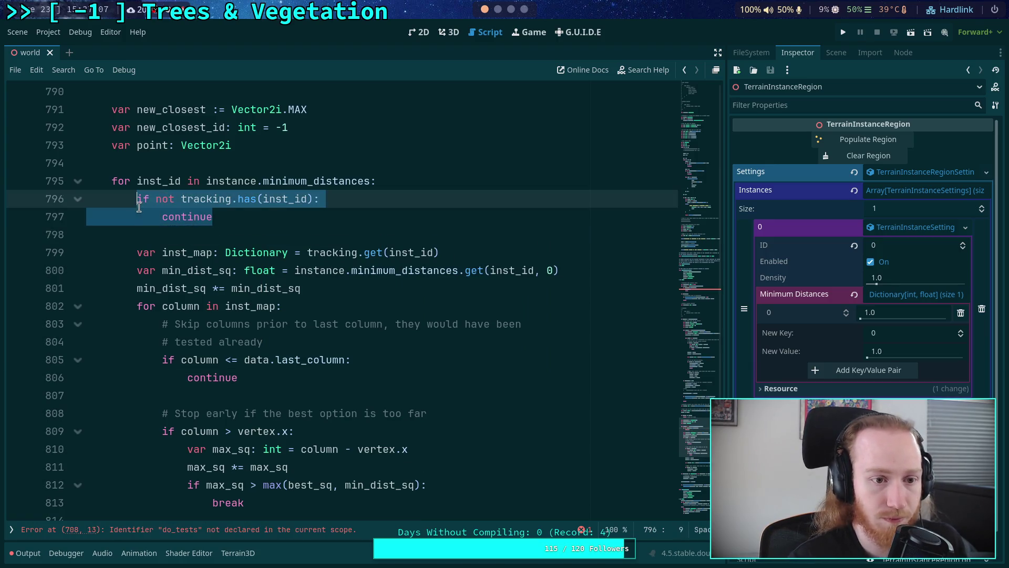
Paste the guard under the earlier loop header near line 734, fix indentation, and save.
scroll(406, 236, "up", 20)
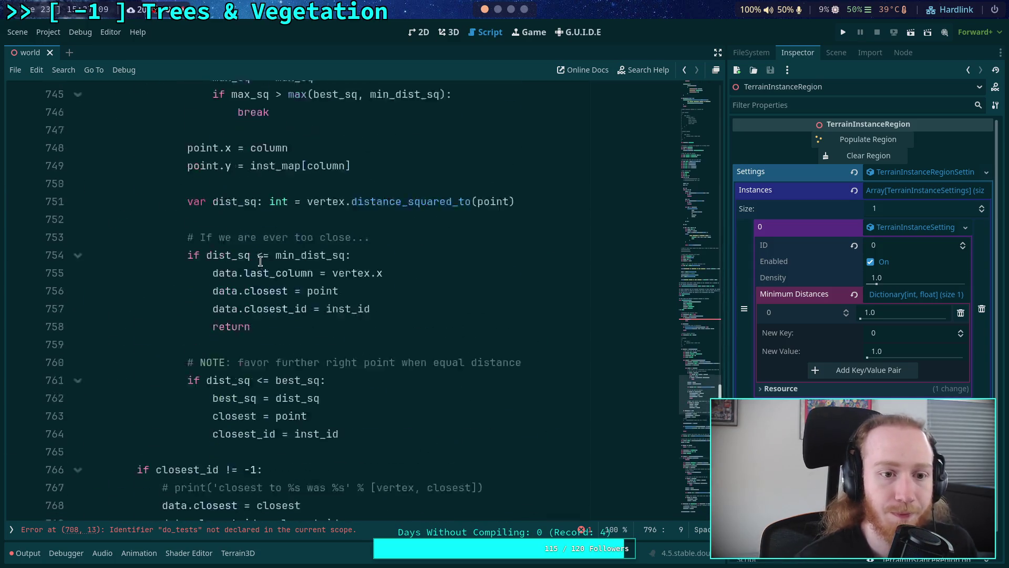
left_click(450, 223)
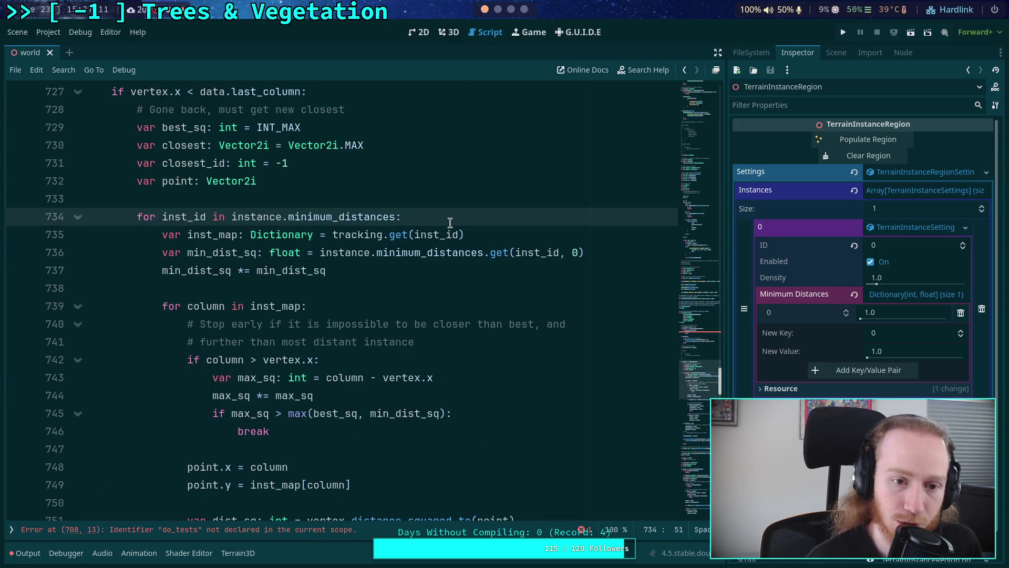
key("Return")
key("ctrl+v")
key("Home")
key("Tab")
key("End")
key("Return")
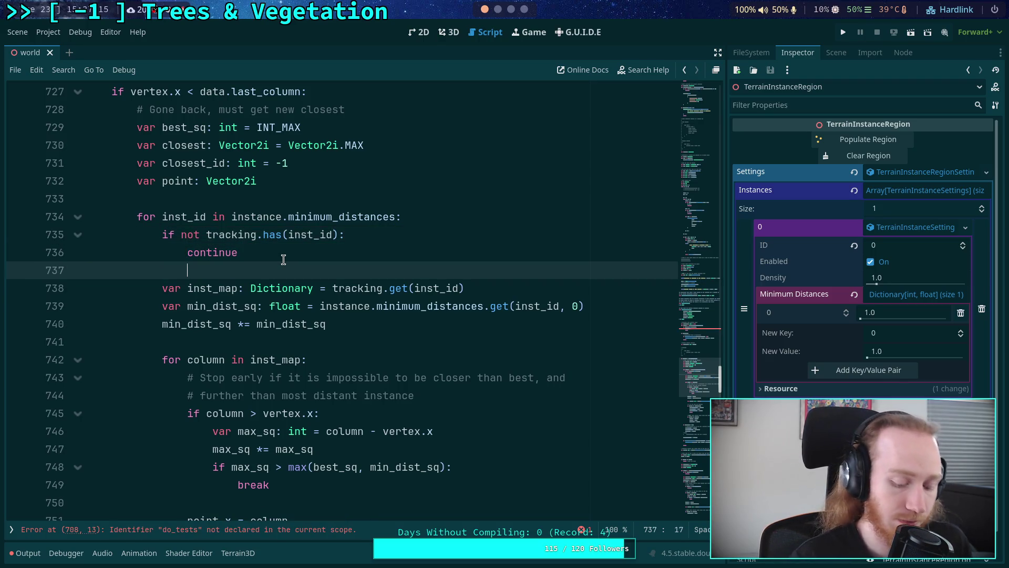
key("ctrl+s")
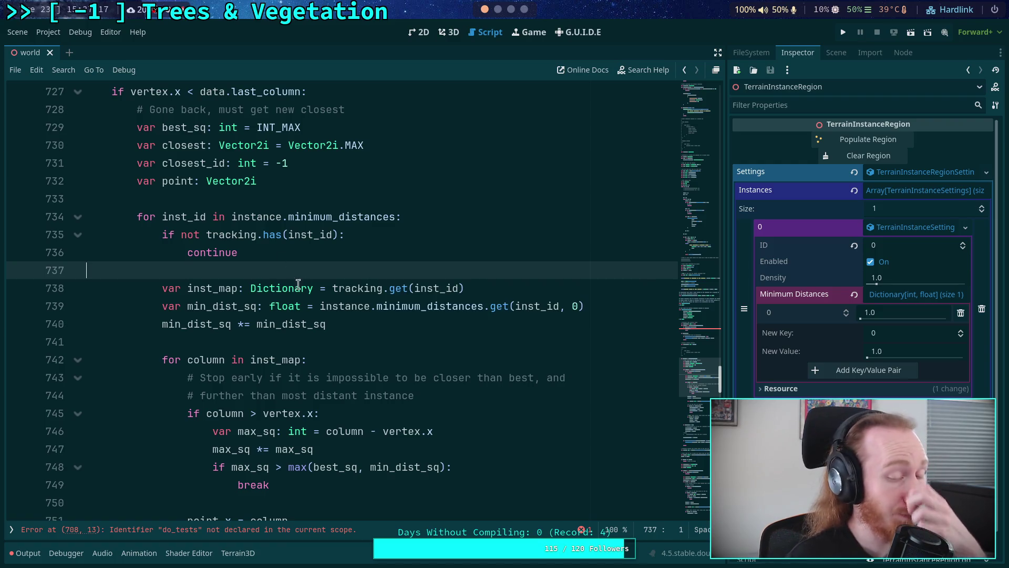
Review tracking on line 738 and inst_map usages in the second loop.
double_click(363, 289)
left_click(300, 343)
scroll(309, 312, "down", 15)
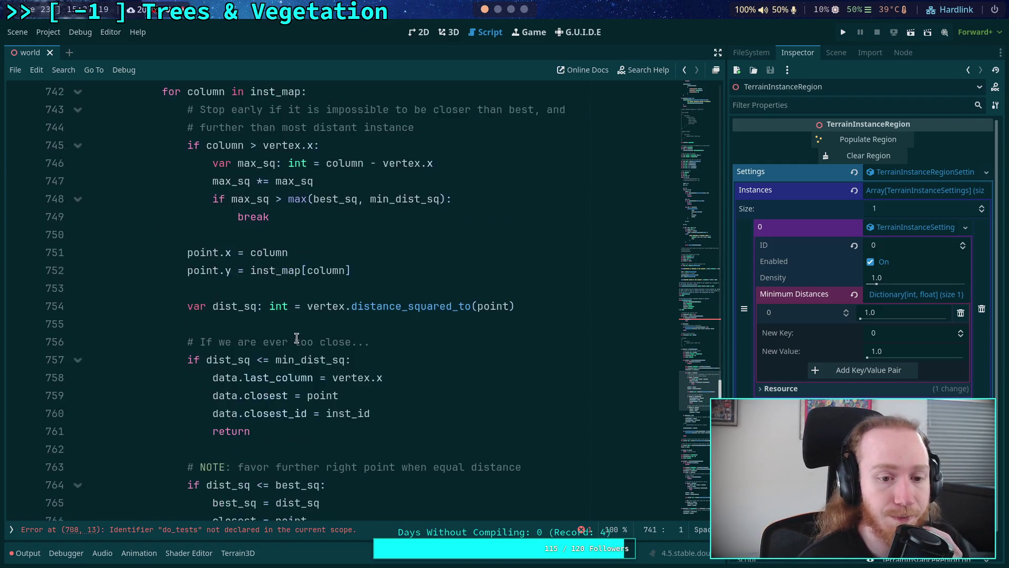
scroll(310, 312, "down", 5)
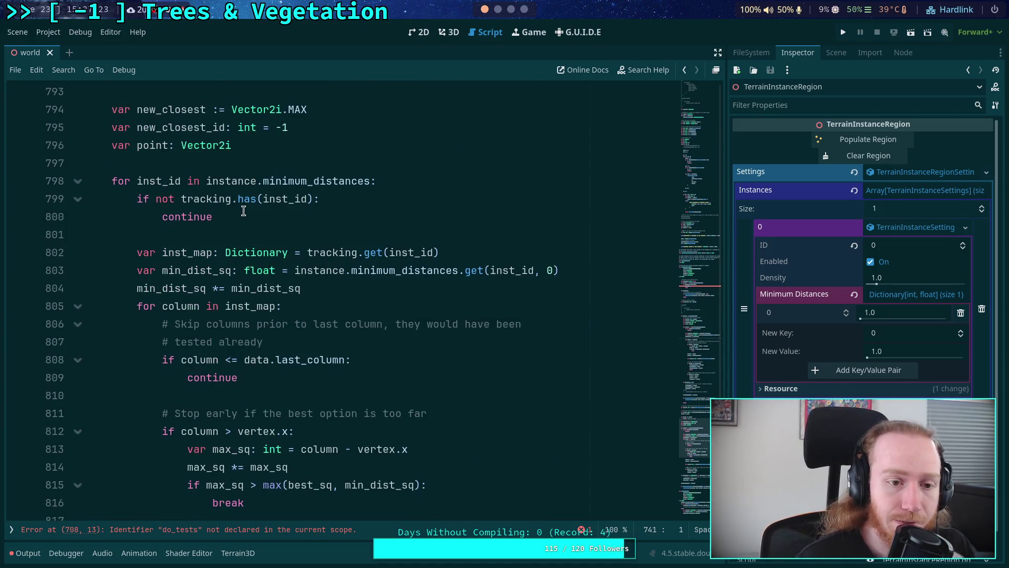
scroll(194, 221, "down", 1)
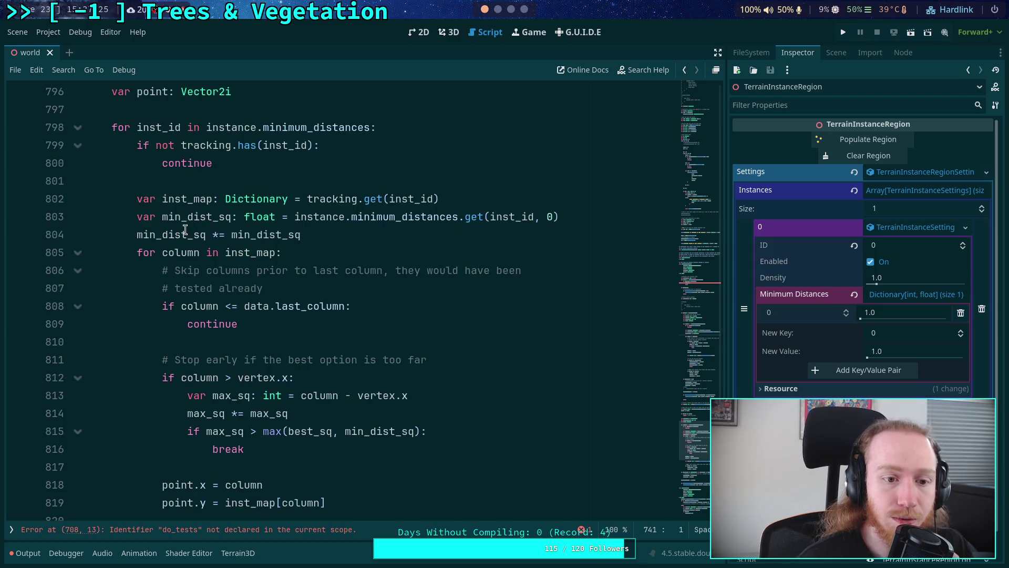
double_click(246, 253)
scroll(318, 242, "down", 1)
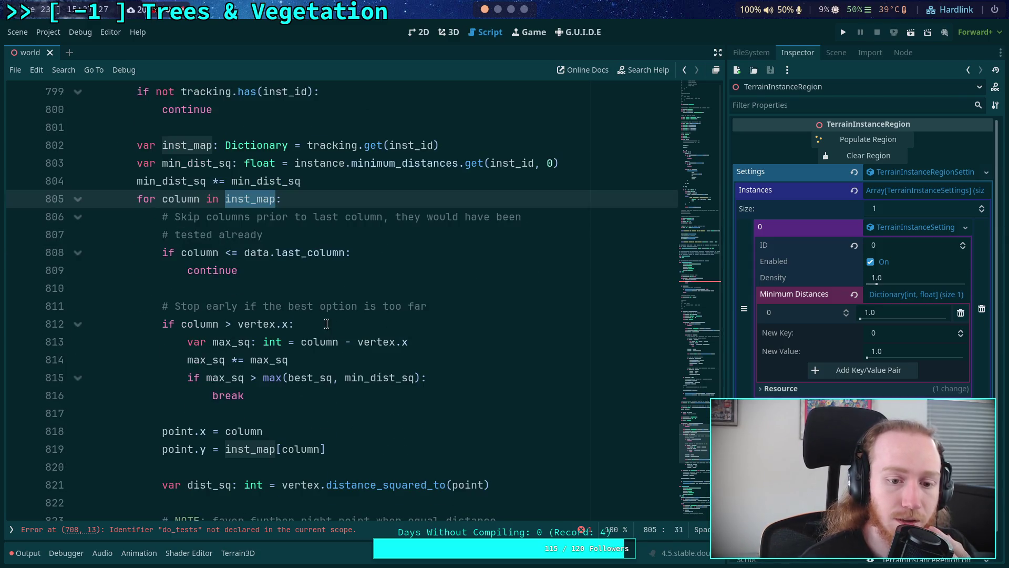
scroll(291, 315, "up", 1)
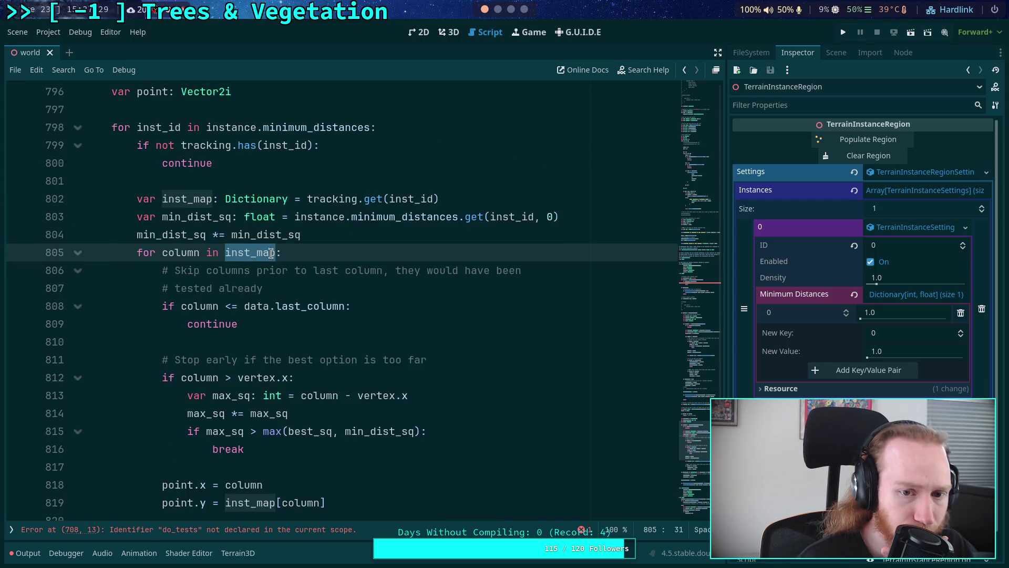
left_click(529, 235)
Insert a blank line after line 804 before the column loop and save.
key("Return")
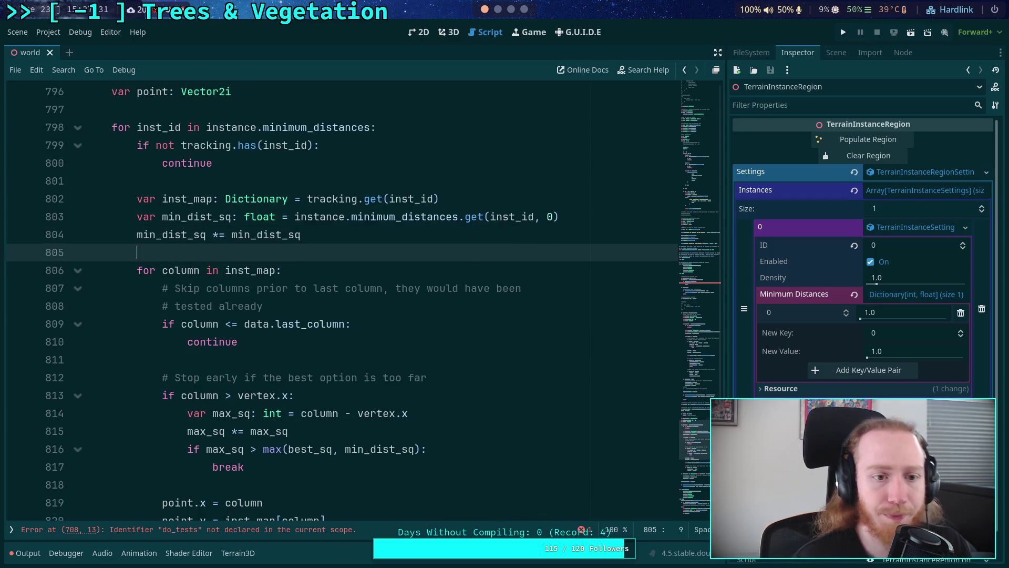
scroll(344, 381, "up", 20)
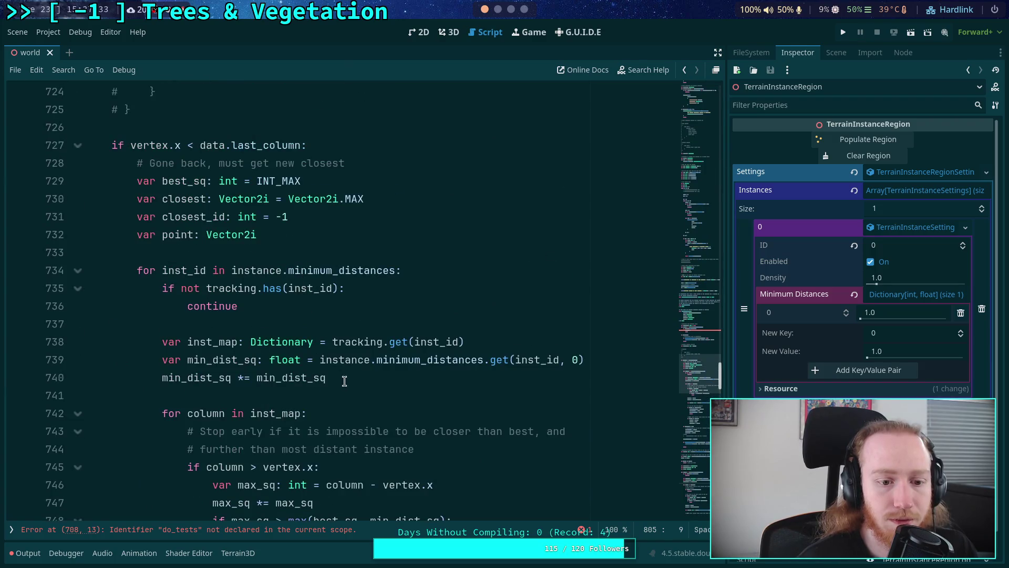
scroll(344, 380, "down", 20)
key("ctrl+s")
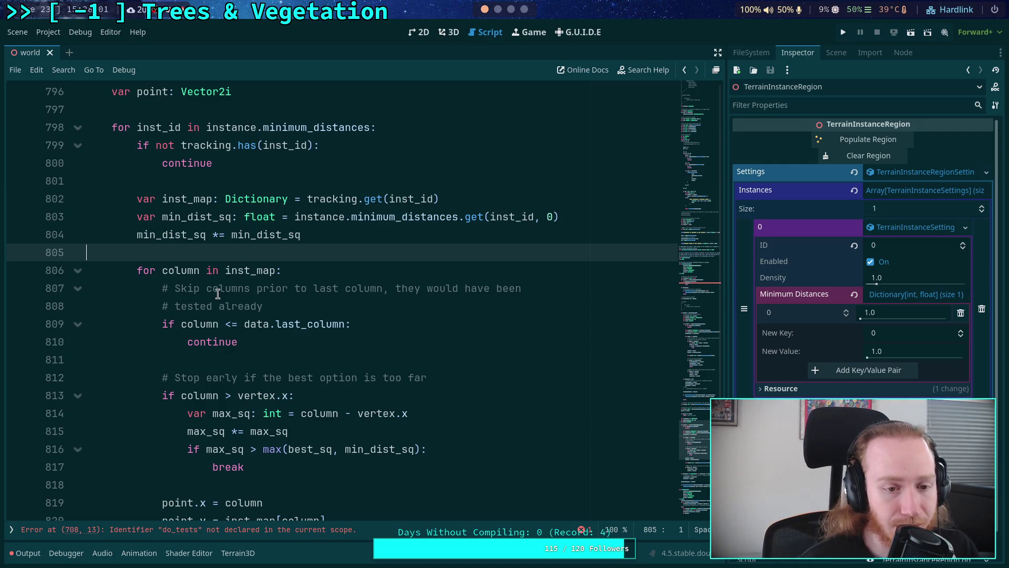
scroll(218, 293, "down", 6)
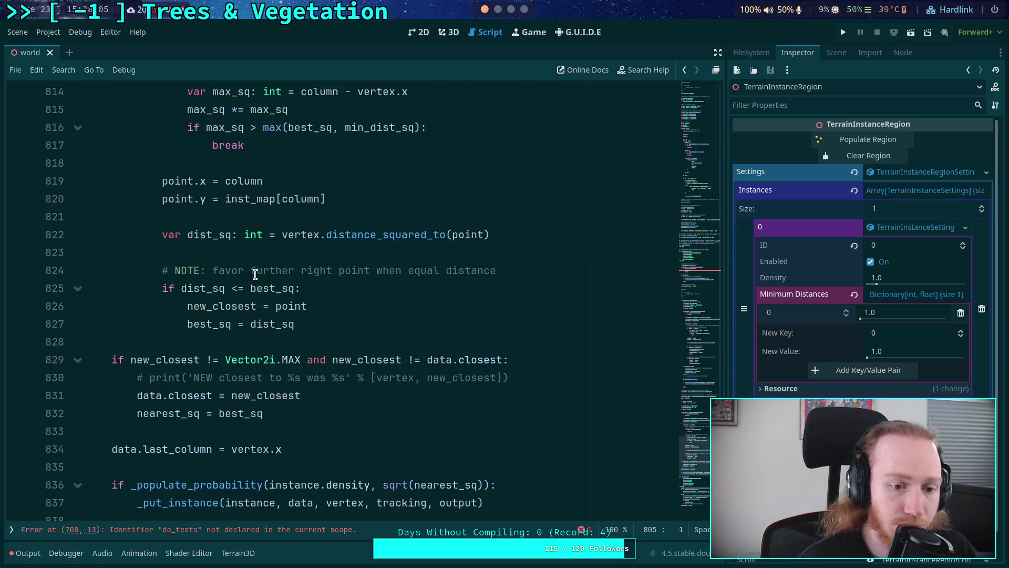
scroll(255, 273, "up", 1)
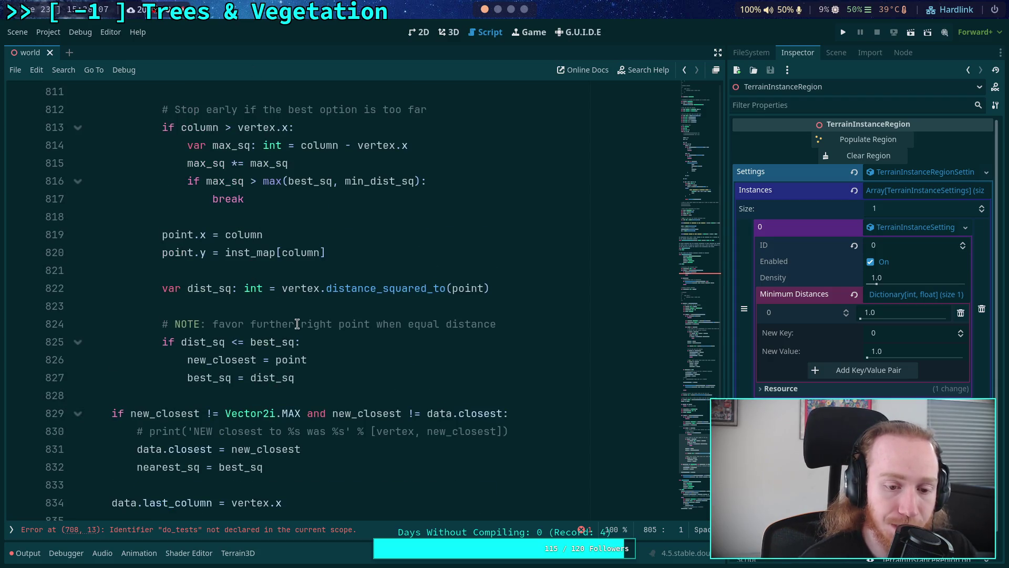
scroll(298, 324, "up", 5)
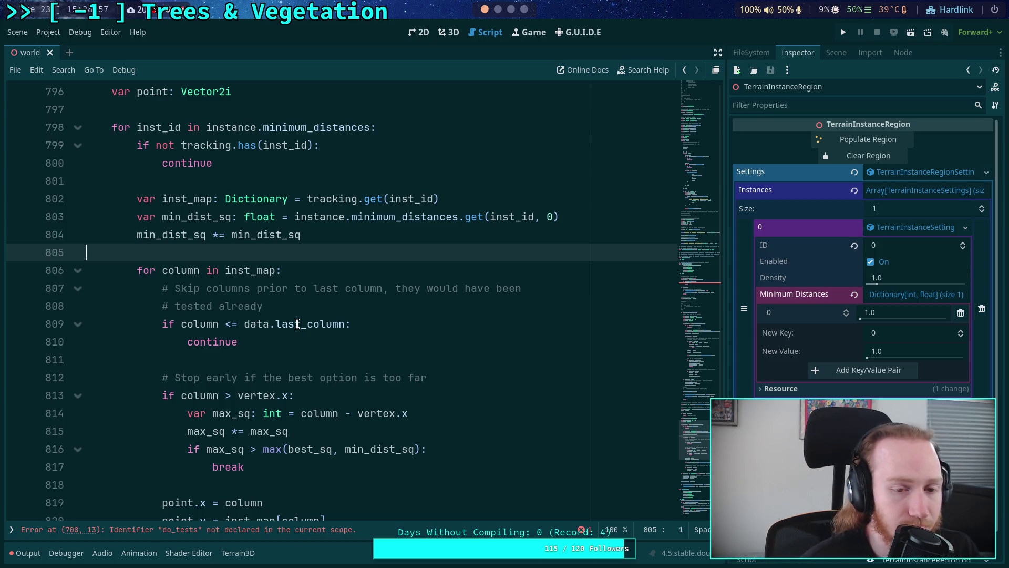
scroll(330, 361, "up", 5)
scroll(331, 381, "down", 3)
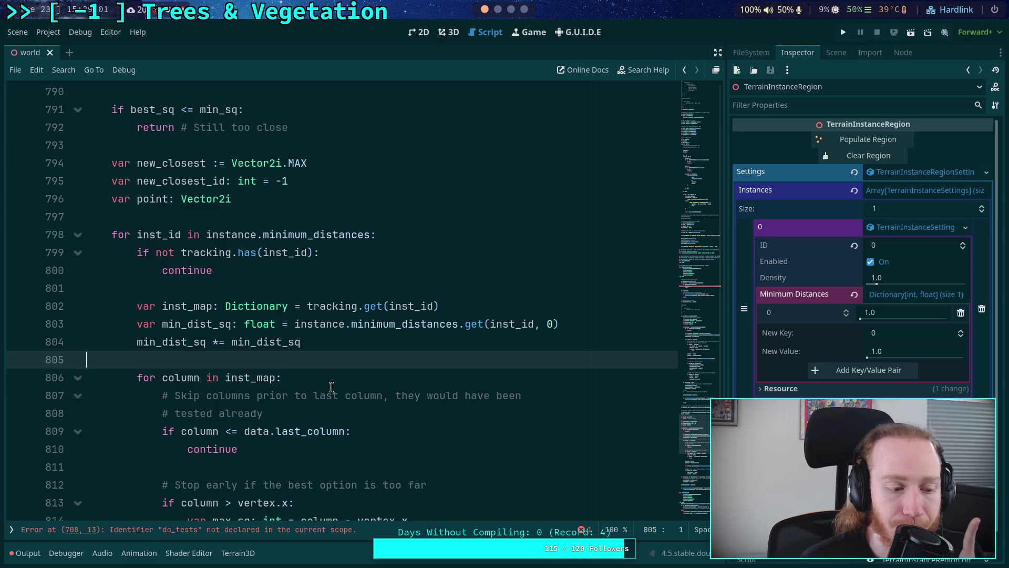
scroll(331, 387, "up", 20)
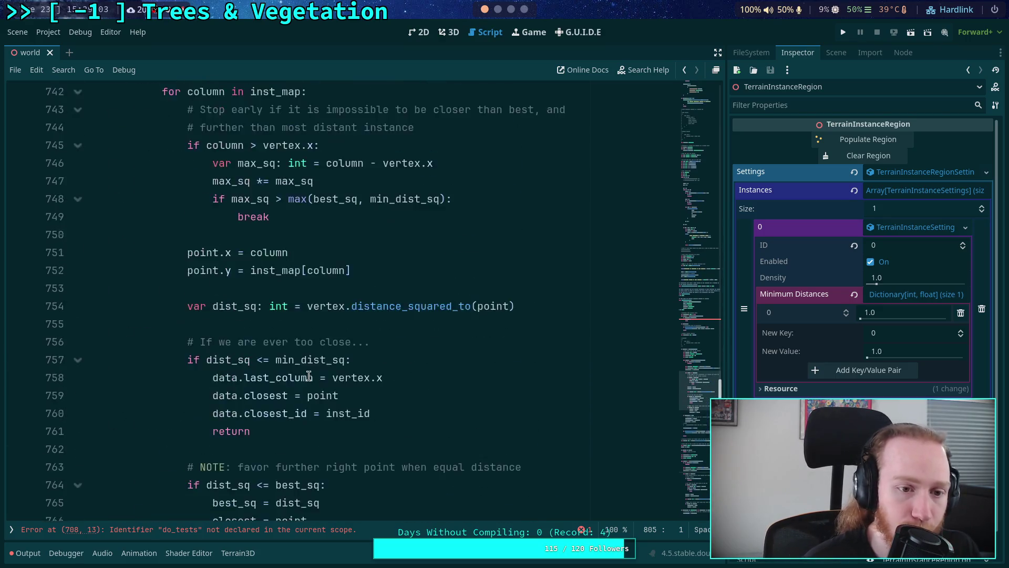
scroll(190, 226, "down", 18)
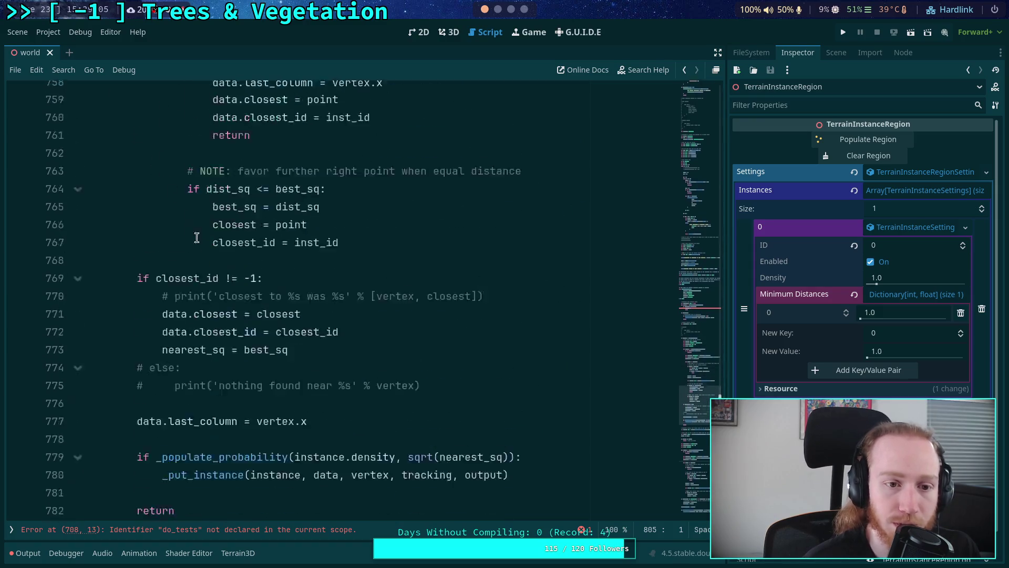